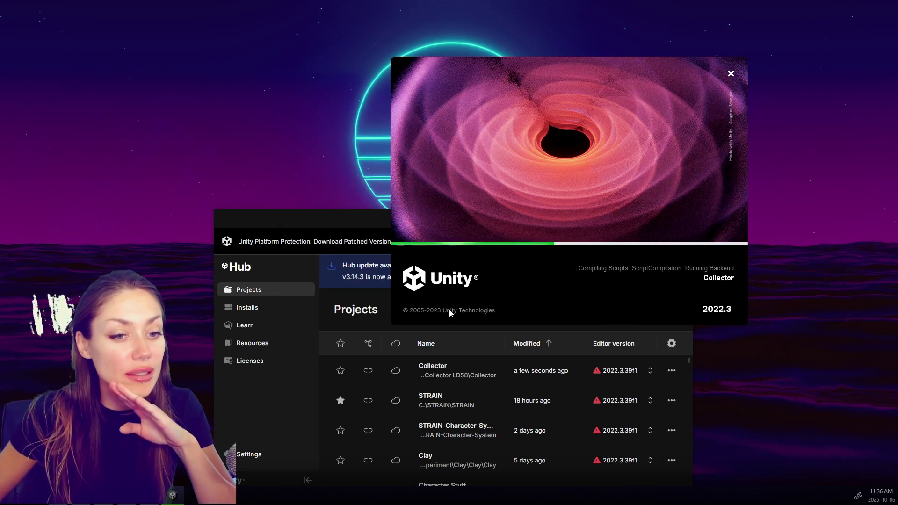
Step: Drag the Unity Hub window out from behind the Collector splash and close it
left_click_drag(345, 218, 184, 305)
left_click(523, 305)
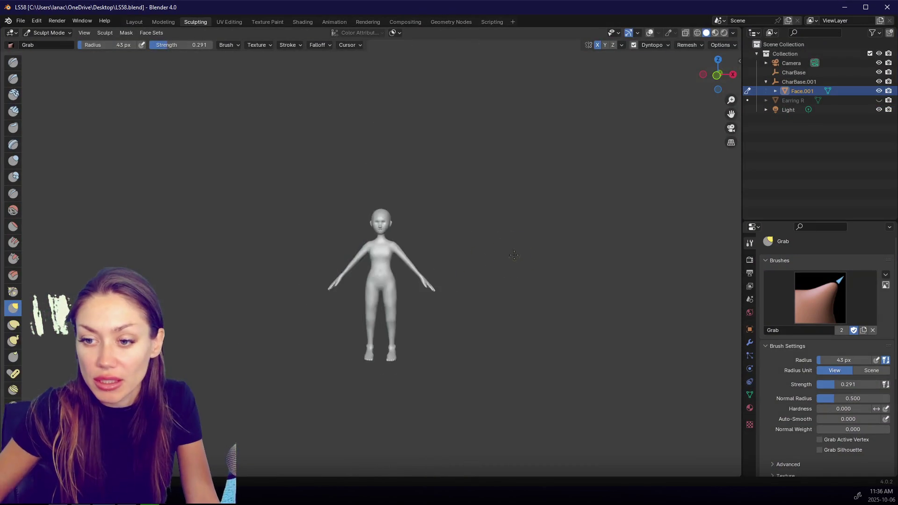
Step: From a right-side view, pull the character's lower leg into shape with the Grab brush
key("KP_3")
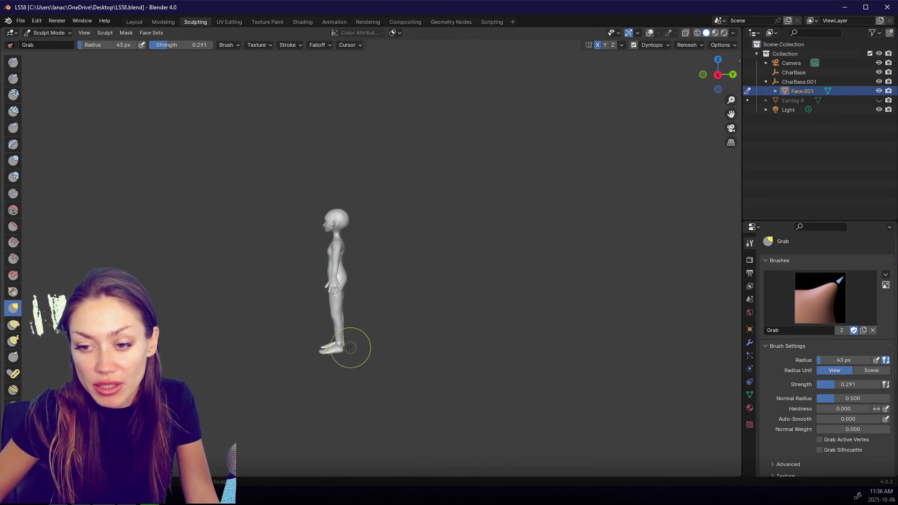
left_click_drag(338, 350, 342, 323)
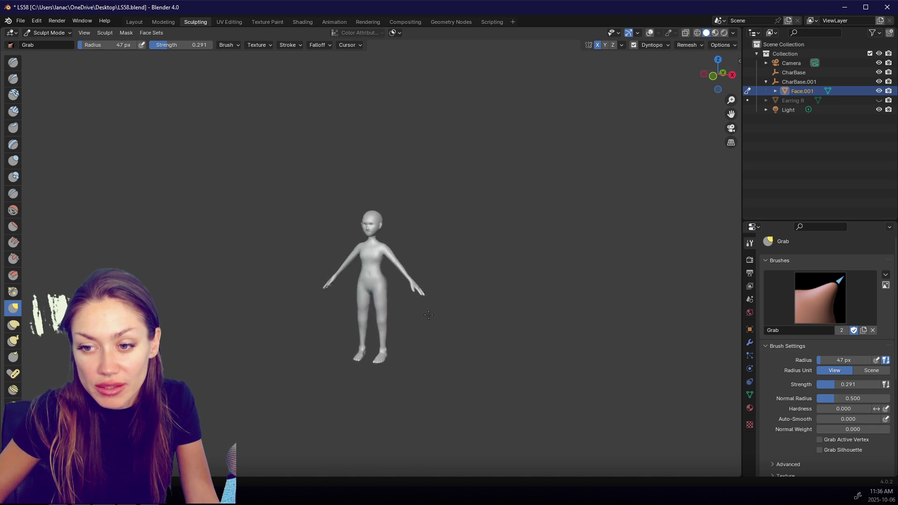
scroll(341, 268, "up", 3)
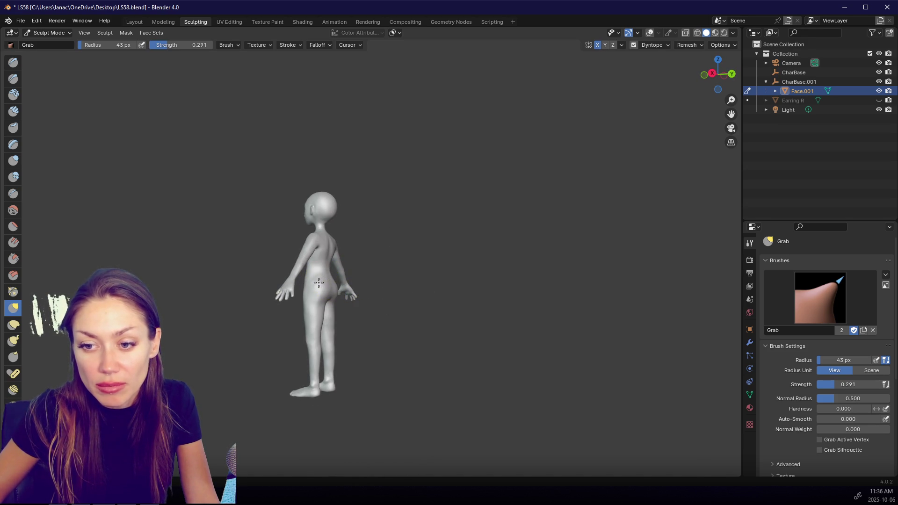
Step: Turn to a straight front view, set the brush radius to 100 px and pull the head
key("KP_3")
key("KP_4")
key("KP_4")
key("KP_4")
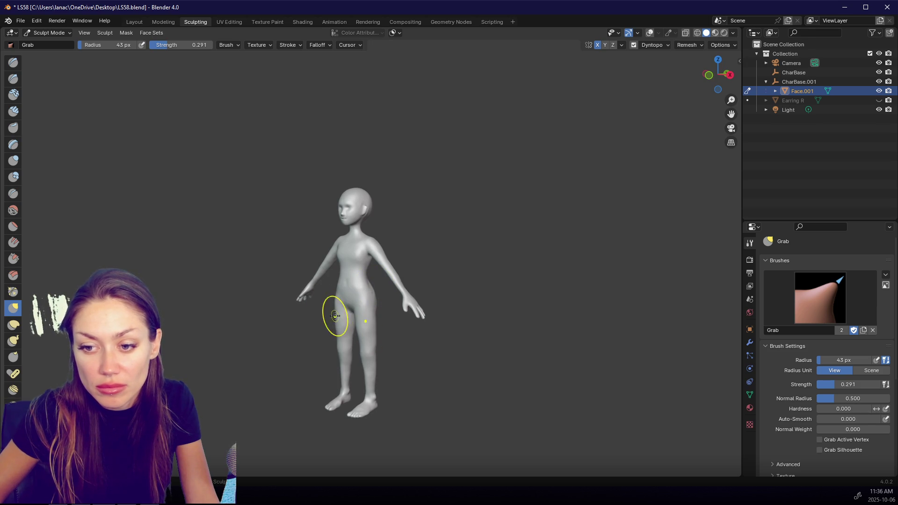
key("KP_4")
key("KP_4")
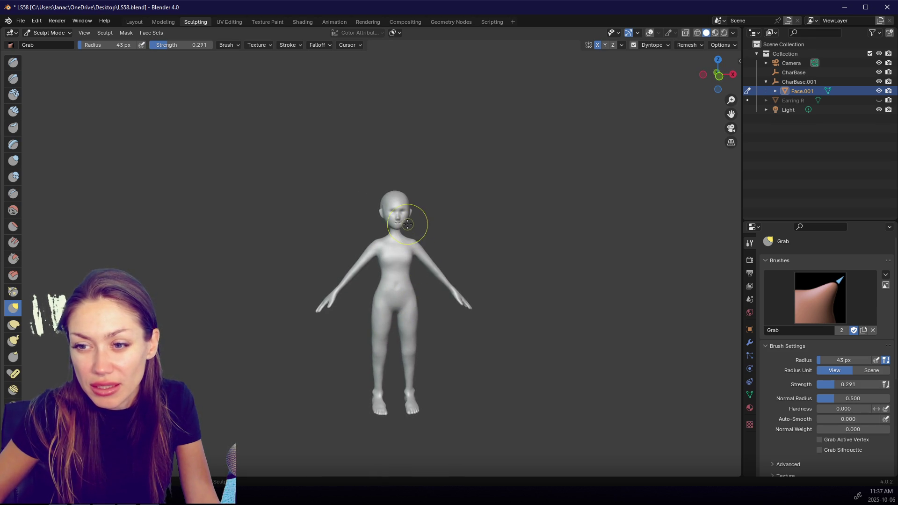
type("f100")
key("Return")
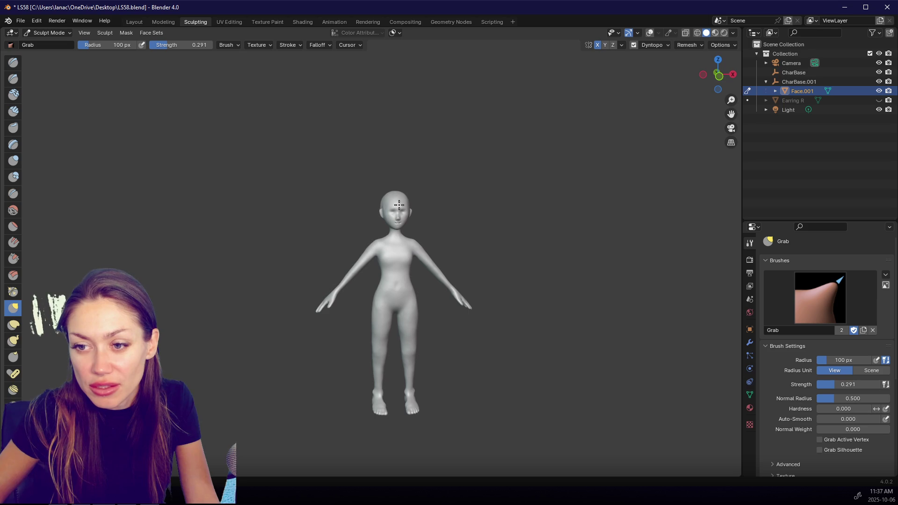
mouse_move(397, 202)
left_mouse_down()
mouse_move(381, 196)
mouse_move(396, 205)
left_mouse_up()
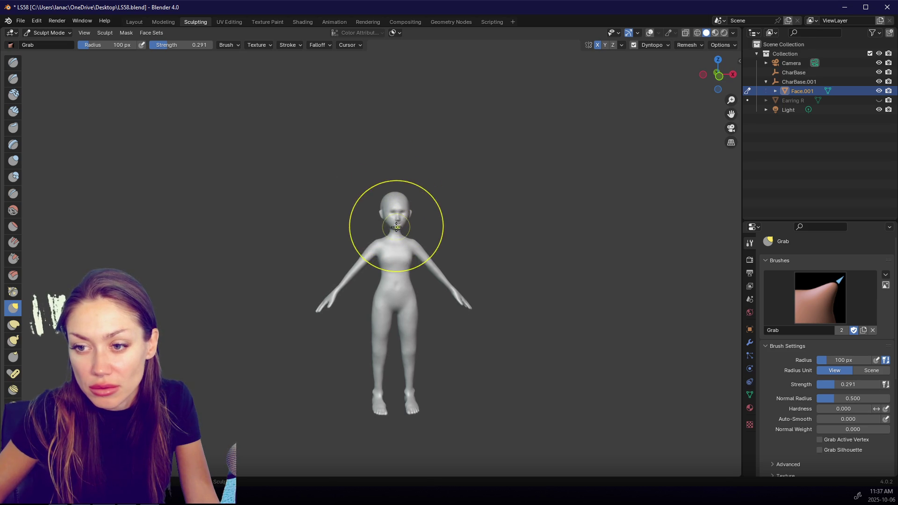
Step: Check three-quarter and front views while resizing the brush to 77, 49, then 104 px
key("KP_6")
key("KP_6")
key("KP_6")
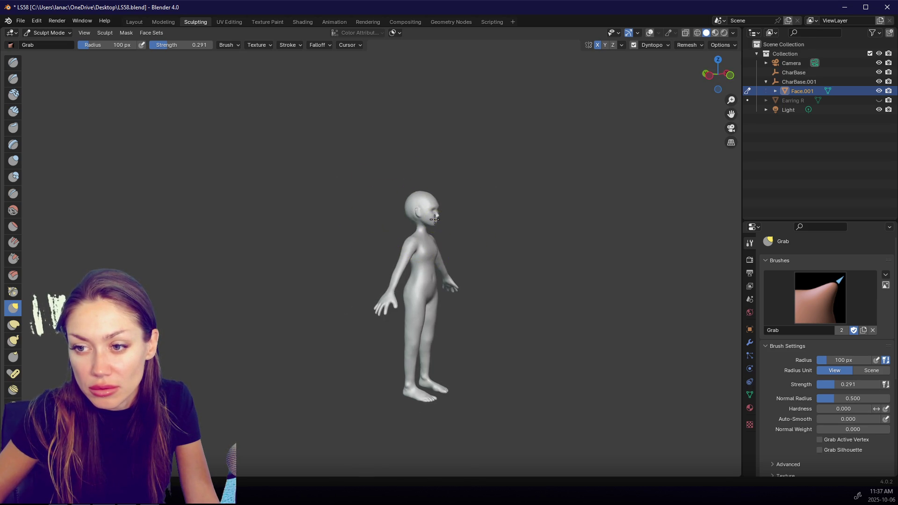
scroll(434, 220, "up", 2)
key("f")
left_click(466, 205)
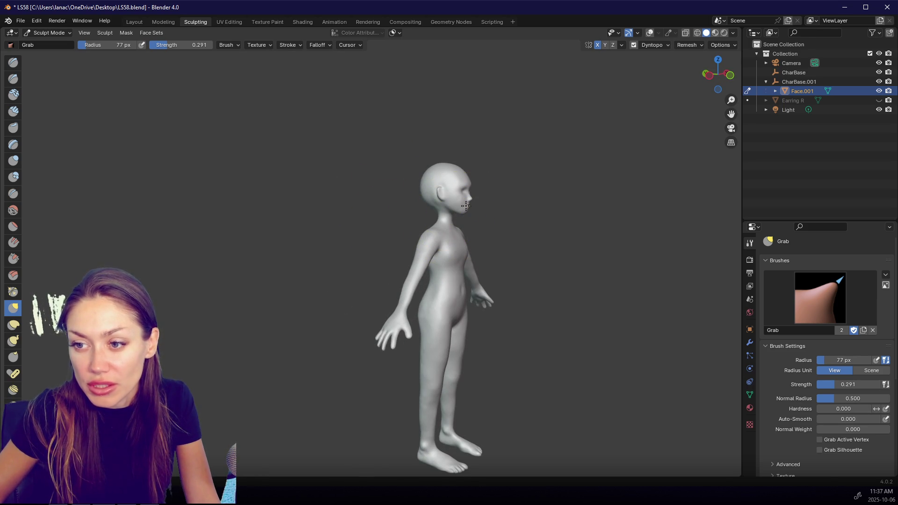
key("f")
left_click(459, 178)
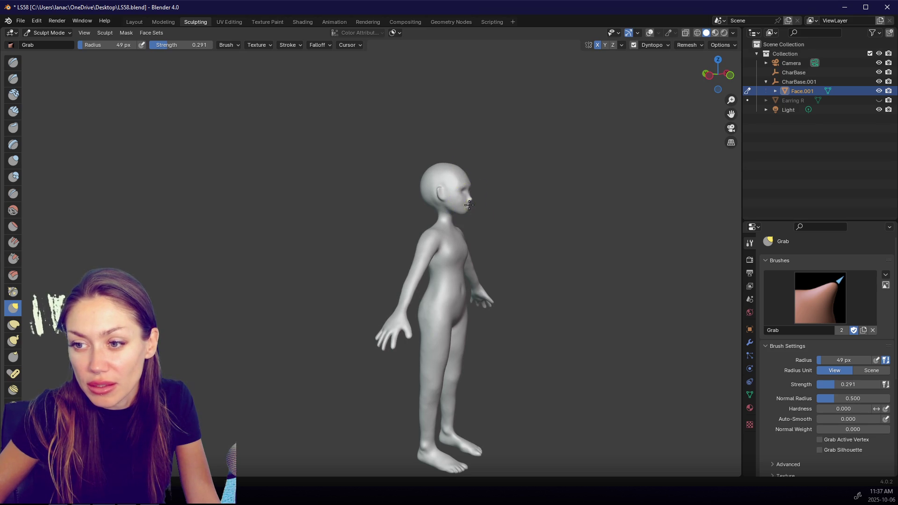
key("KP_1")
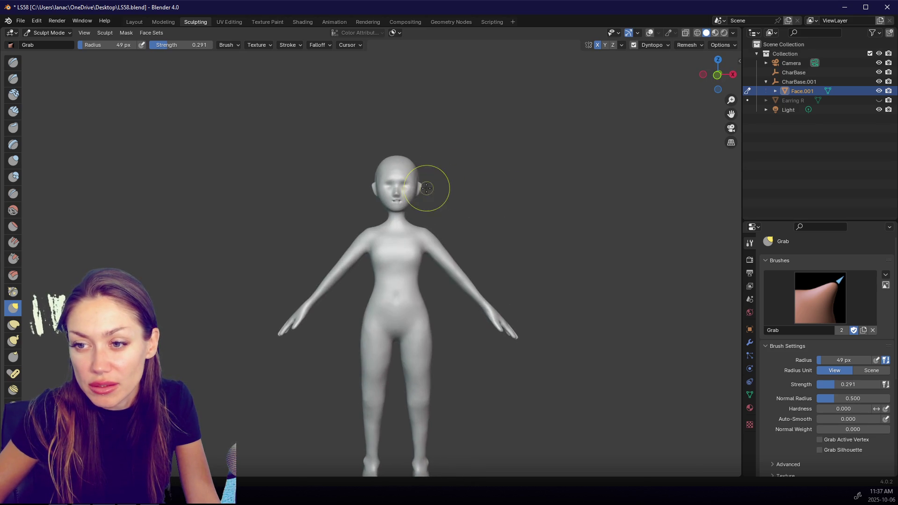
key("f")
left_click(411, 169)
Step: Resize the brush to 62, 46, then 142 px while orbiting to a near side view
key("f")
left_click(401, 170)
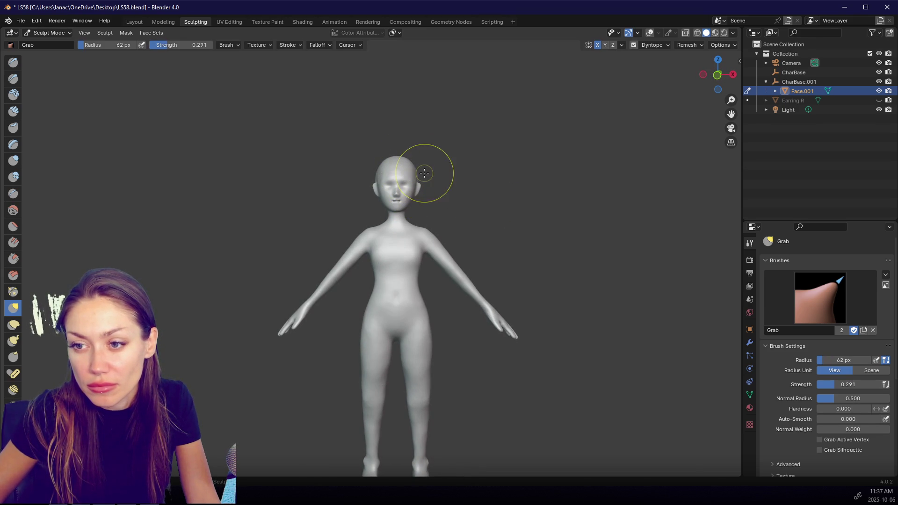
left_click_drag(410, 163, 416, 209)
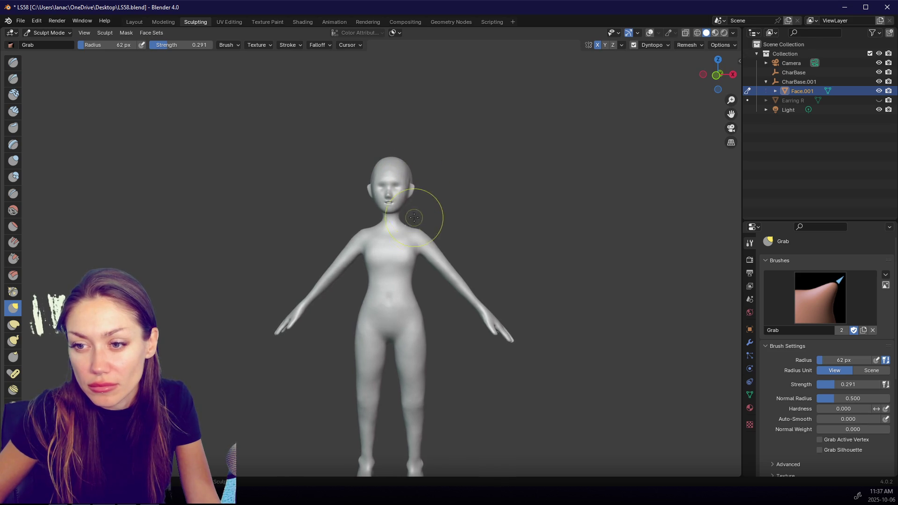
key("f")
left_click(405, 227)
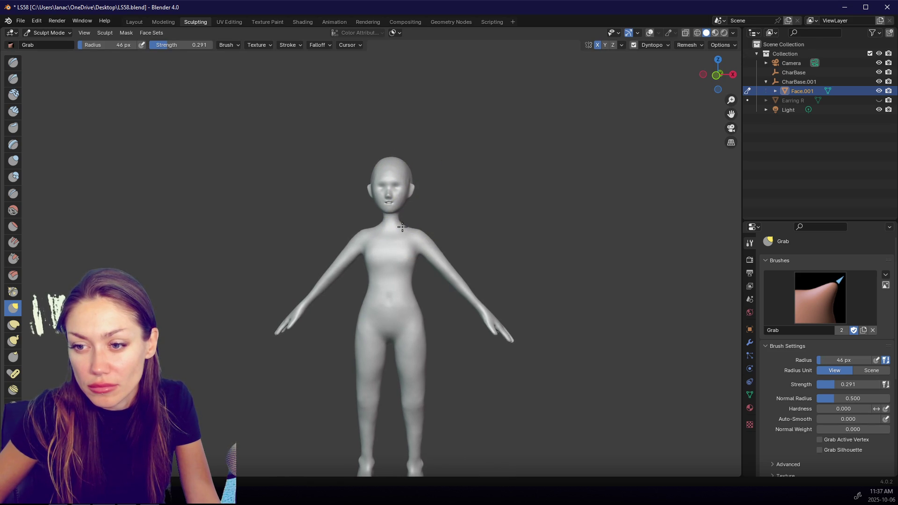
key("f")
left_click(397, 164)
mouse_move(459, 172)
left_mouse_down()
mouse_move(325, 181)
mouse_move(328, 190)
left_mouse_up()
Step: Set the brush radius to 105 px and pull the shoulder area from the front view
key("f")
left_click(328, 188)
key("f")
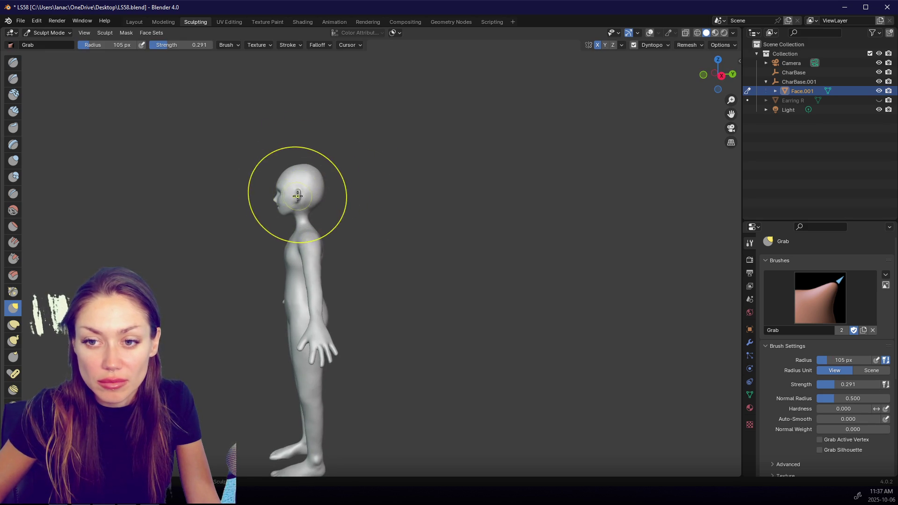
left_click(313, 173)
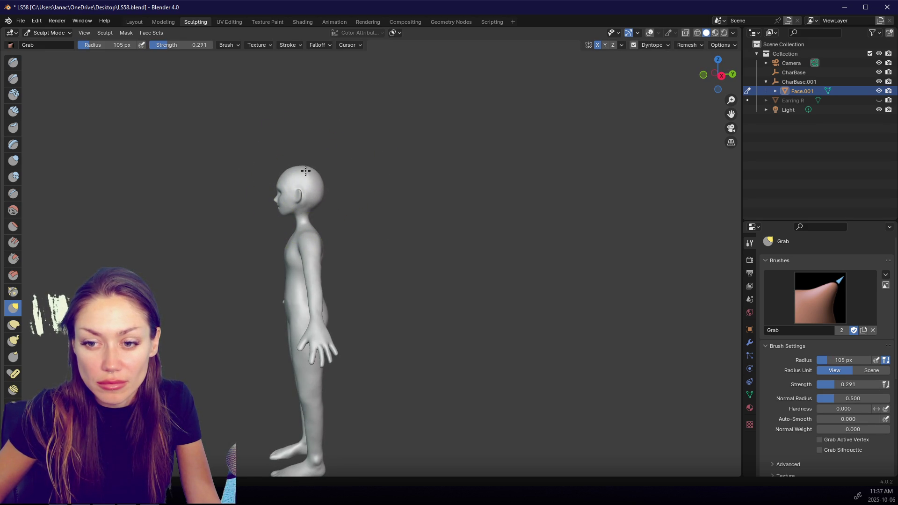
key("KP_1")
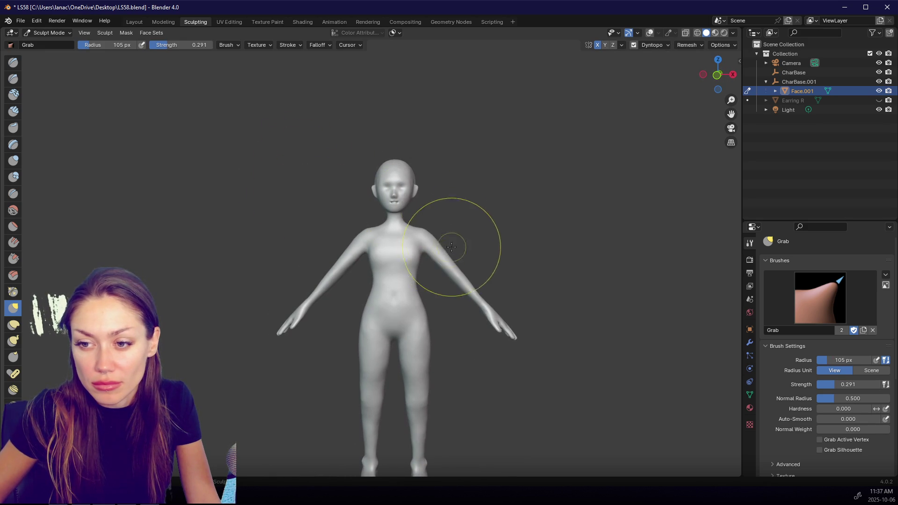
left_click_drag(439, 247, 452, 267)
scroll(451, 261, "down", 1)
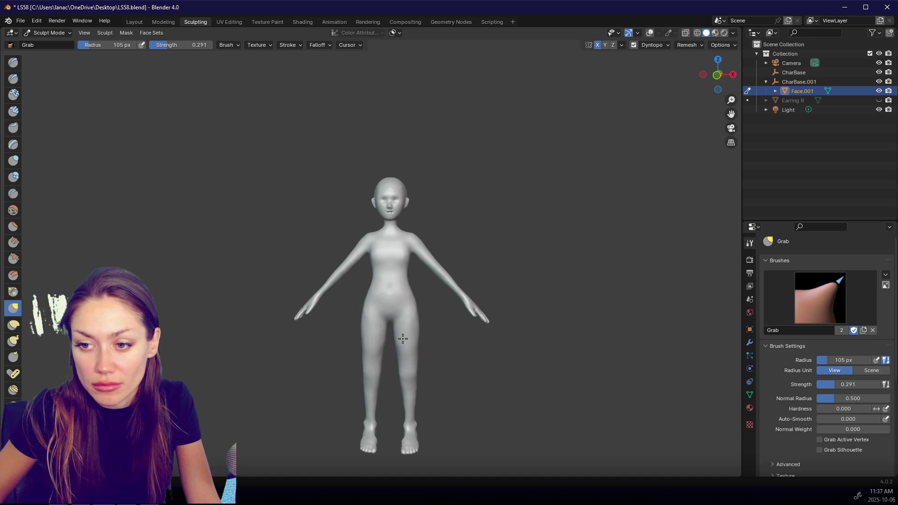
Step: With a 74 px brush, pull the lower torso and hip downward from a near-side view
key("f")
left_click(400, 256)
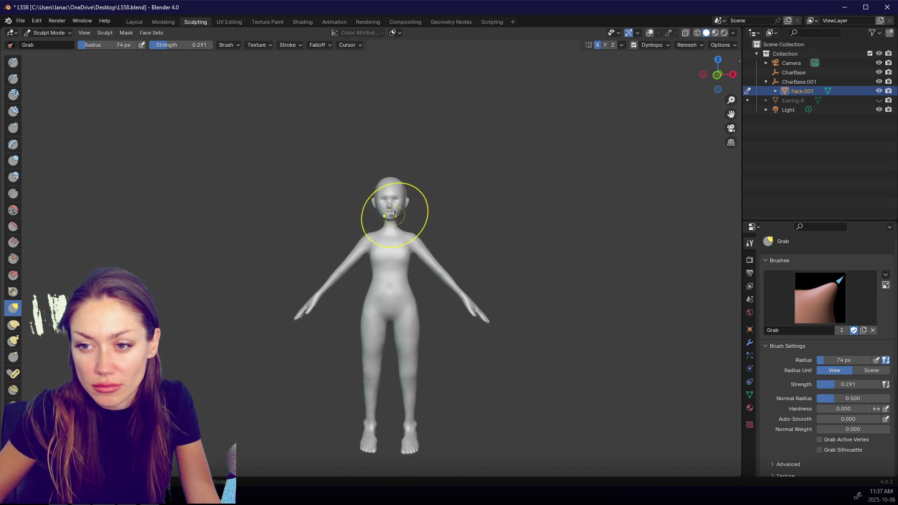
left_click_drag(392, 222, 457, 220)
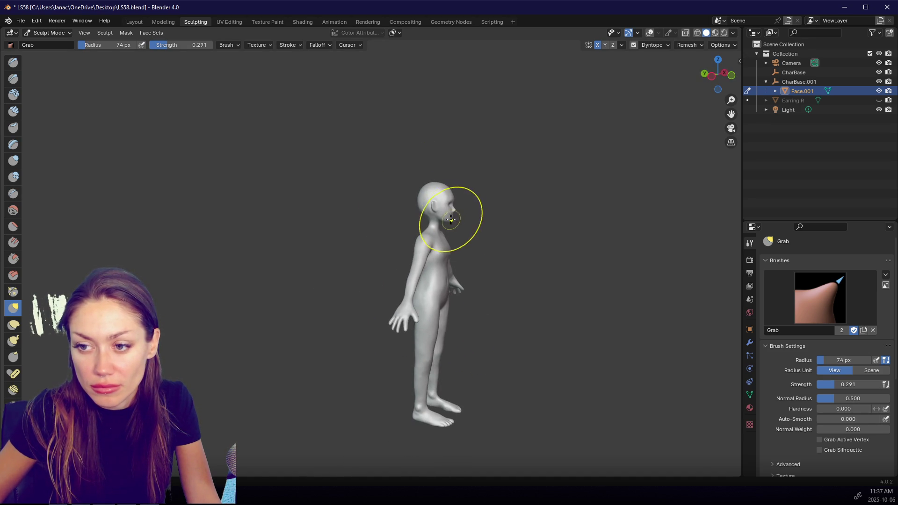
left_click_drag(424, 281, 436, 327)
Step: Adjust the brush radius through 57, 86, 63 and 47 px while orbiting from side to front view
key("f")
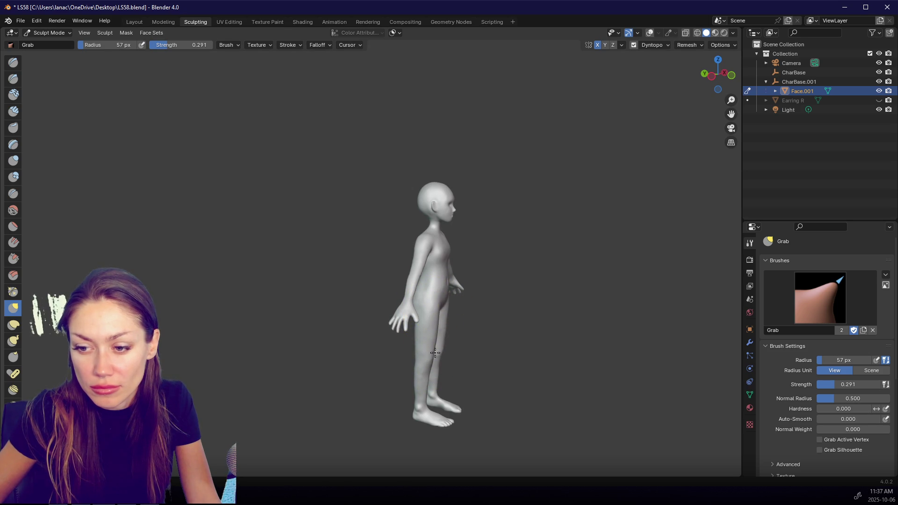
key("ctrl+KP_3")
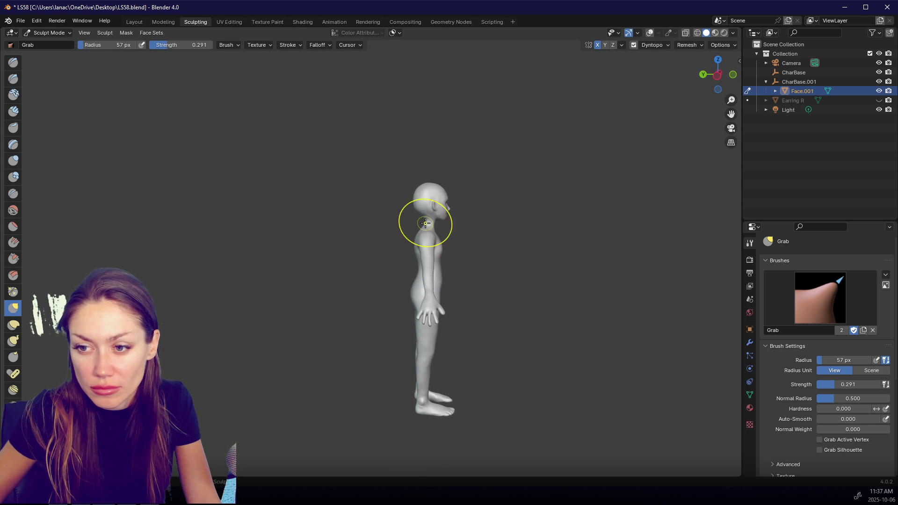
key("KP_6")
key("KP_6")
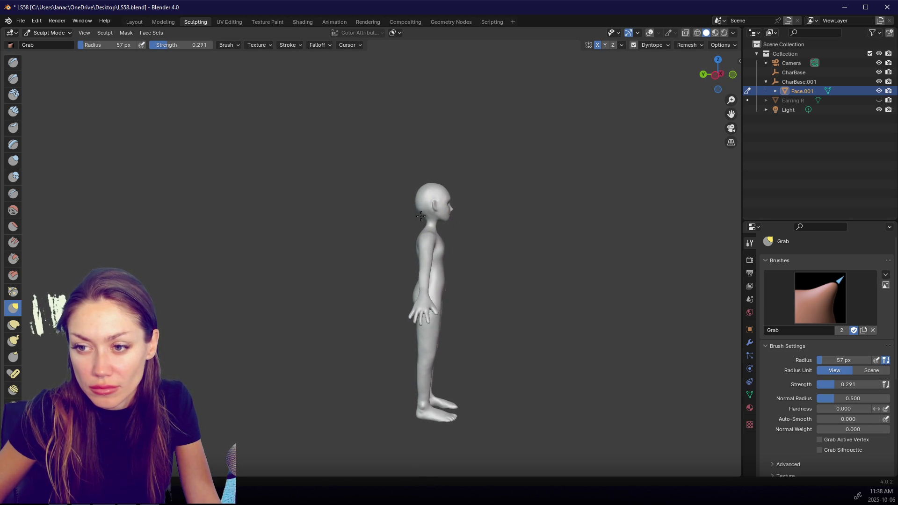
key("f")
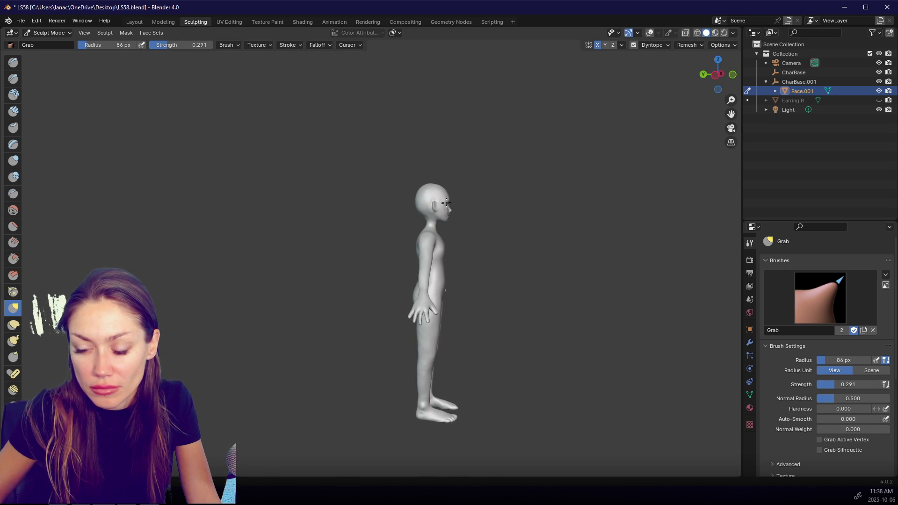
key("bracketleft")
key("bracketleft")
key("bracketleft")
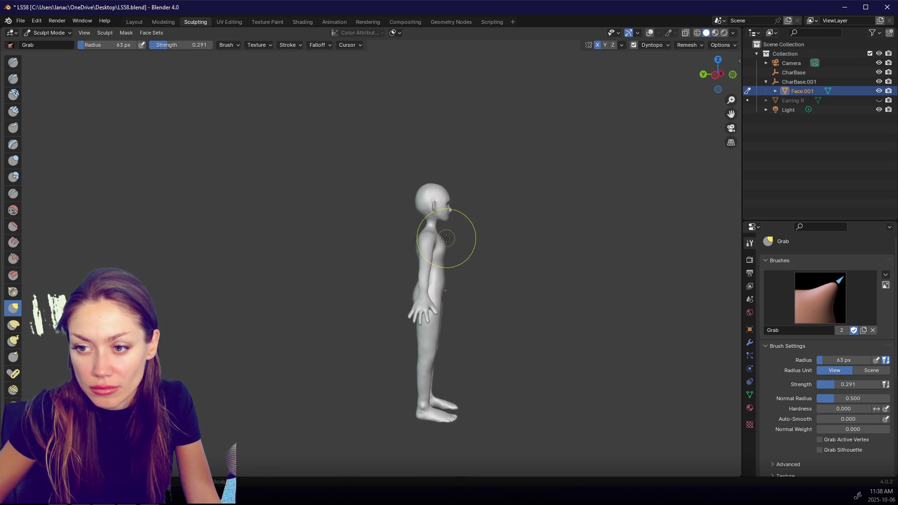
key("bracketleft")
key("bracketleft")
key("bracketleft")
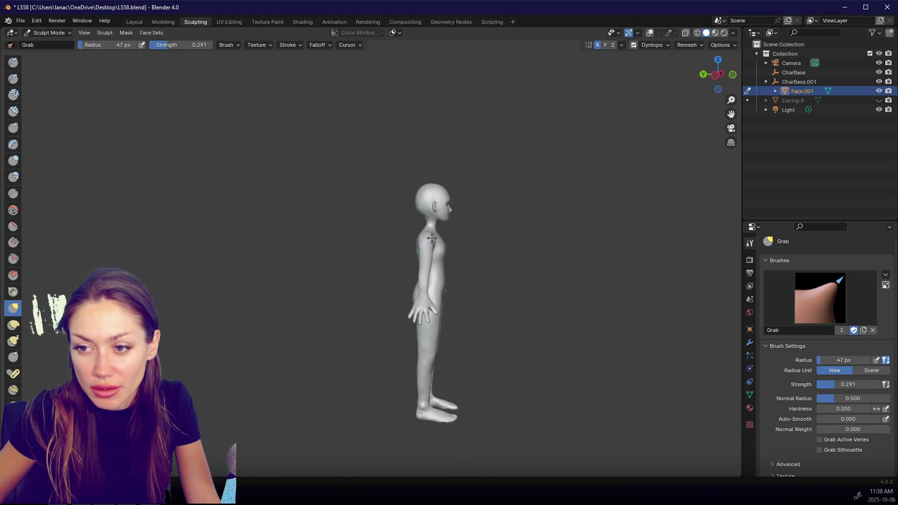
left_click_drag(480, 233, 386, 233)
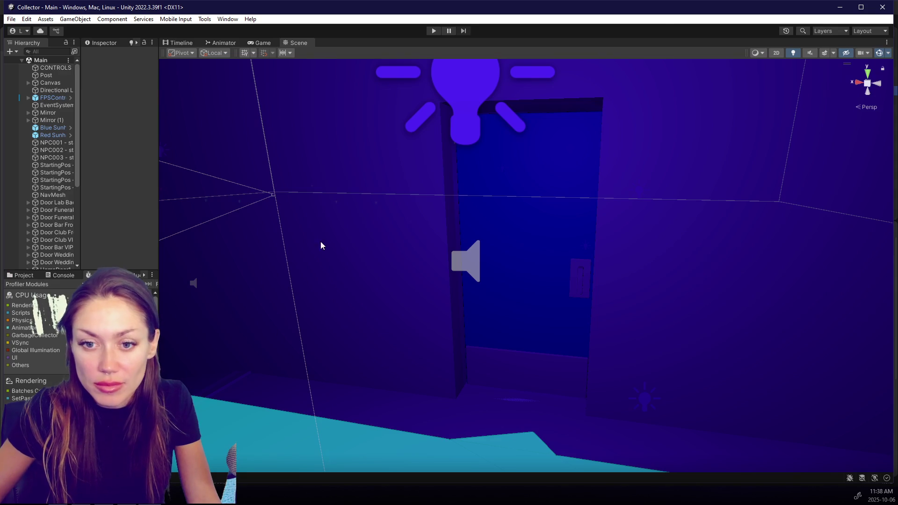
scroll(321, 245, "down", 3)
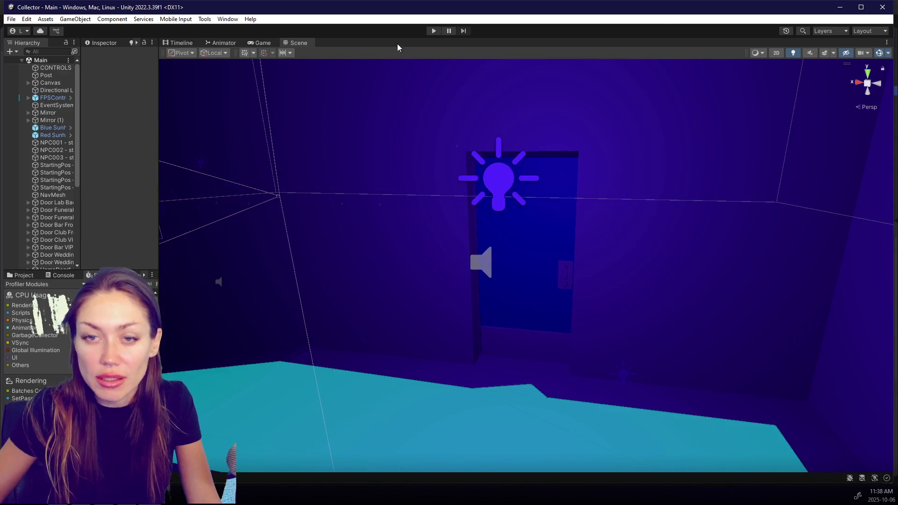
left_click(433, 31)
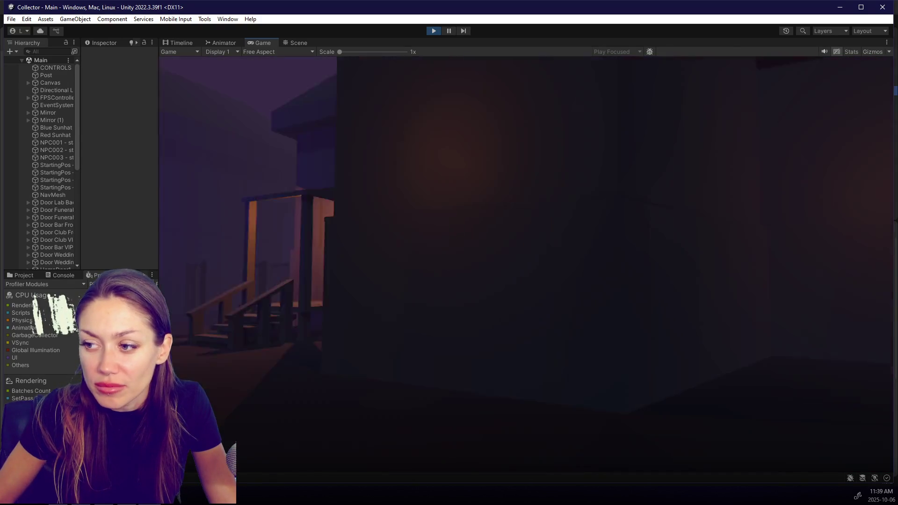
key("Escape")
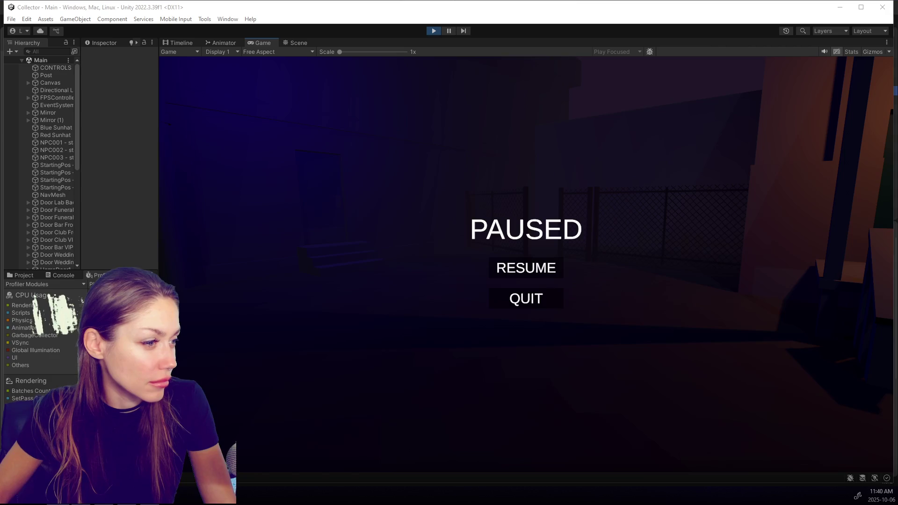
Step: Stop the running game, orbit the scene and select the cITY object
left_click(434, 31)
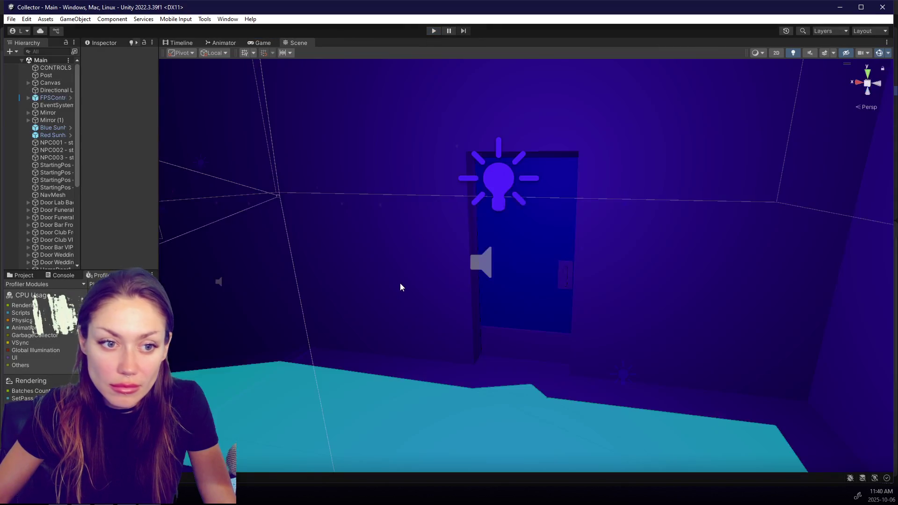
scroll(394, 282, "down", 5)
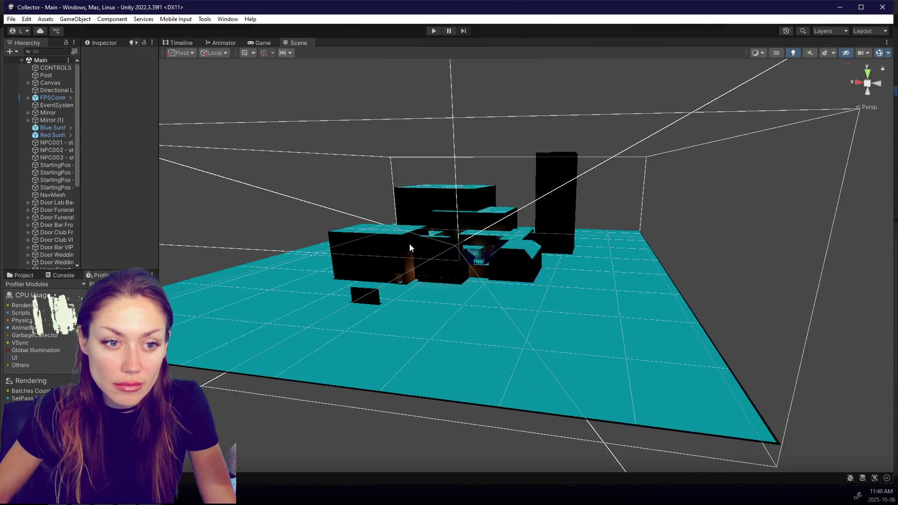
scroll(410, 243, "up", 3)
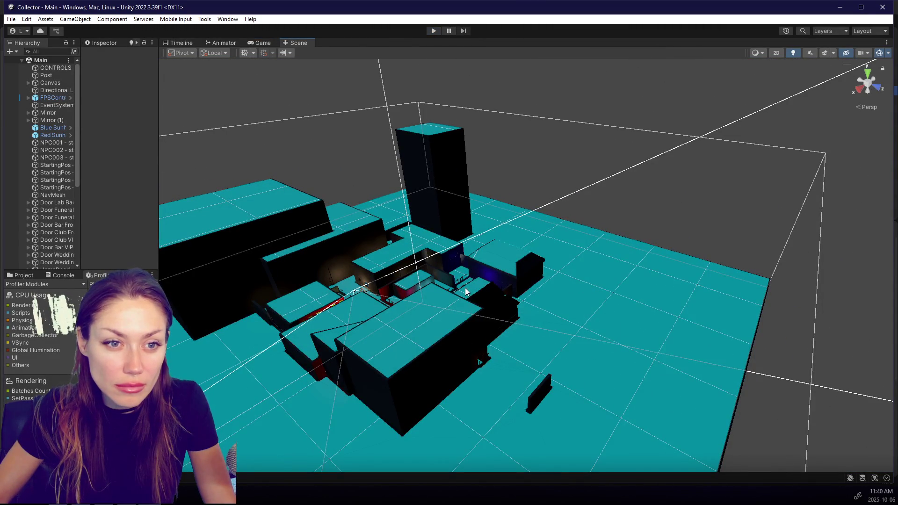
scroll(465, 292, "up", 3)
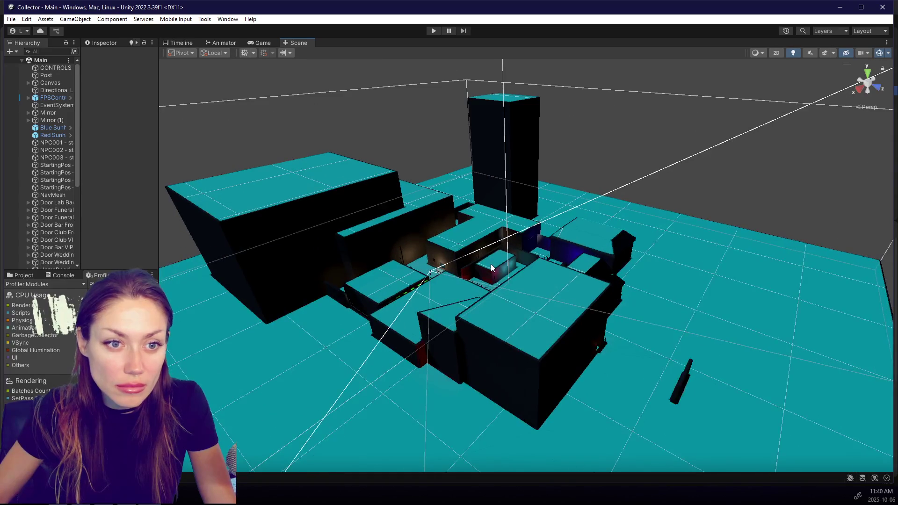
left_click(239, 100)
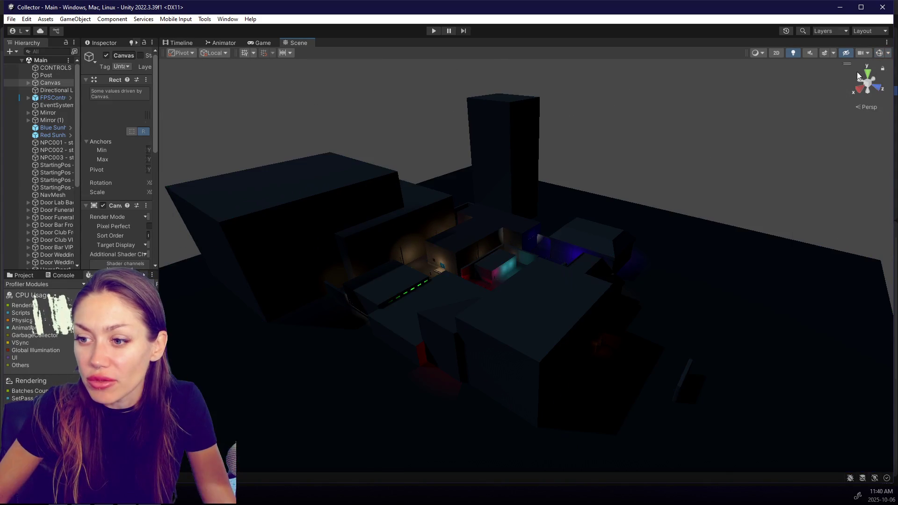
mouse_move(857, 72)
left_mouse_down()
mouse_move(561, 210)
mouse_move(210, 330)
mouse_move(351, 358)
mouse_move(386, 293)
left_mouse_up()
left_click(351, 361)
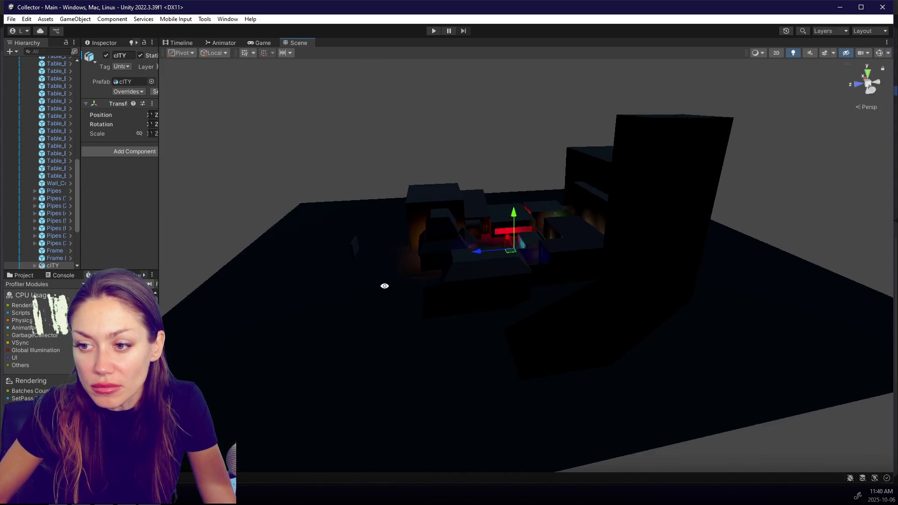
Step: Create a plane via GameObject > 3D Object > Plane and name it GROUND
left_click(75, 18)
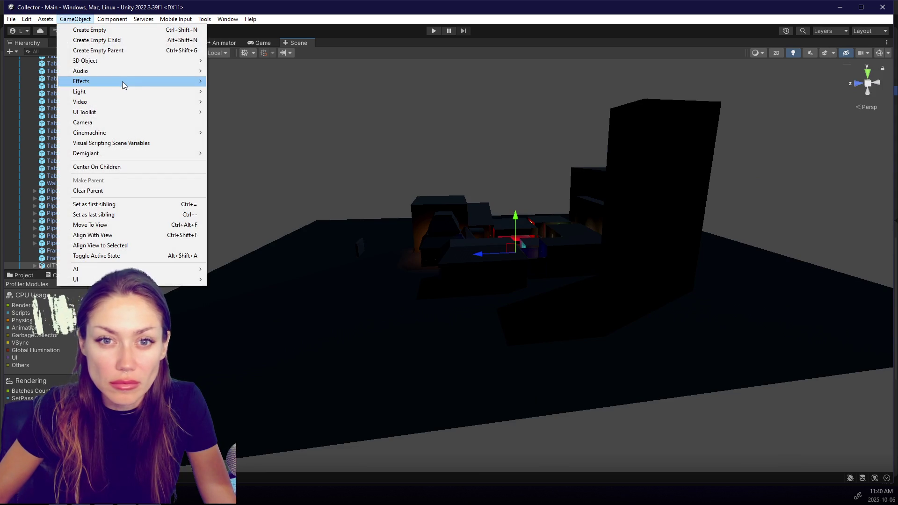
mouse_move(143, 68)
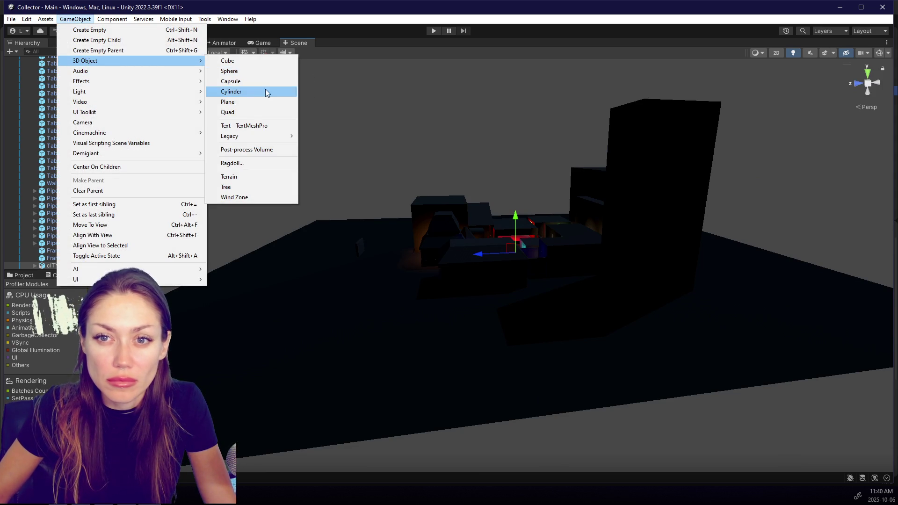
left_click(259, 103)
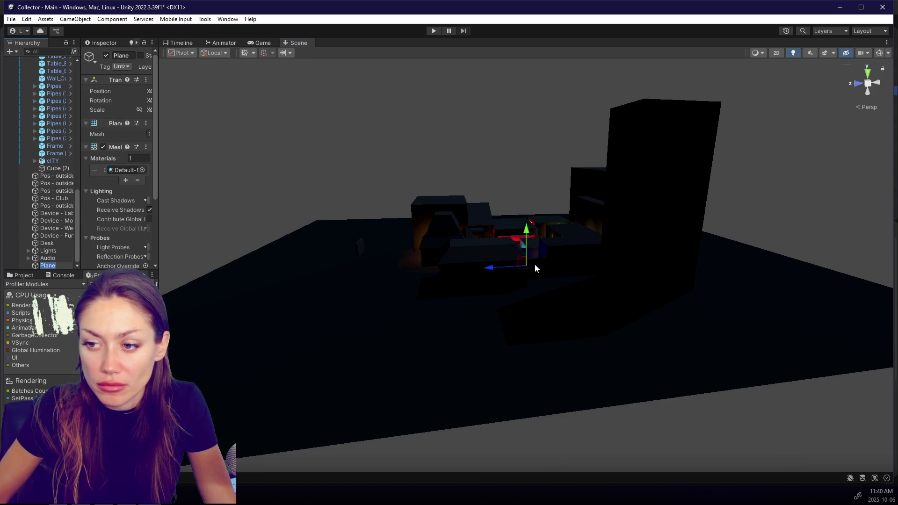
type("GROUND")
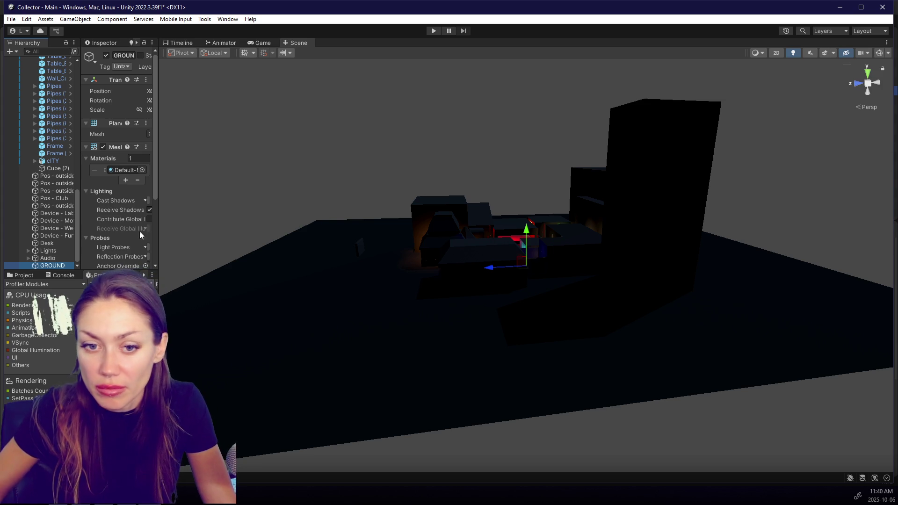
key("Return")
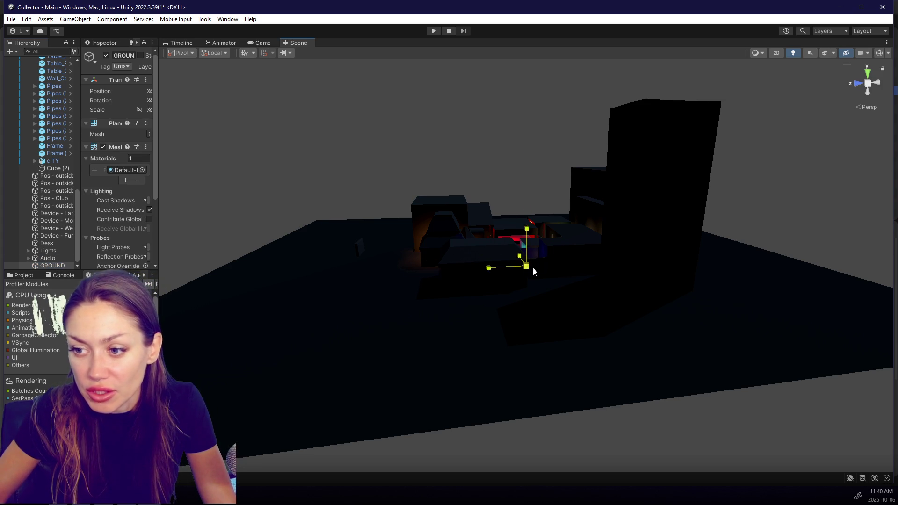
Step: Scale GROUND up to cover the level and set its Position Y to 0
mouse_move(283, 233)
left_mouse_down()
mouse_move(603, 279)
mouse_move(569, 272)
left_mouse_up()
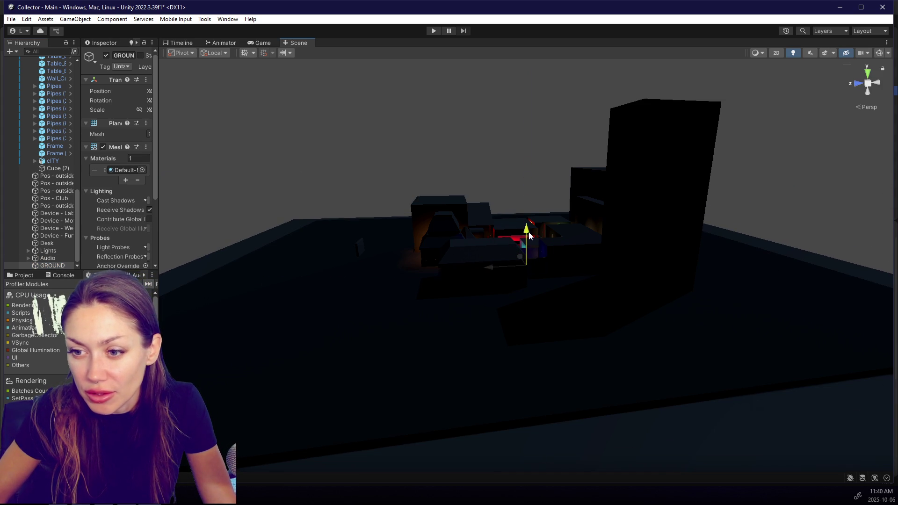
left_click_drag(158, 93, 257, 101)
type("0")
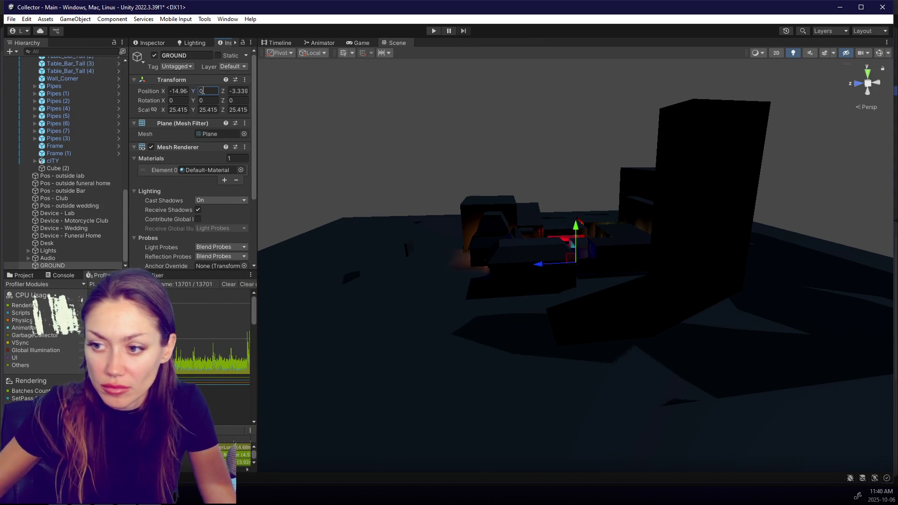
Step: Deactivate the old Road-material Ground object and start Play to test the new ground
left_click(677, 403)
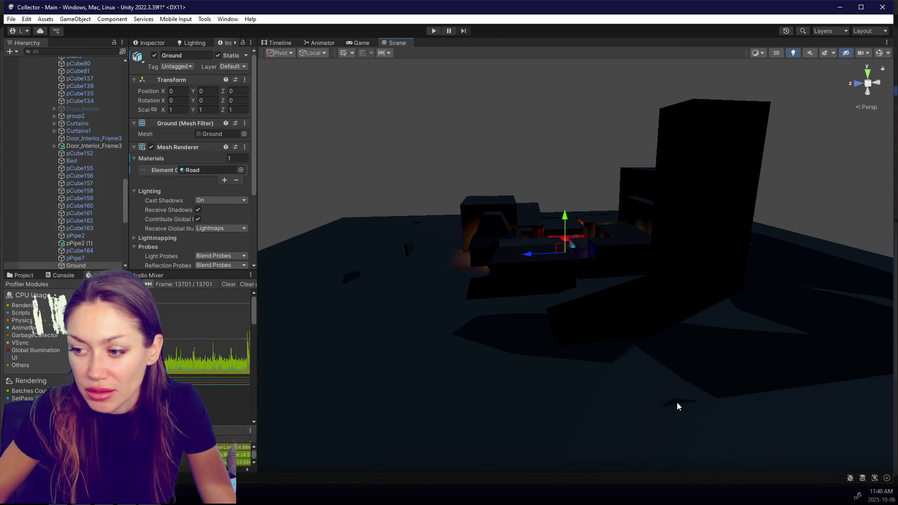
left_click(154, 55)
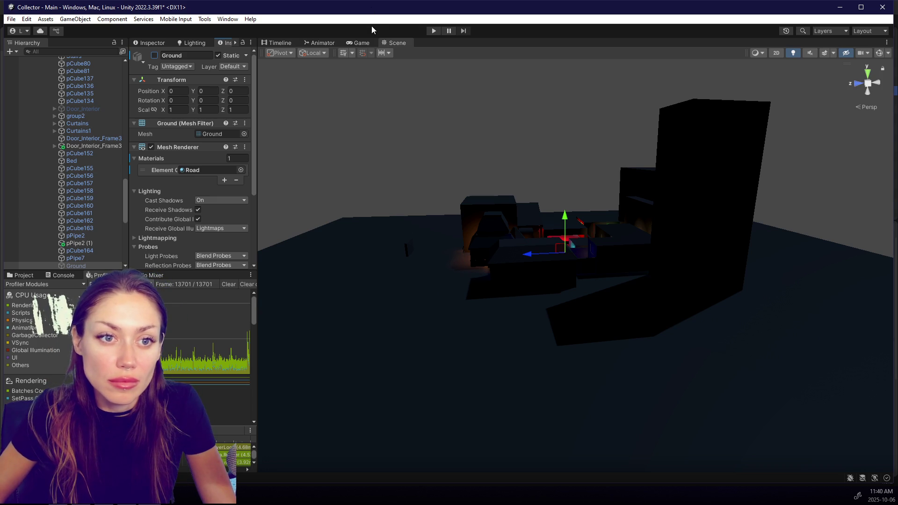
left_click(438, 32)
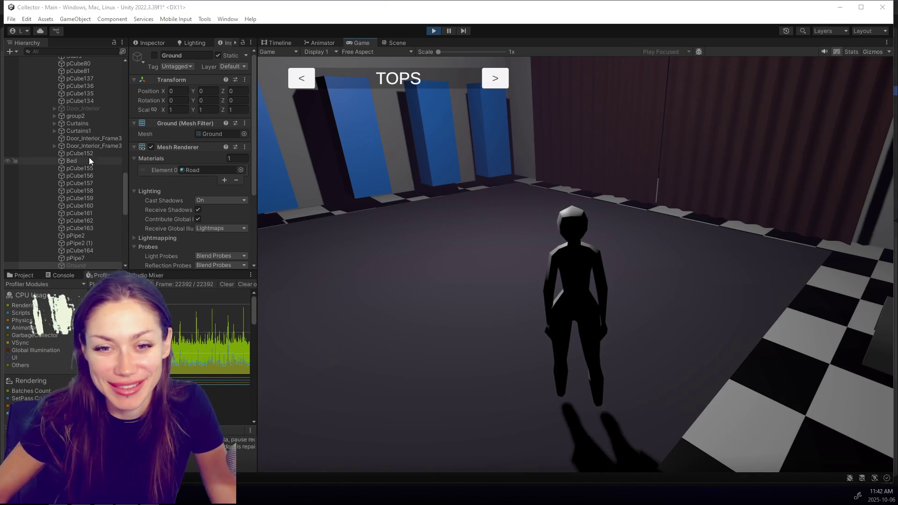
Step: Restart the game with Ctrl+P and cycle through the TOPS clothing options
left_click(434, 32)
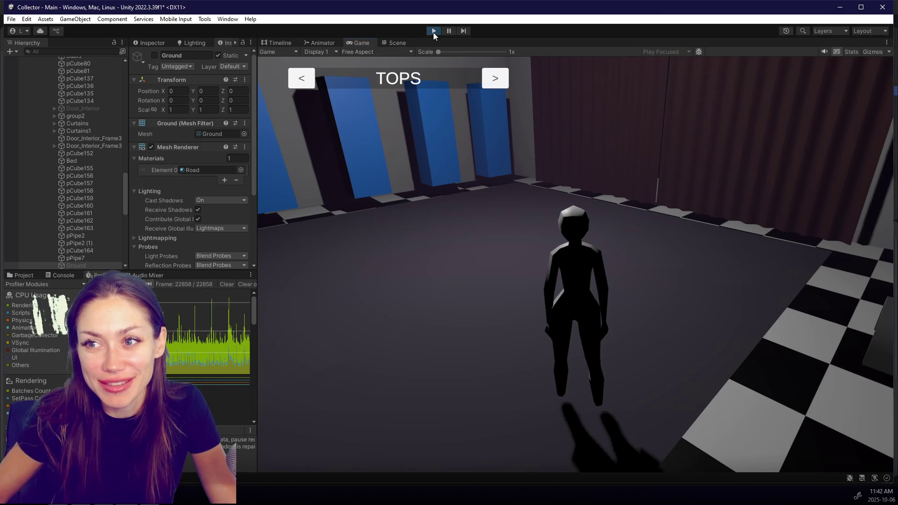
scroll(84, 182, "down", 3)
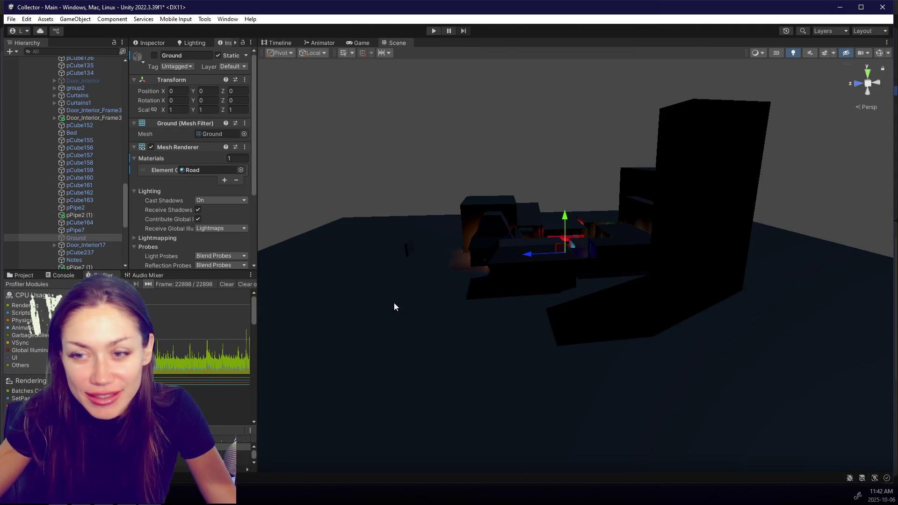
key("ctrl+p")
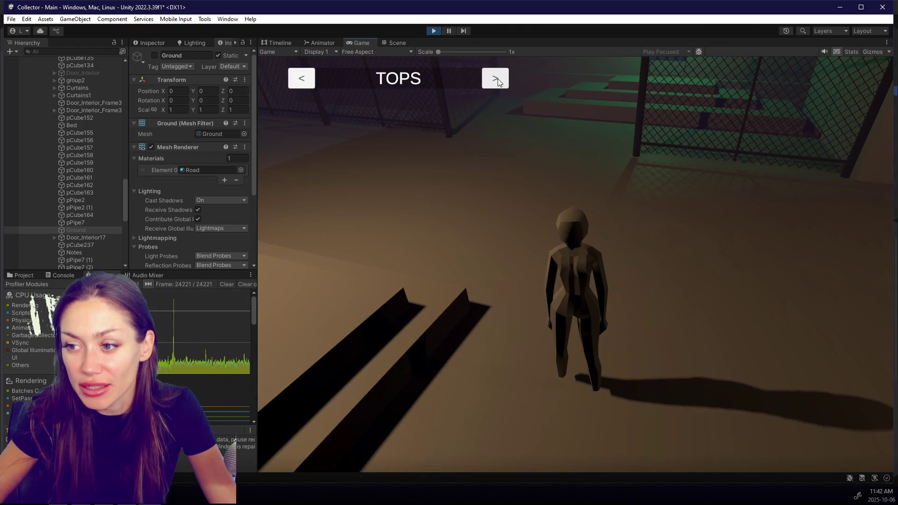
left_click(302, 81)
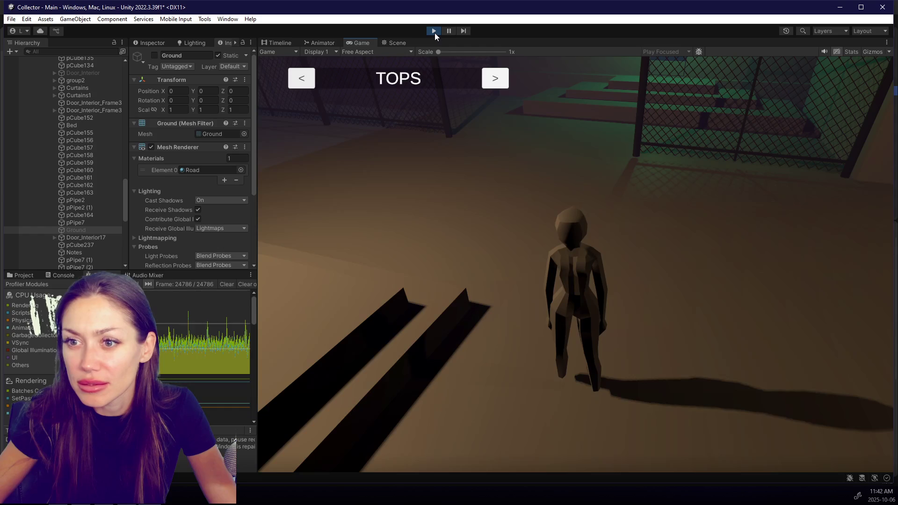
left_click_drag(124, 198, 125, 87)
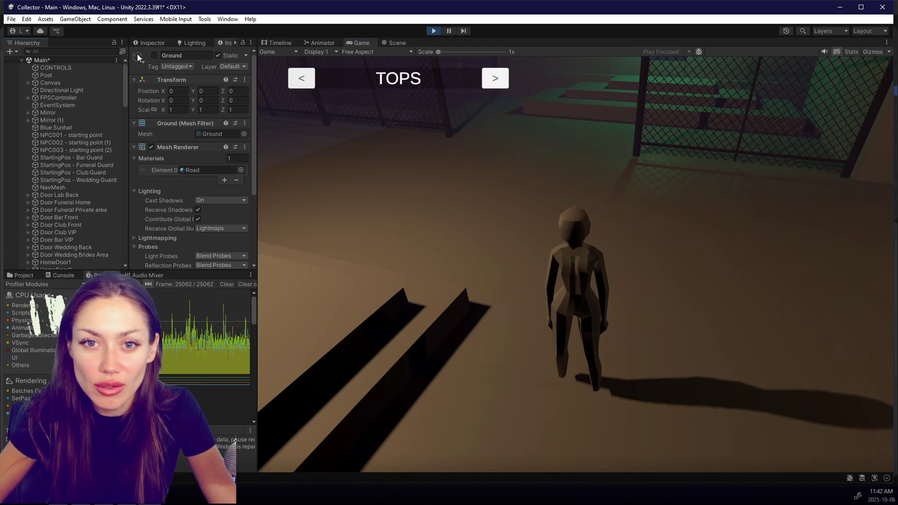
Step: Expand Canvas, Change Disguise and Hat Options, and view the HATS and TOPS bars in the Scene view
scroll(29, 166, "down", 3)
scroll(28, 166, "up", 3)
left_click(28, 82)
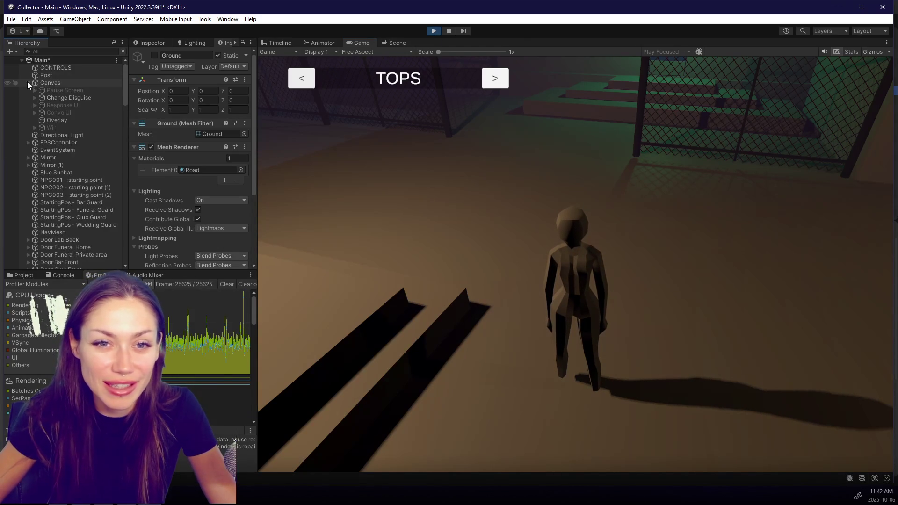
left_click(35, 97)
left_click(41, 105)
left_click(92, 106)
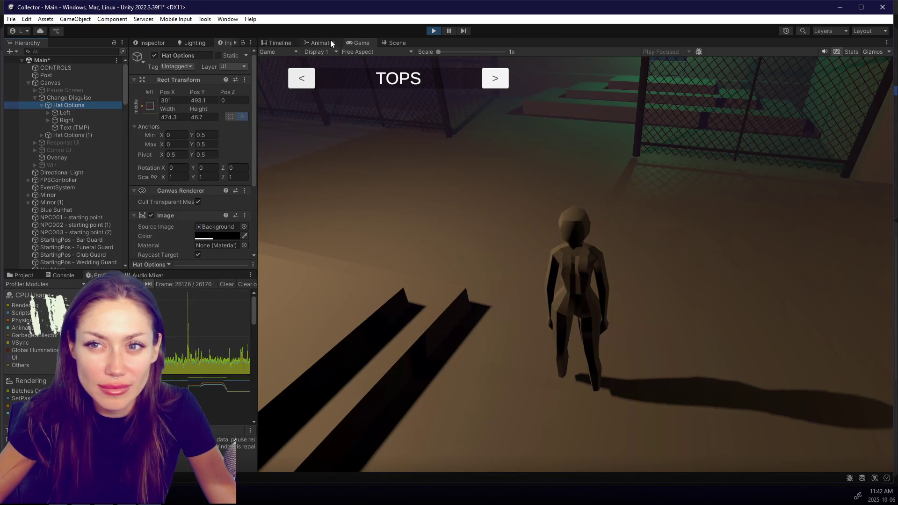
left_click(388, 42)
left_click_drag(511, 296, 356, 141, "alt")
left_click(353, 39)
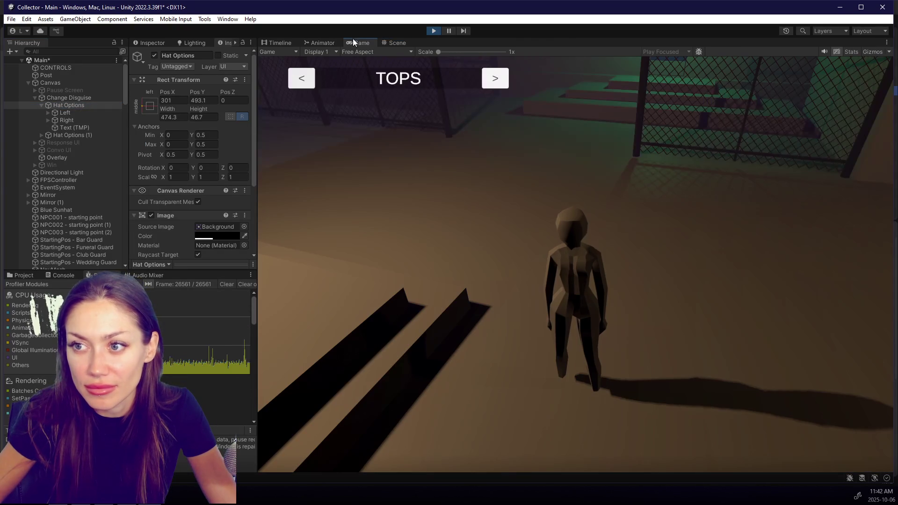
Step: Anchor the Hat Options row to the top-left preset and stop Play mode
left_click(83, 99)
left_click(149, 105)
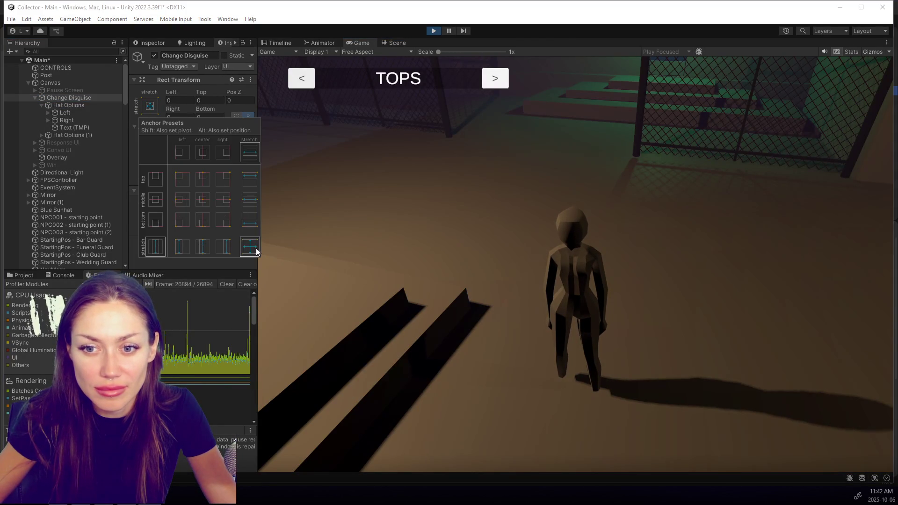
left_click(72, 82)
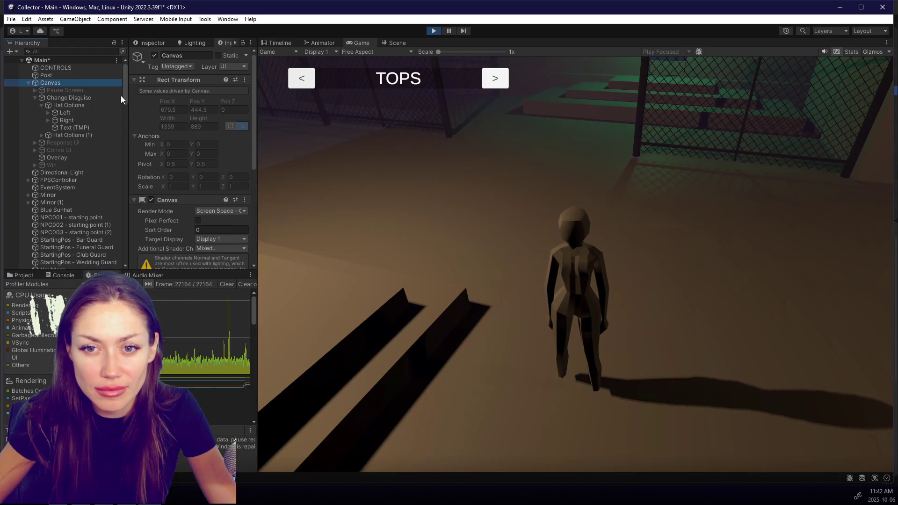
scroll(151, 111, "down", 3)
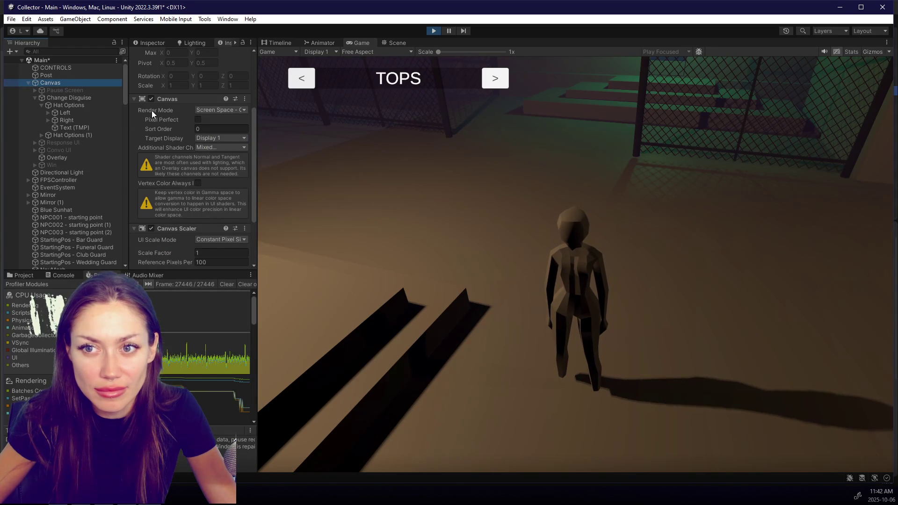
left_click(97, 106)
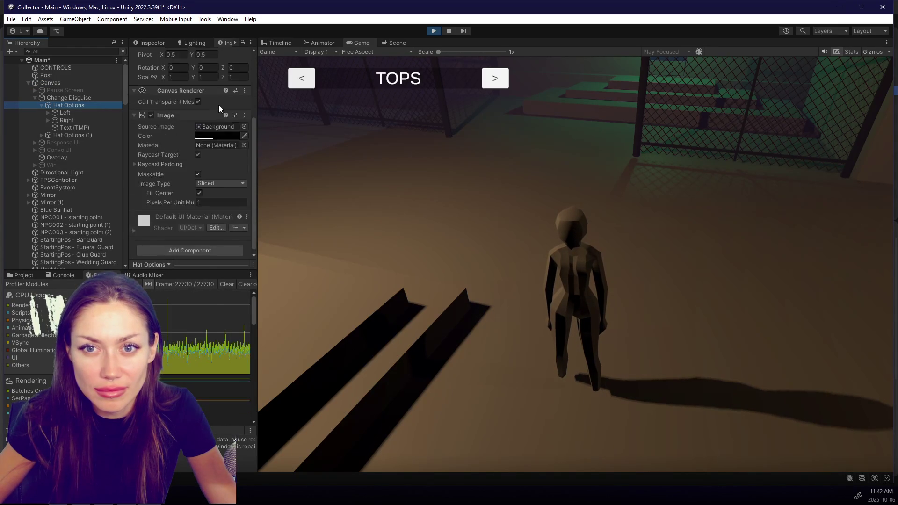
left_click(149, 111)
left_click(186, 181, "alt")
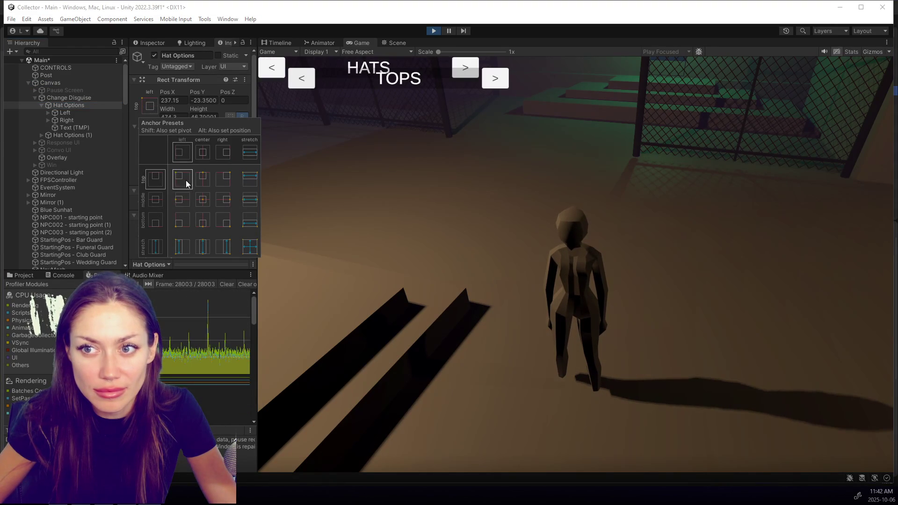
left_click(433, 31)
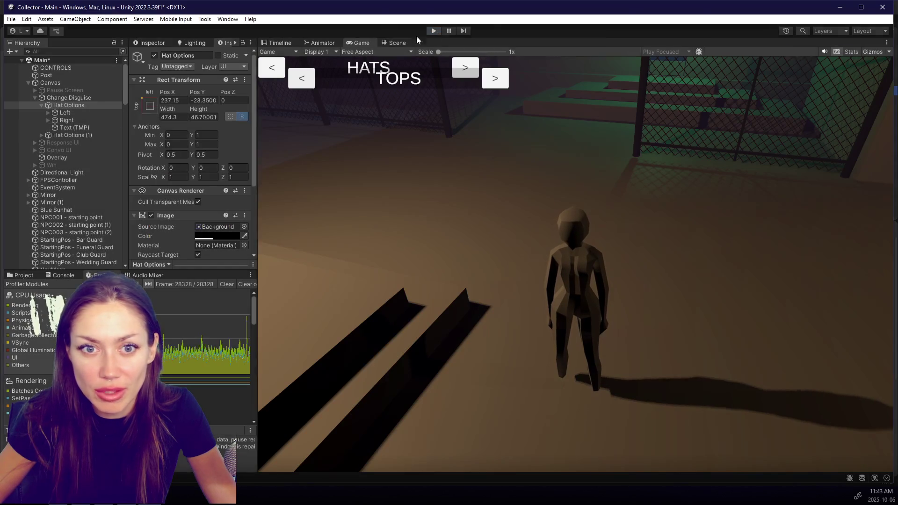
left_click(182, 179, "alt")
left_click(461, 163)
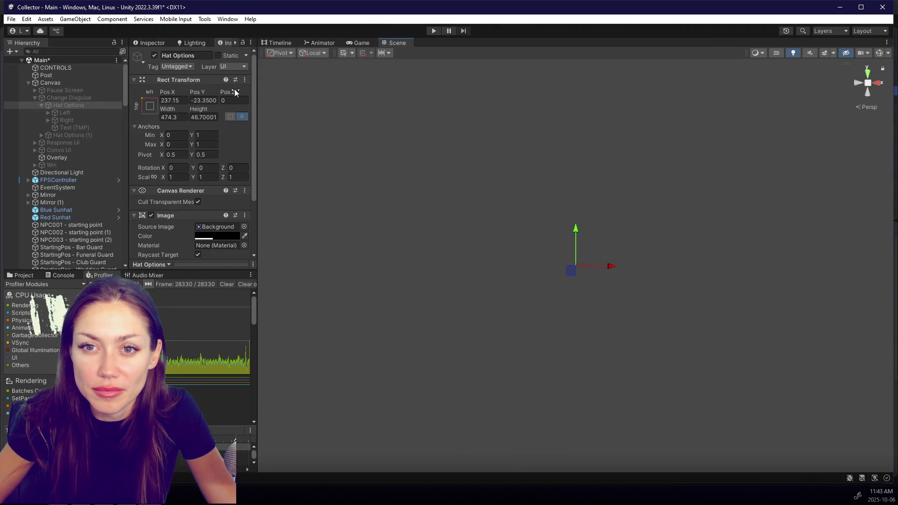
Step: Enable the Change Disguise panel and inspect the anchoring of its Left, Right and Hat Options children
left_click(89, 97)
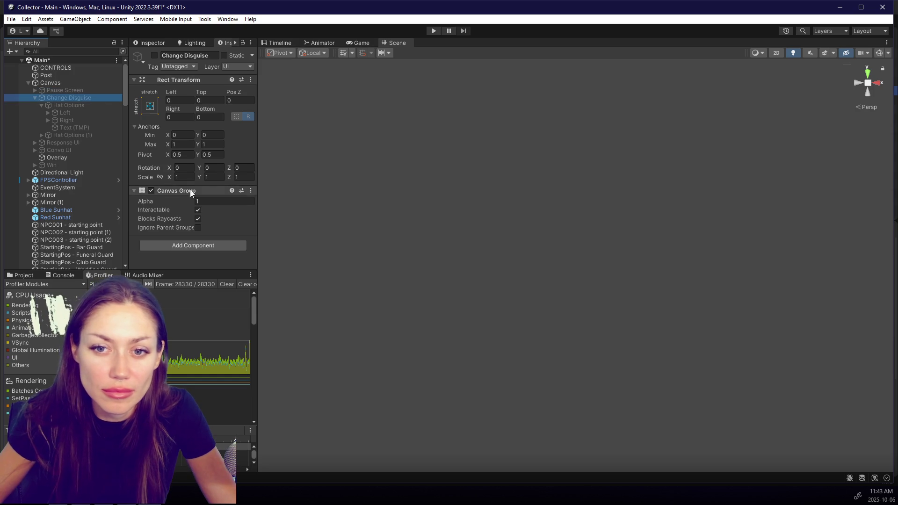
left_click(154, 56)
left_click(70, 119)
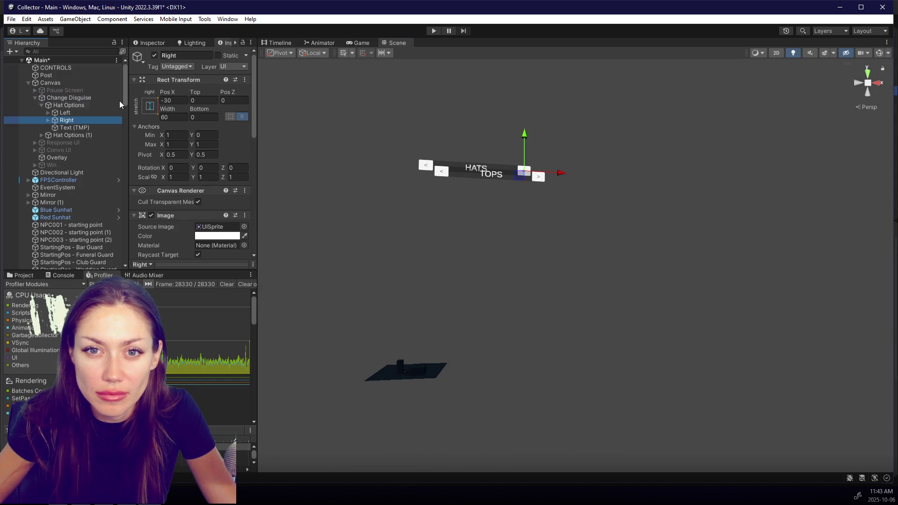
left_click(149, 106)
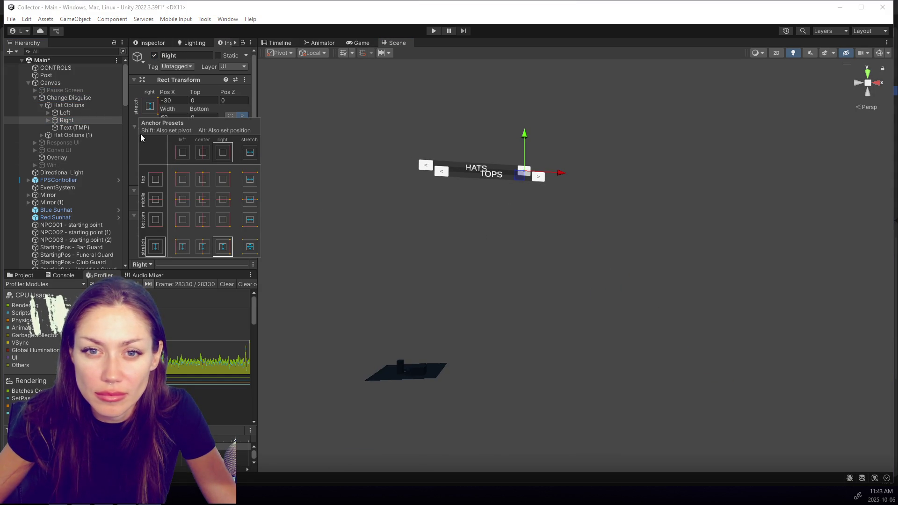
left_click(56, 114)
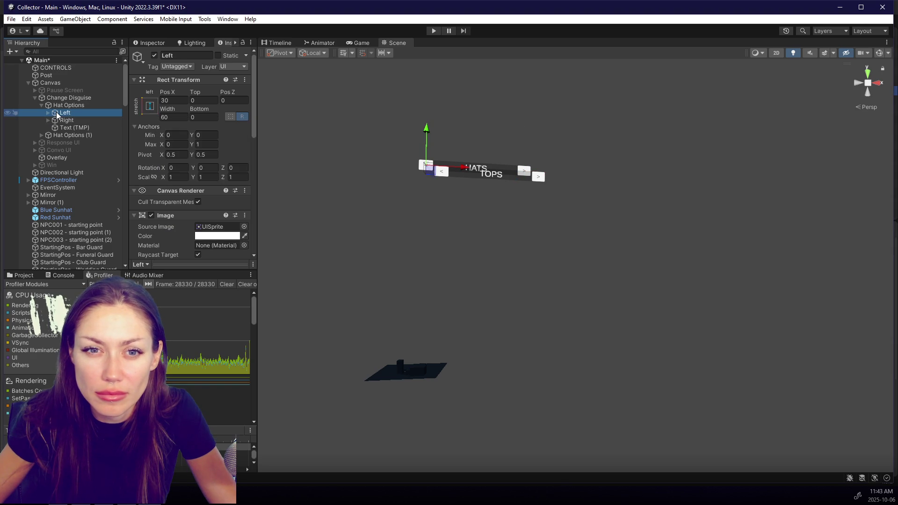
left_click(68, 121)
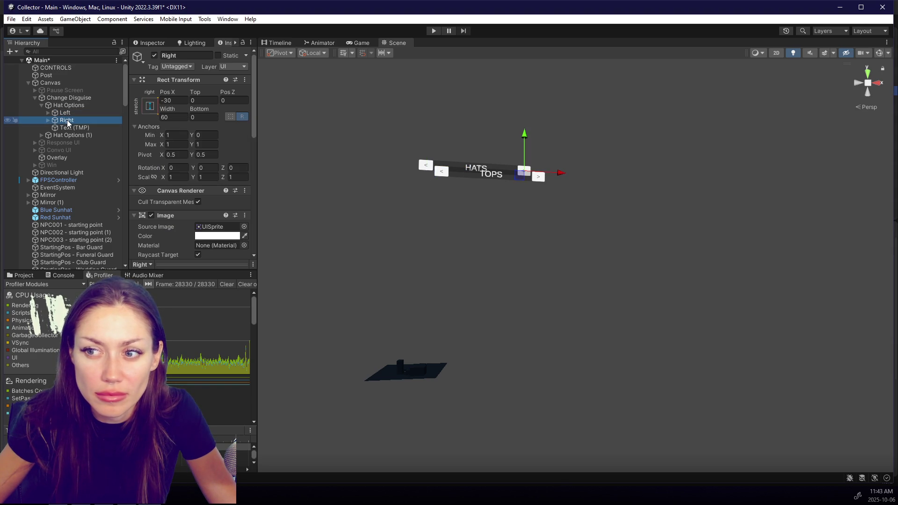
key("Up")
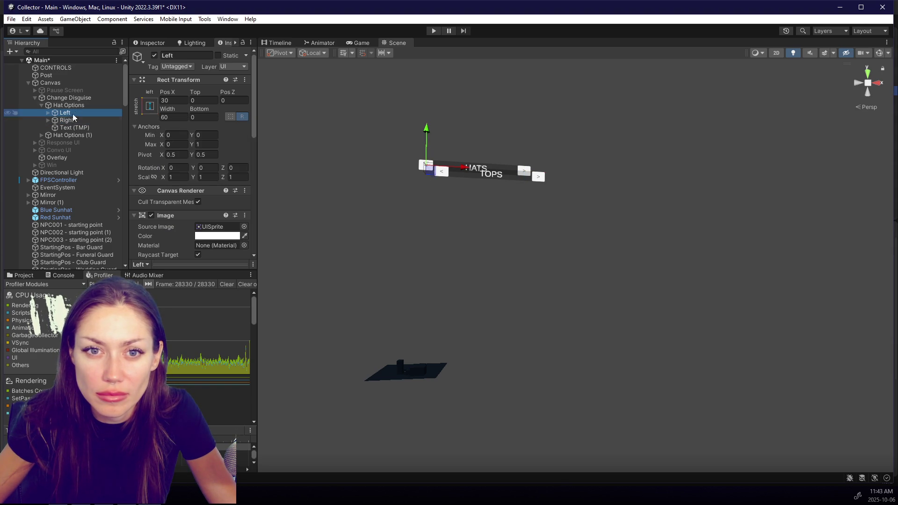
key("Up")
left_click(150, 105)
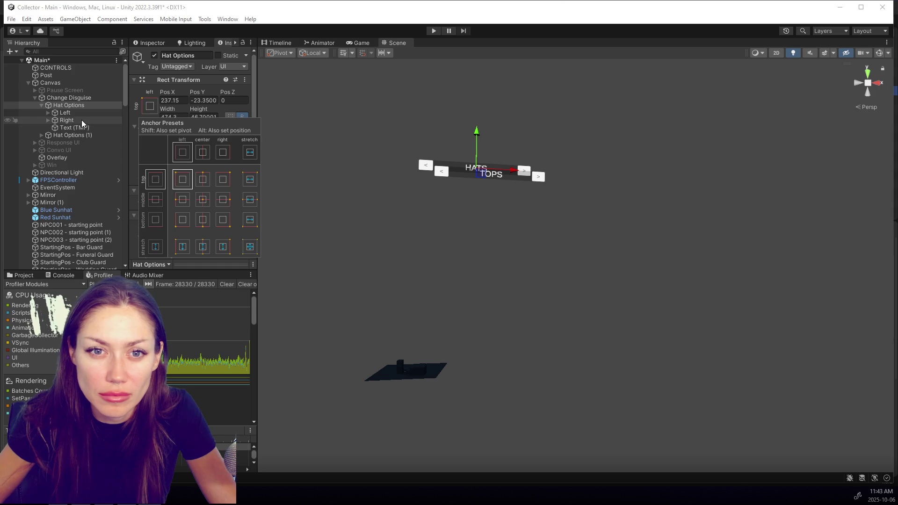
Step: Rename the duplicate Hat Options (1) row to Top Options and anchor it top-left
left_click(76, 95)
left_click(93, 105)
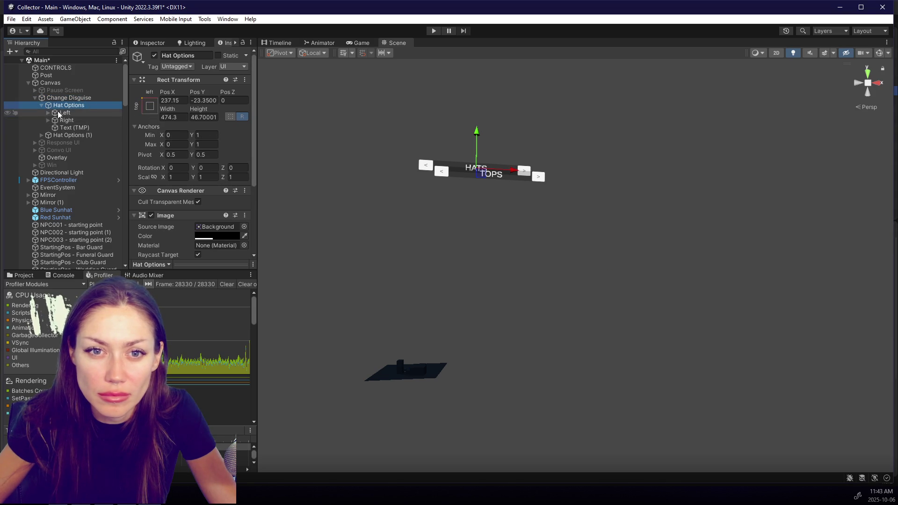
left_click(60, 135)
type("Top Options")
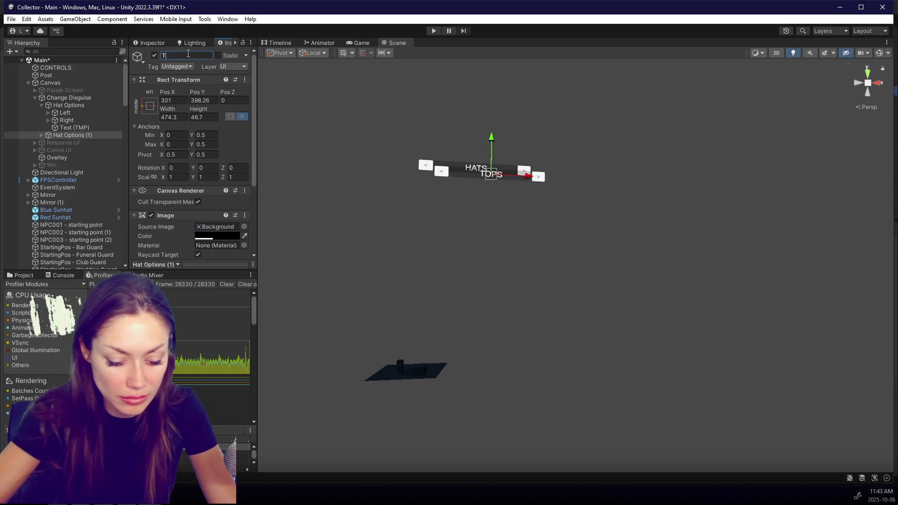
key("Return")
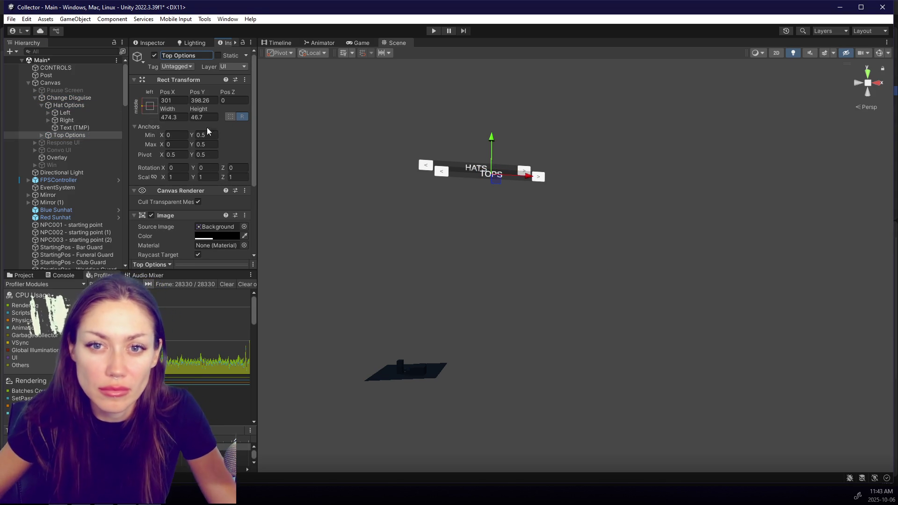
left_click(149, 106)
left_click(183, 179, "alt")
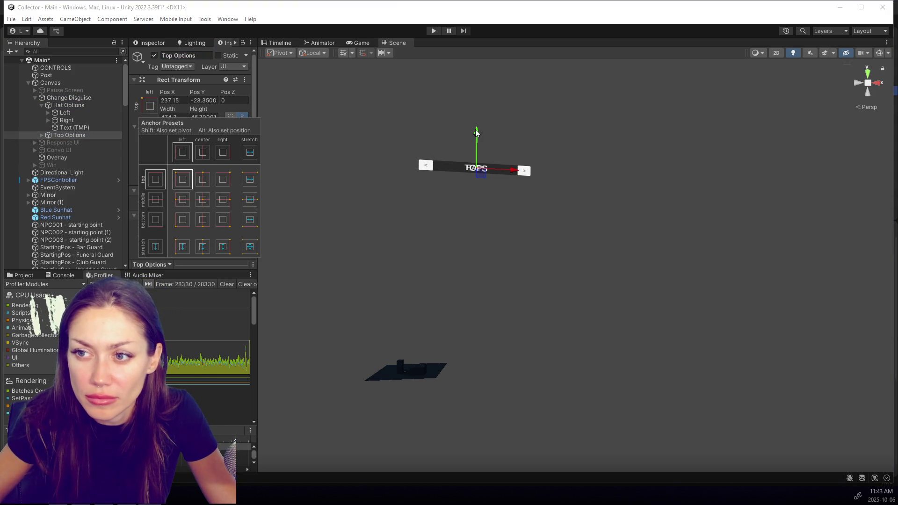
left_click(75, 99)
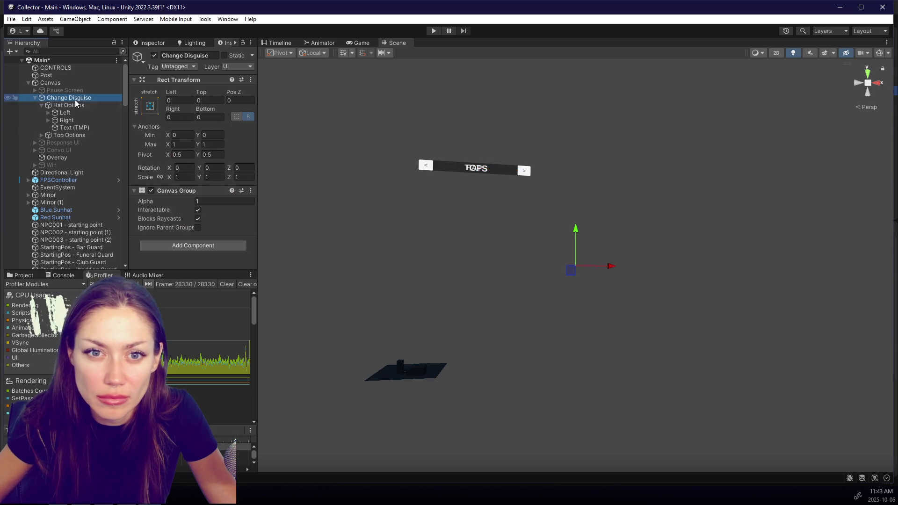
left_click(172, 247)
Step: Add a Vertical Layout Group to Change Disguise, untick Child Force Expand Height and set spacing 16.53
type("ver")
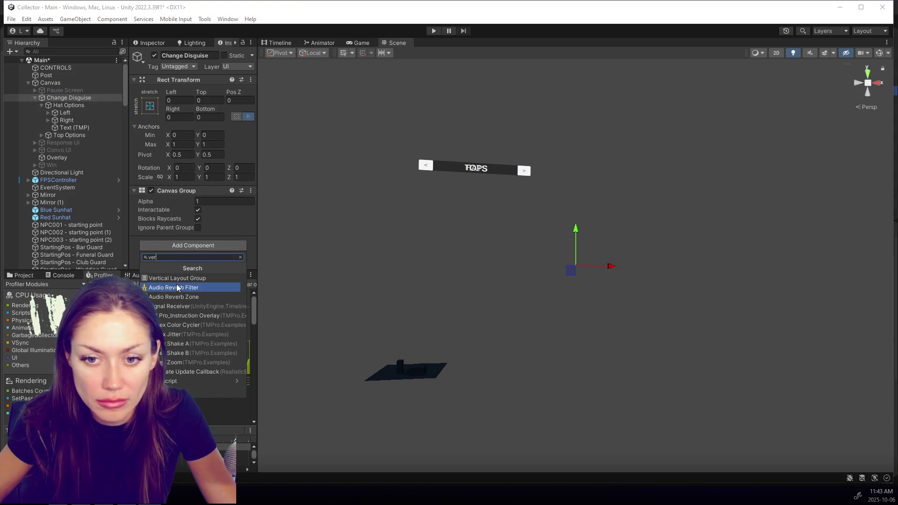
left_click(178, 288)
key("Return")
left_click(193, 245)
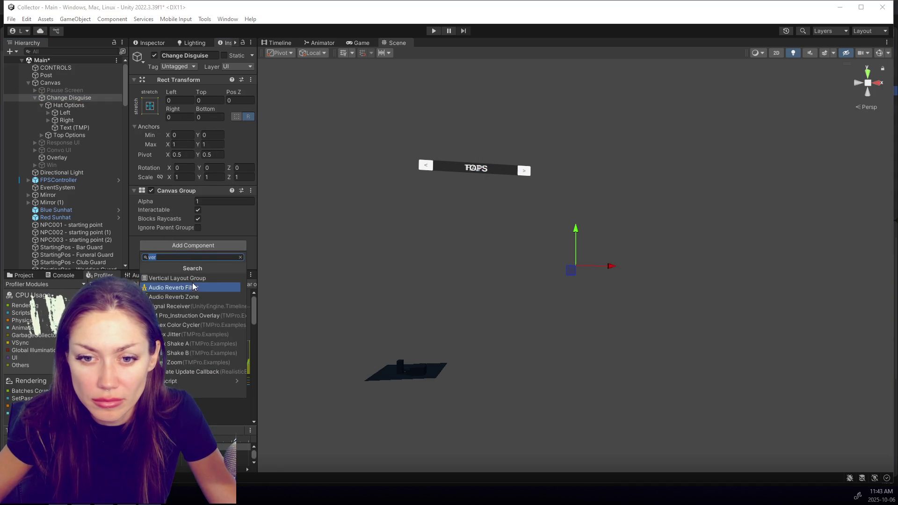
left_click(176, 278)
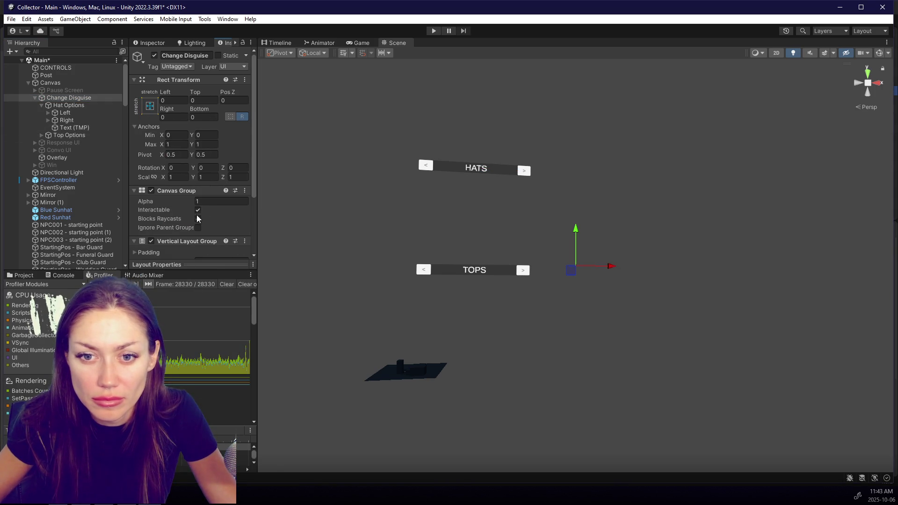
scroll(197, 219, "down", 3)
left_click(222, 230)
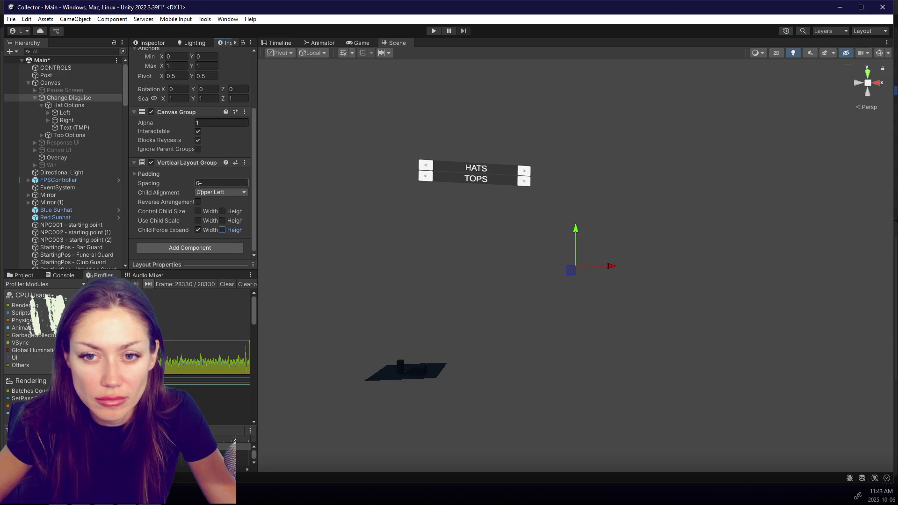
left_click(136, 174)
left_click_drag(232, 222, 428, 214)
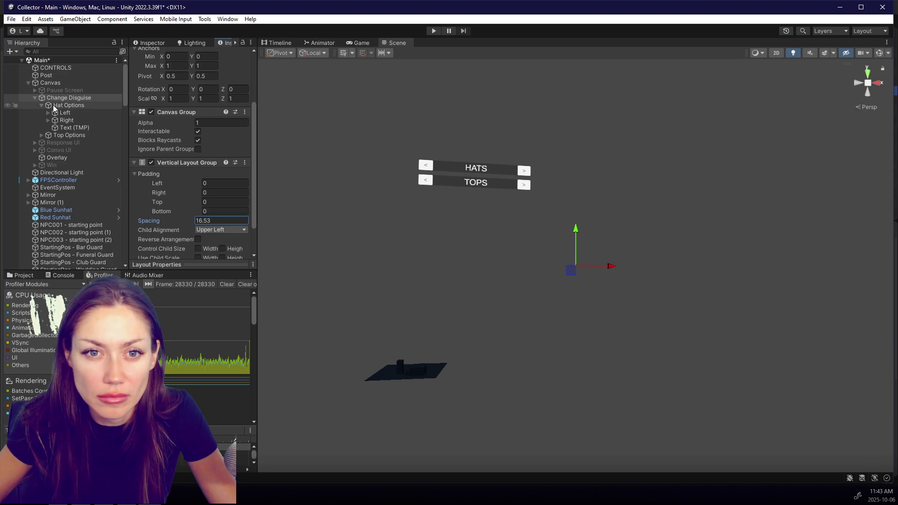
Step: Duplicate Top Options into a 'Bottoms Options' row and shorten the other rows to Top and Hat
left_click(42, 106)
left_click(75, 112)
key("ctrl+d")
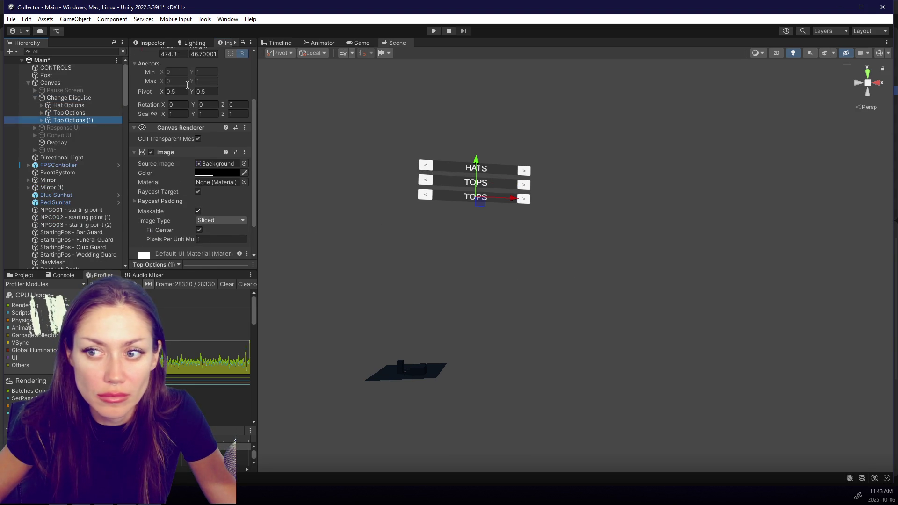
scroll(187, 94, "up", 3)
left_click(186, 56)
type("Bottoms Option")
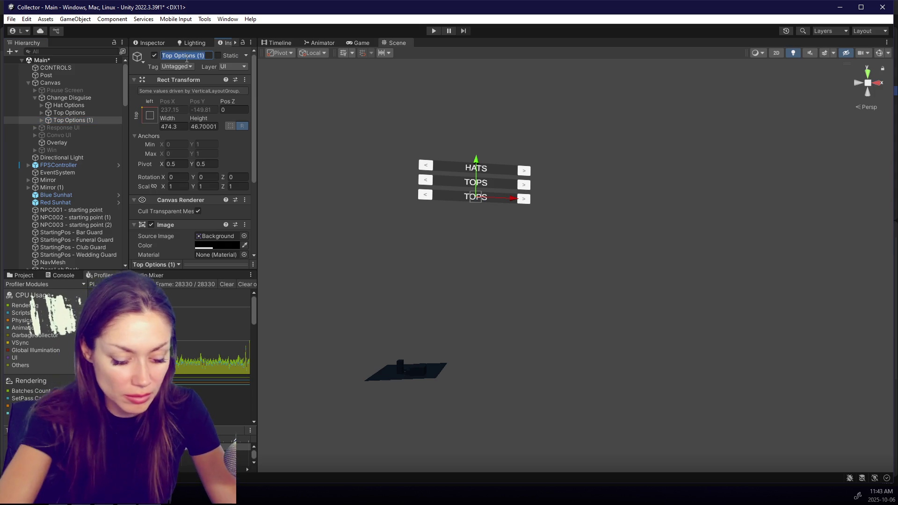
type("s")
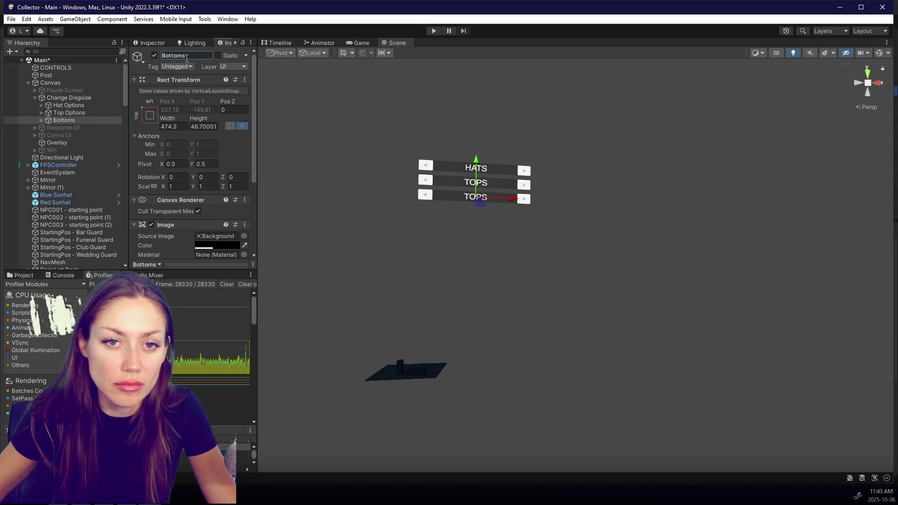
left_click(69, 113)
double_click(185, 55)
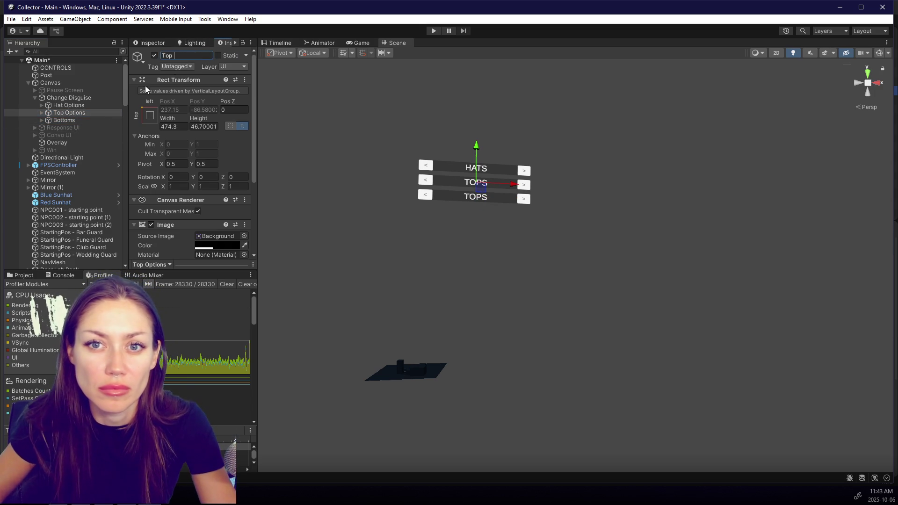
left_click(75, 105)
key("BackSpace")
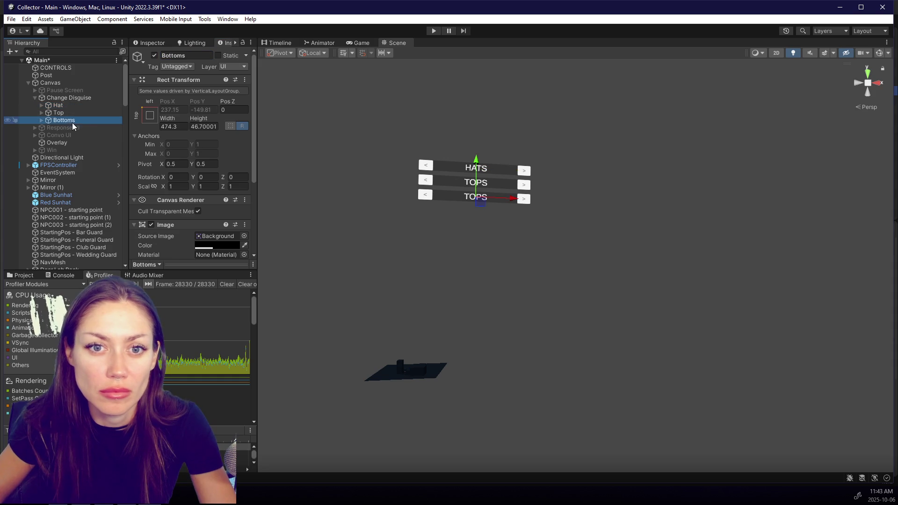
Step: Change the first disguise row's label text from HATS to HAT / HAIR
left_click(72, 103)
double_click(186, 55)
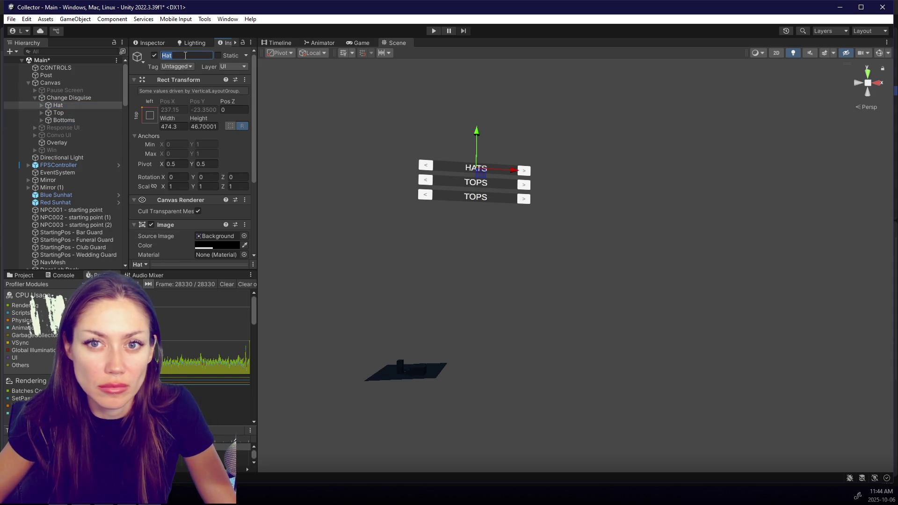
left_click(42, 105)
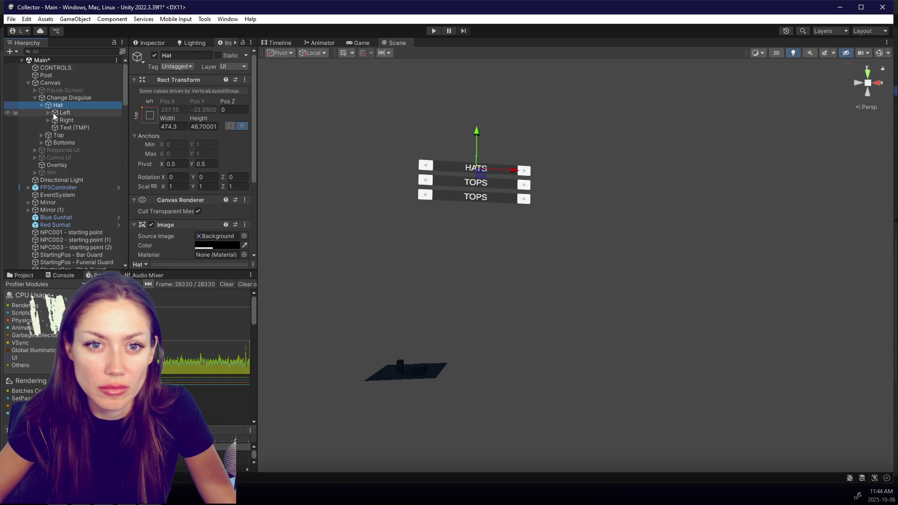
left_click(48, 113)
left_click(48, 127)
left_click(75, 135)
left_click(74, 143)
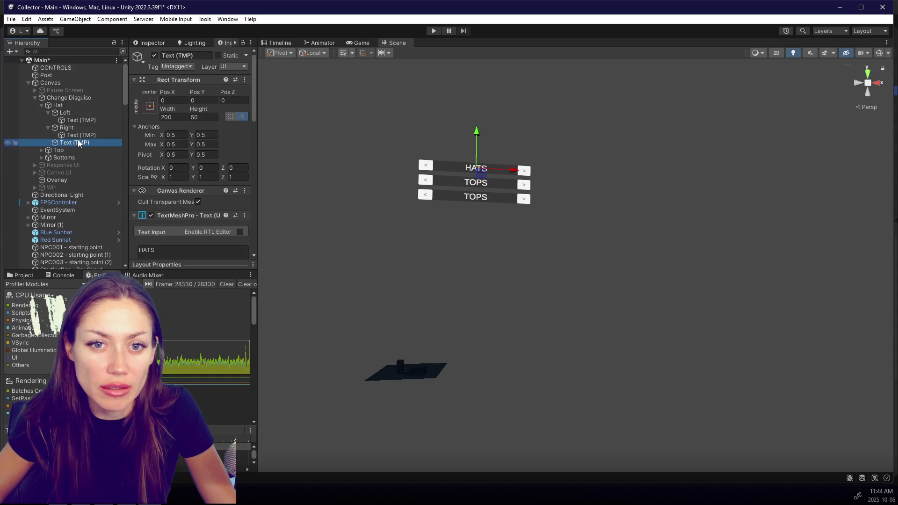
type("HAT / H")
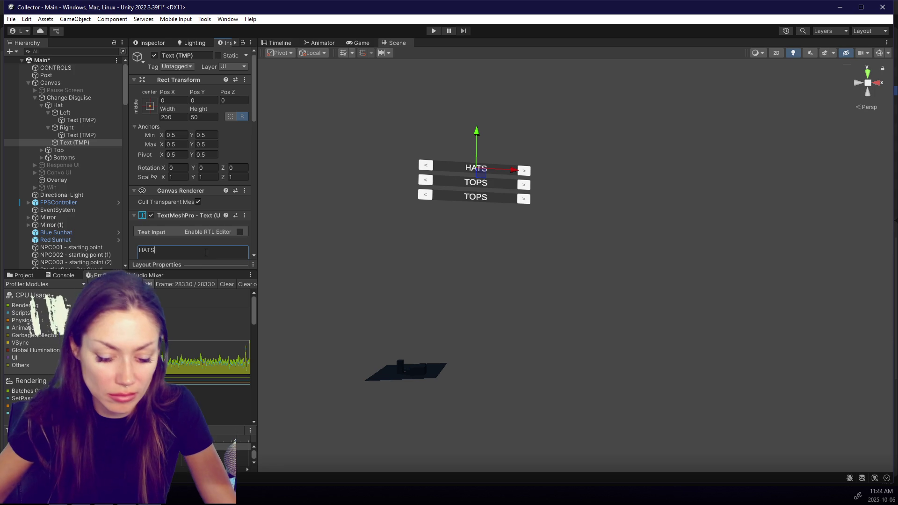
type("AIR")
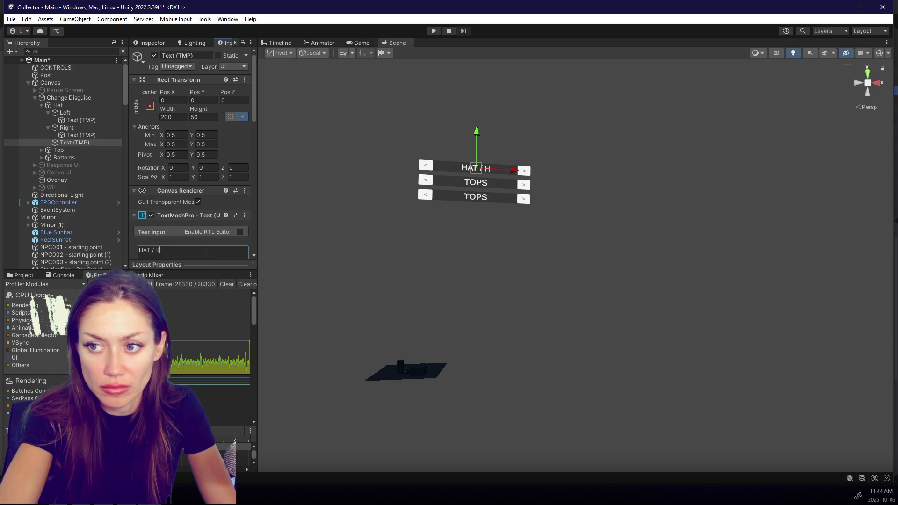
Step: Replace TOPS with BOTTOMS in the Bottoms row's Text (TMP) child
left_click(74, 150)
left_click(71, 158)
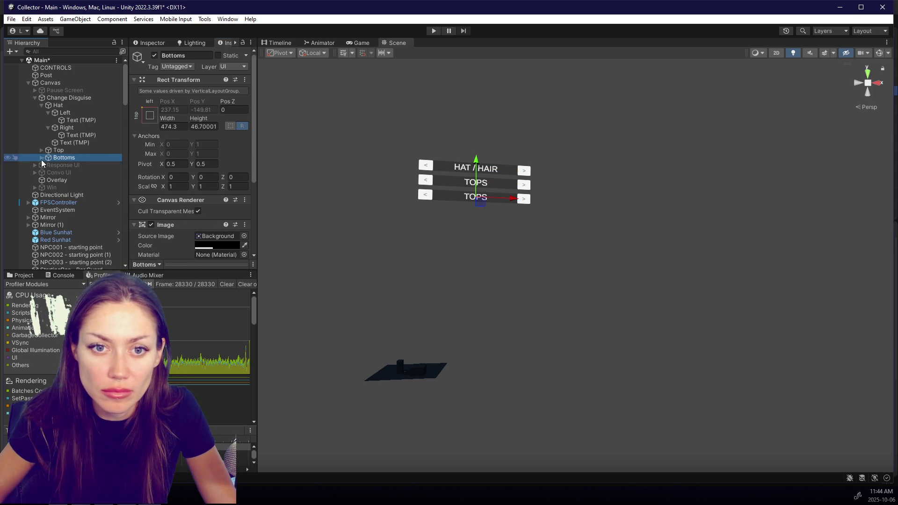
left_click(42, 158)
left_click(65, 166)
scroll(209, 190, "down", 3)
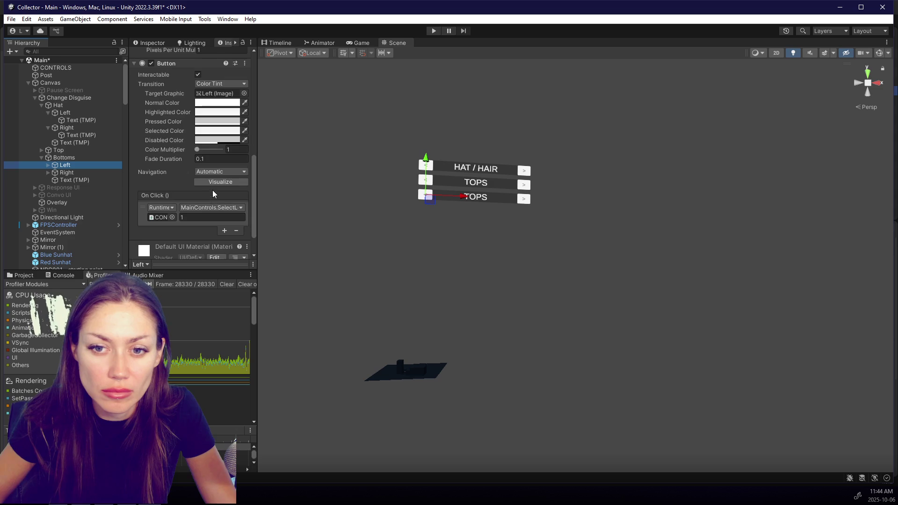
left_click(103, 170)
left_click(78, 179)
scroll(187, 190, "down", 5)
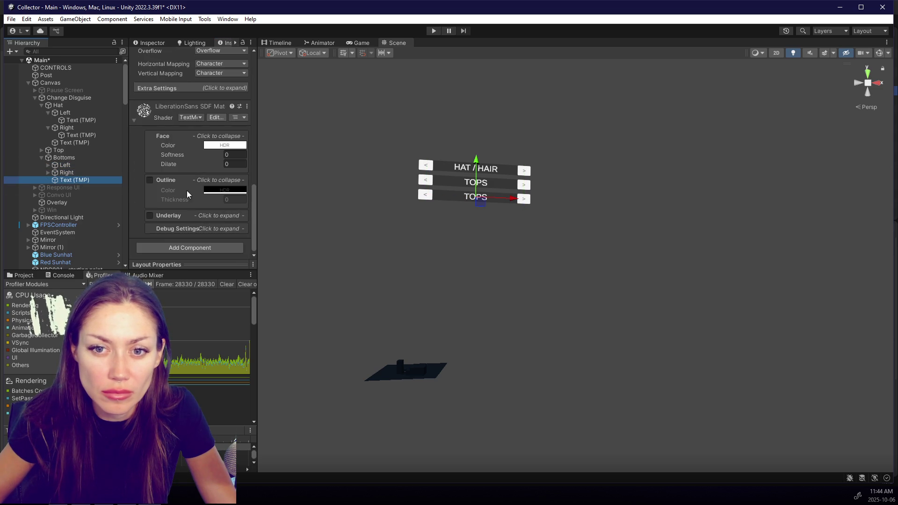
scroll(188, 178, "up", 5)
double_click(185, 178)
type("BOTT")
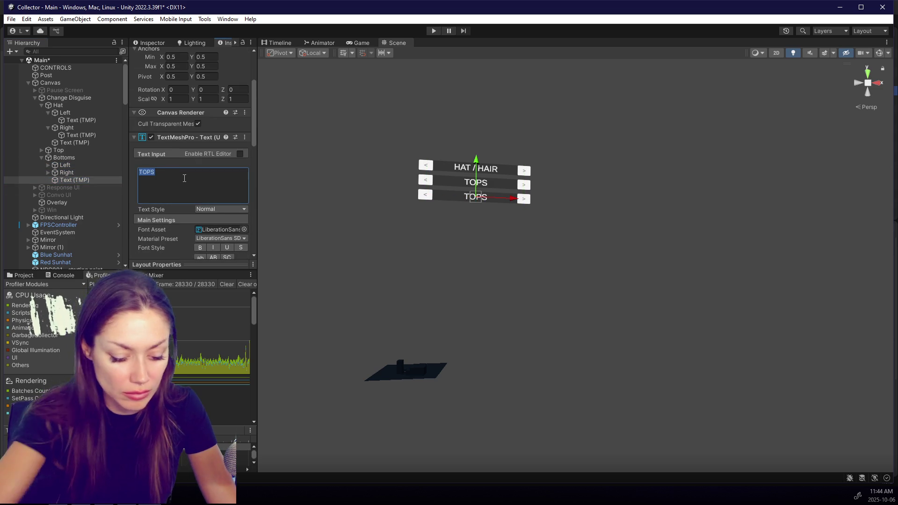
type("OMS")
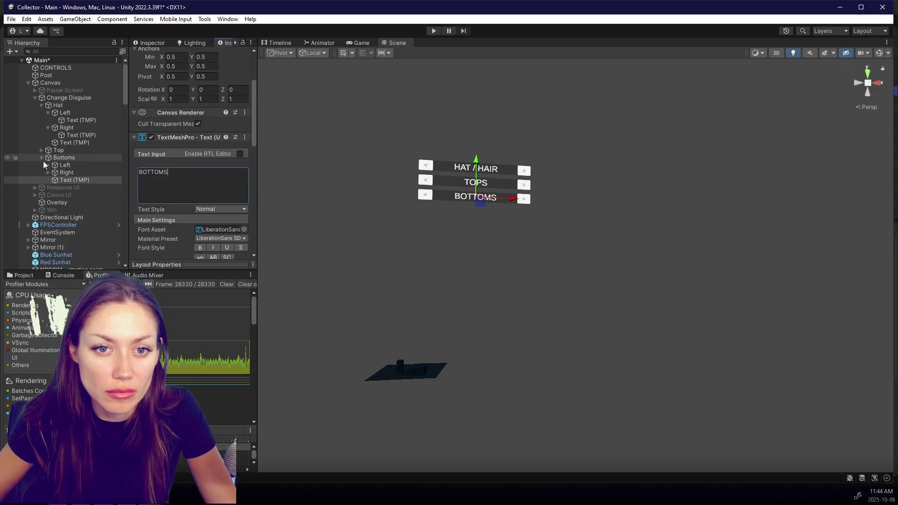
Step: Duplicate the Bottoms row and label the copy SHOES
left_click(41, 158)
left_click(66, 160)
key("ctrl+d")
left_click(41, 165)
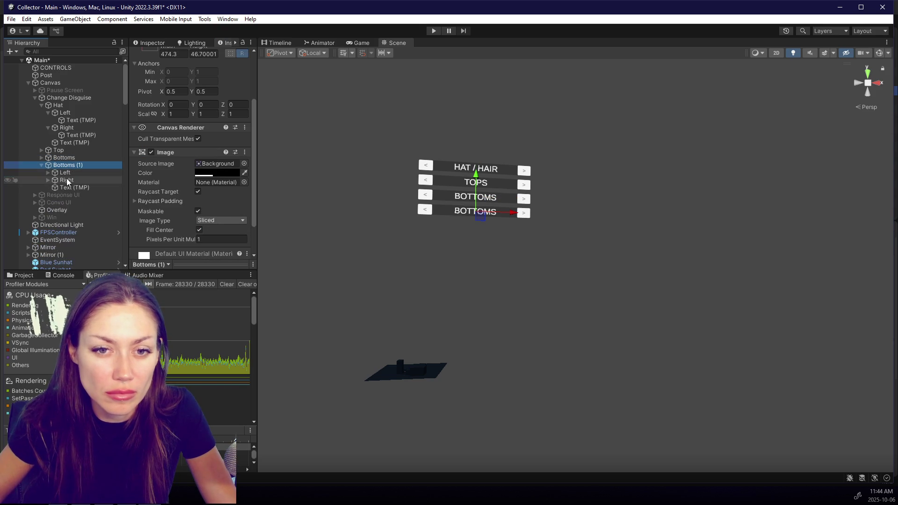
left_click(76, 187)
type("SHOES")
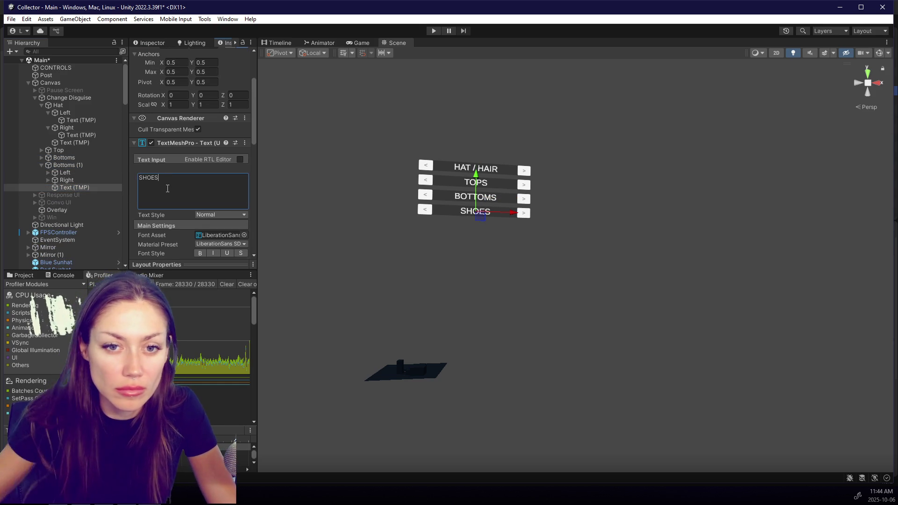
Step: Give the new row's arrow buttons On Click int parameter 3, save, and collapse the Hierarchy
left_click(77, 172)
scroll(220, 196, "down", 5)
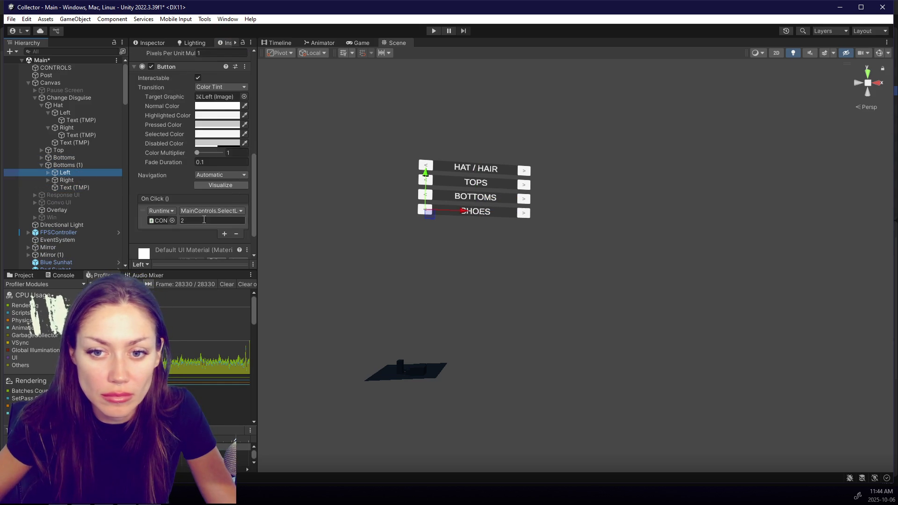
type("3")
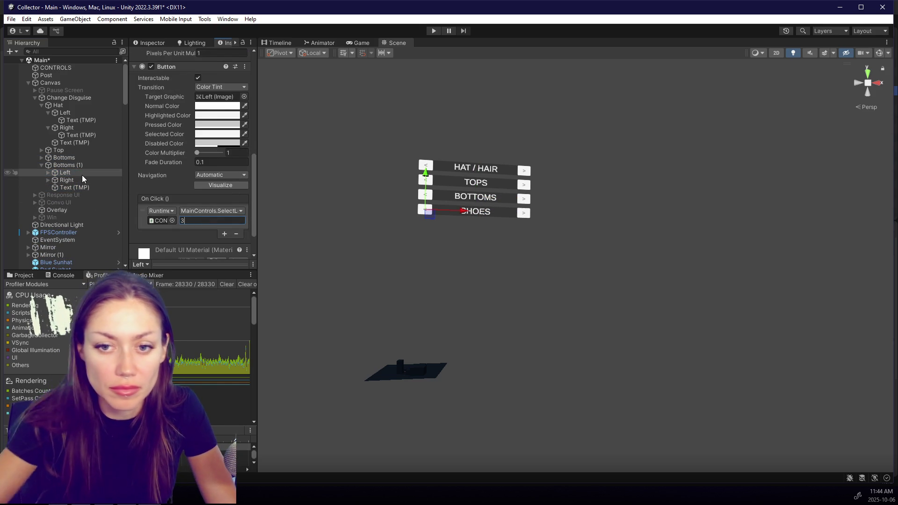
left_click(83, 180)
key("ctrl+s")
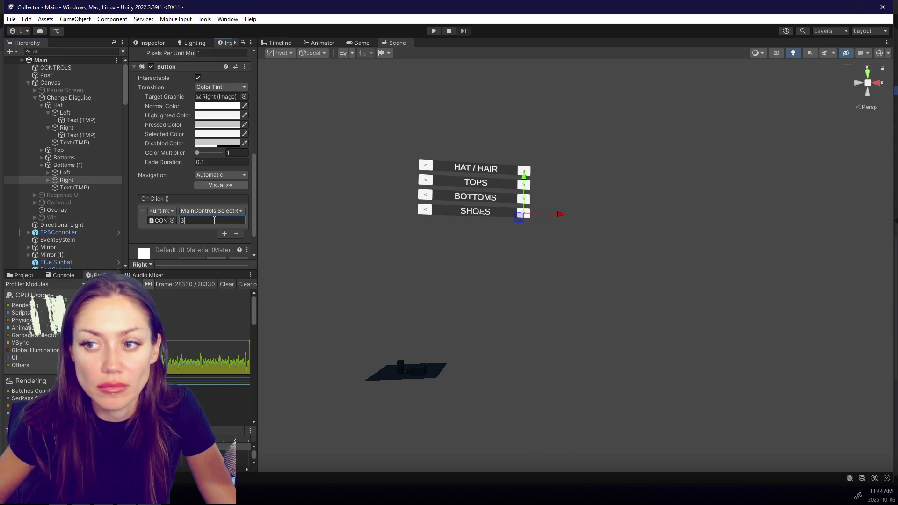
scroll(141, 136, "up", 3)
left_click(29, 83)
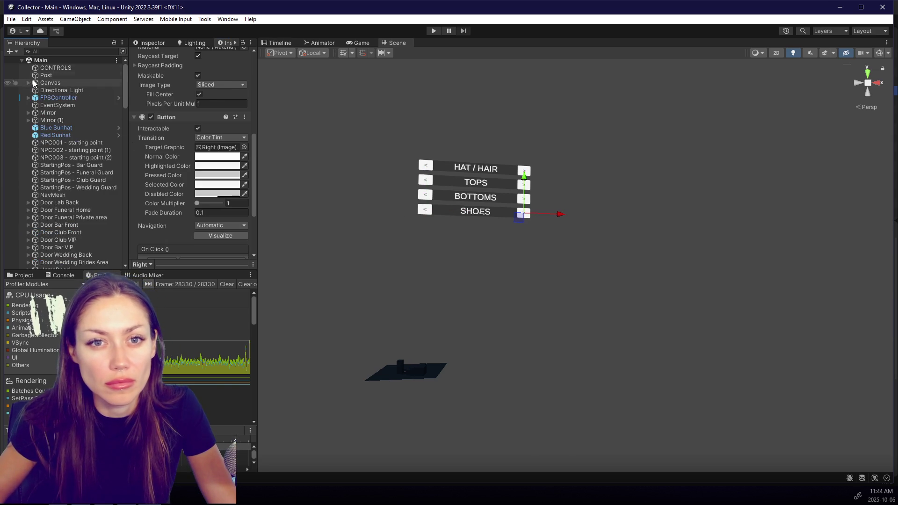
left_click(21, 60)
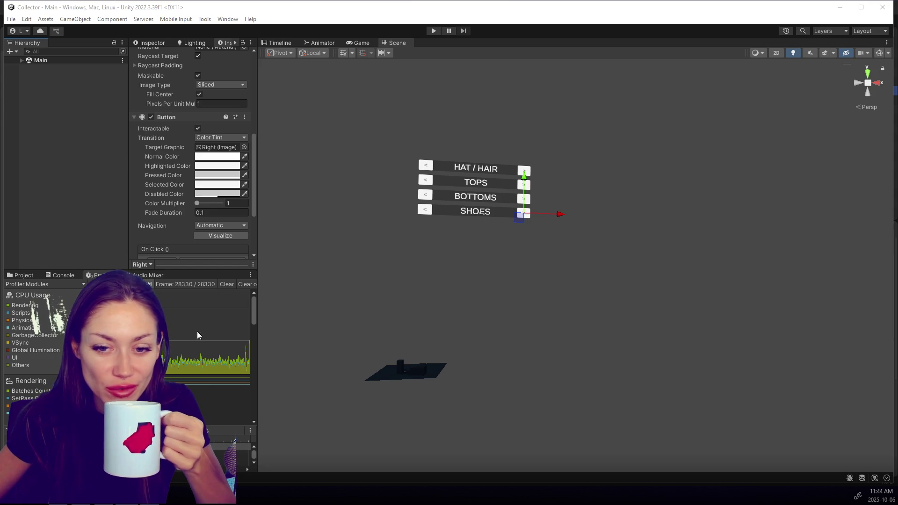
Step: Enlarge the Inspector, expand Main and Canvas, and select the Change Disguise panel
mouse_move(198, 271)
left_mouse_down()
mouse_move(198, 323)
mouse_move(197, 303)
left_mouse_up()
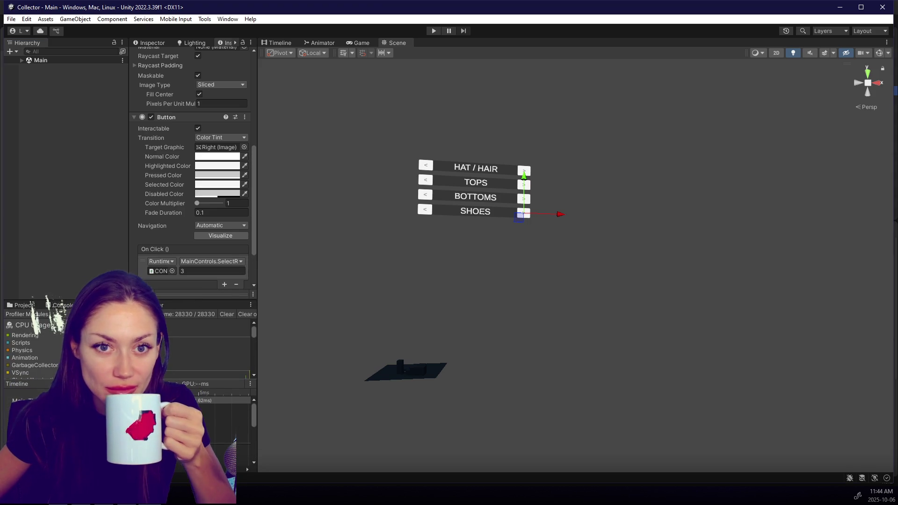
left_click(22, 61)
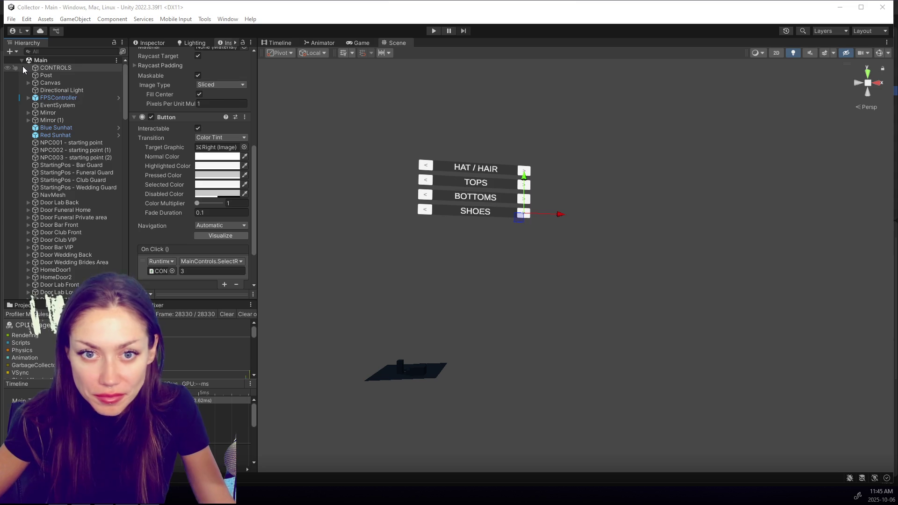
scroll(46, 120, "down", 10)
scroll(55, 120, "up", 10)
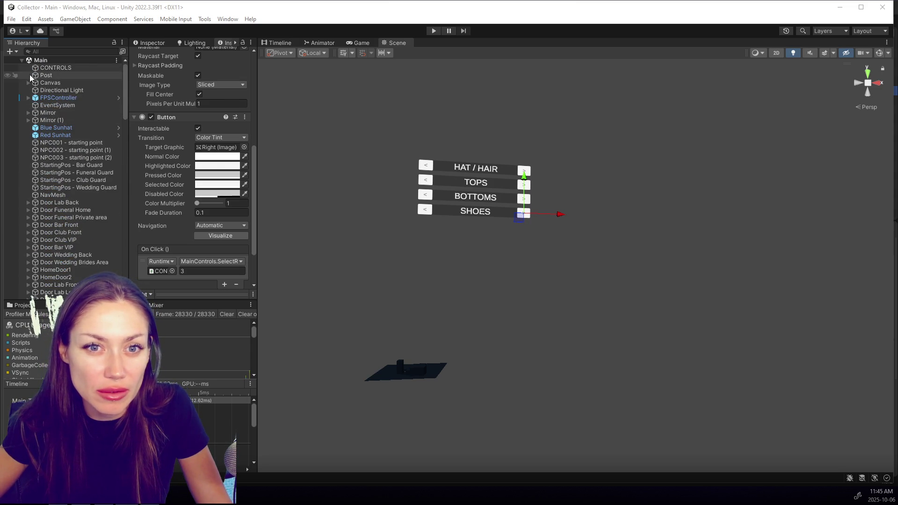
left_click(29, 83)
left_click(74, 100)
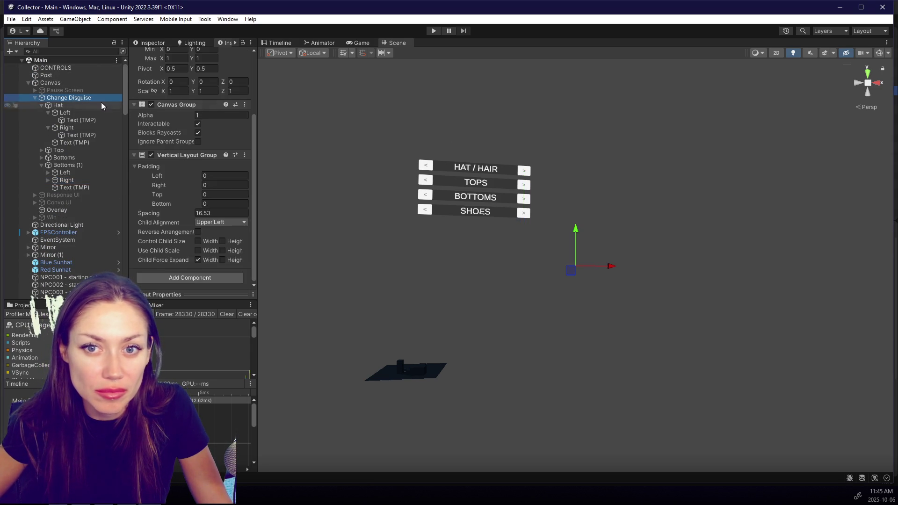
Step: Move the Change Disguise panel, left offset about 89.79 and lower top, then save
scroll(191, 140, "up", 5)
left_click_drag(166, 91, 201, 92)
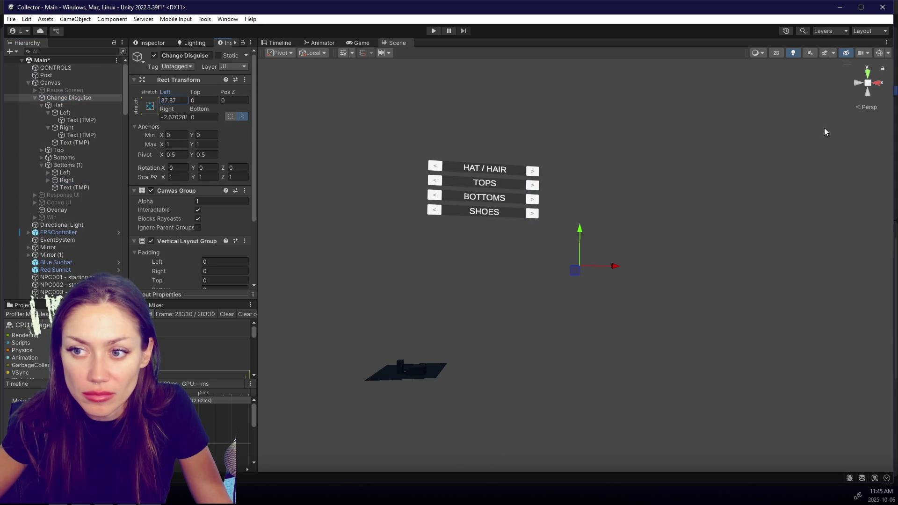
left_click_drag(719, 125, 678, 146)
mouse_move(195, 91)
left_mouse_down()
mouse_move(379, 106)
mouse_move(621, 94)
mouse_move(557, 92)
mouse_move(399, 169)
left_mouse_up()
key("ctrl+s")
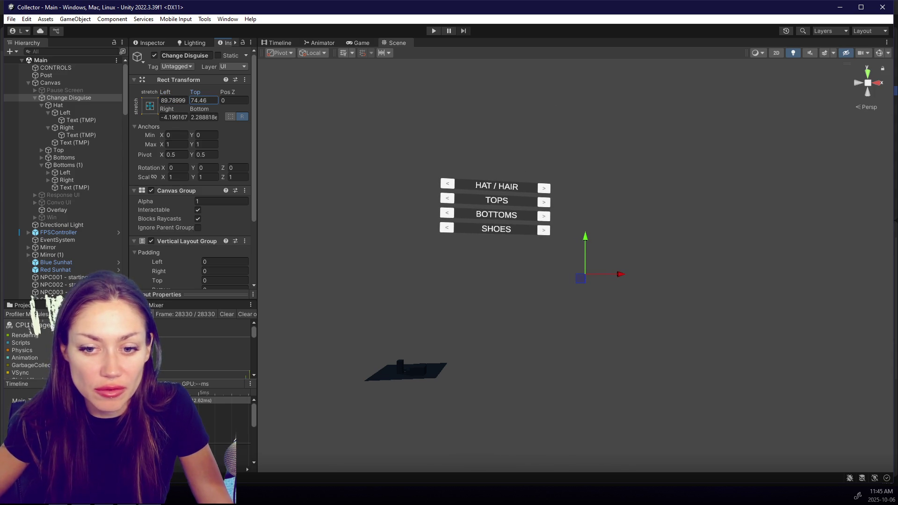
Step: Add a TextMeshPro heading above HAT / HAIR reading CHOOSE YOUR DISGUISE, 600.31 wide
left_click(78, 90)
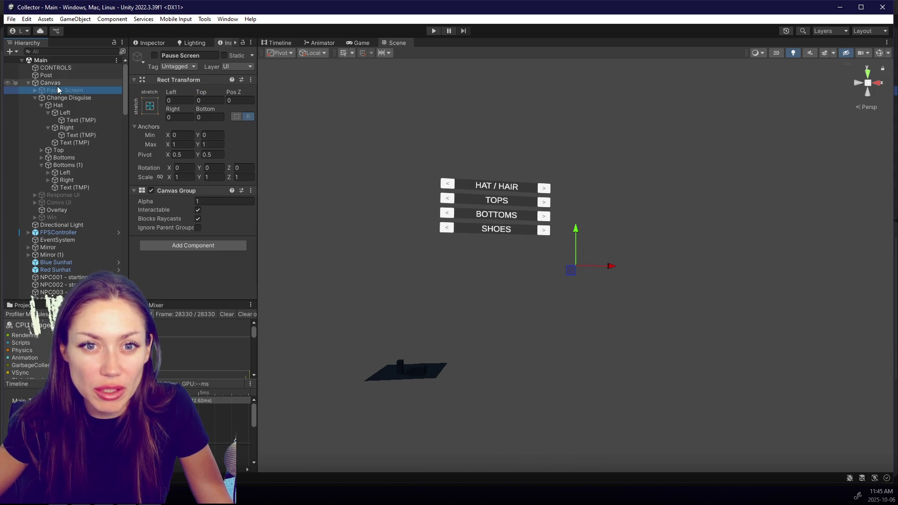
left_click(63, 98)
right_click(64, 99)
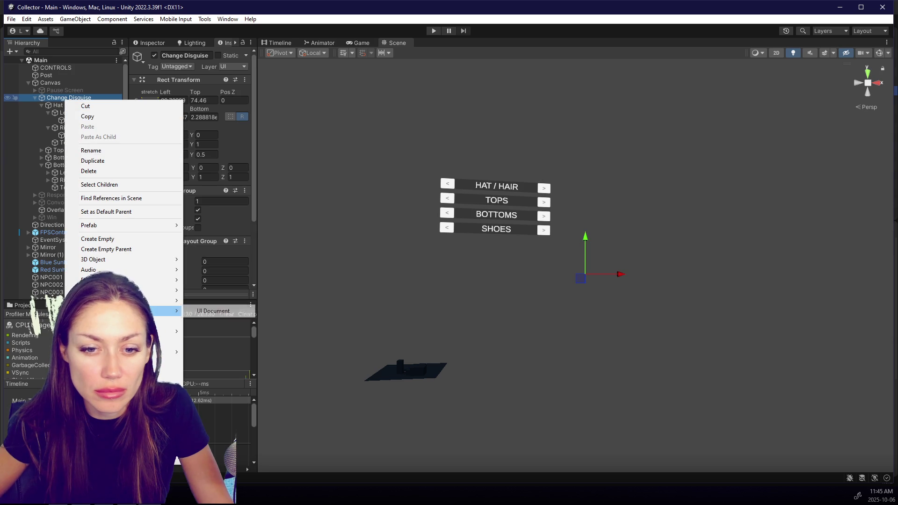
mouse_move(173, 321)
left_click(236, 311)
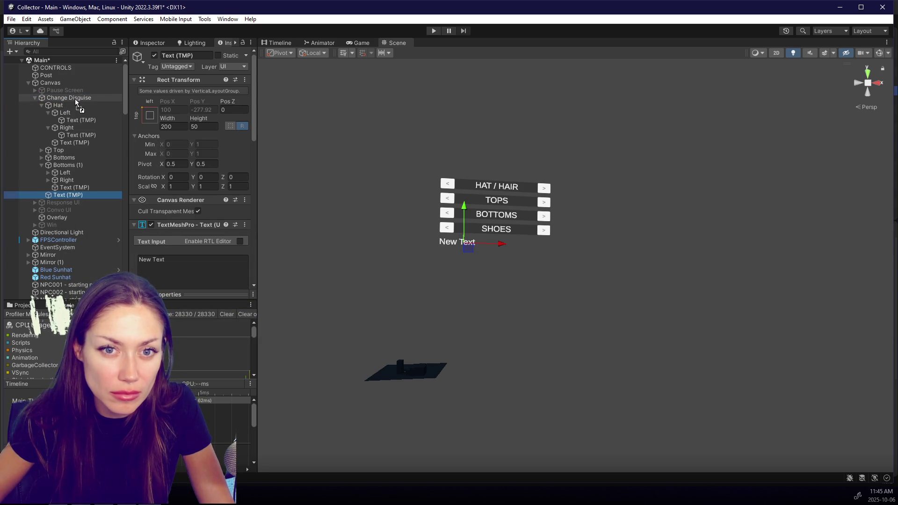
left_click_drag(77, 102, 70, 102)
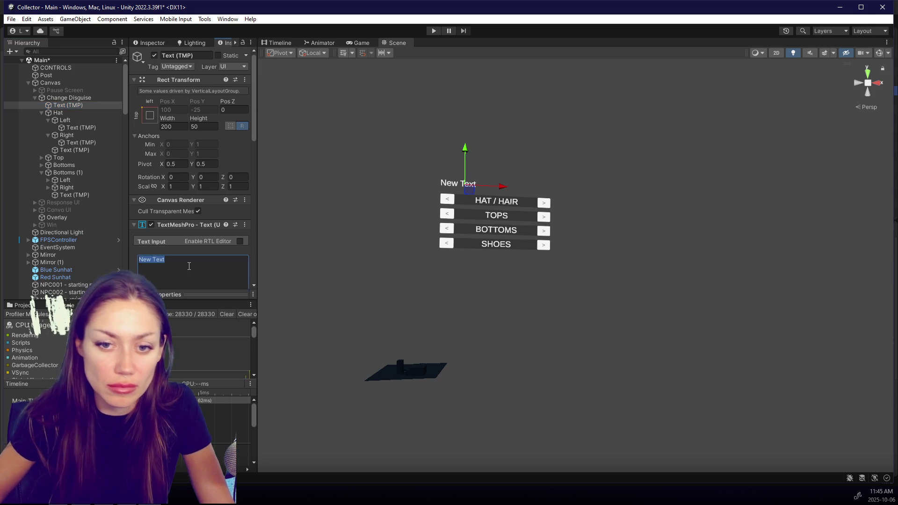
type("Pick ")
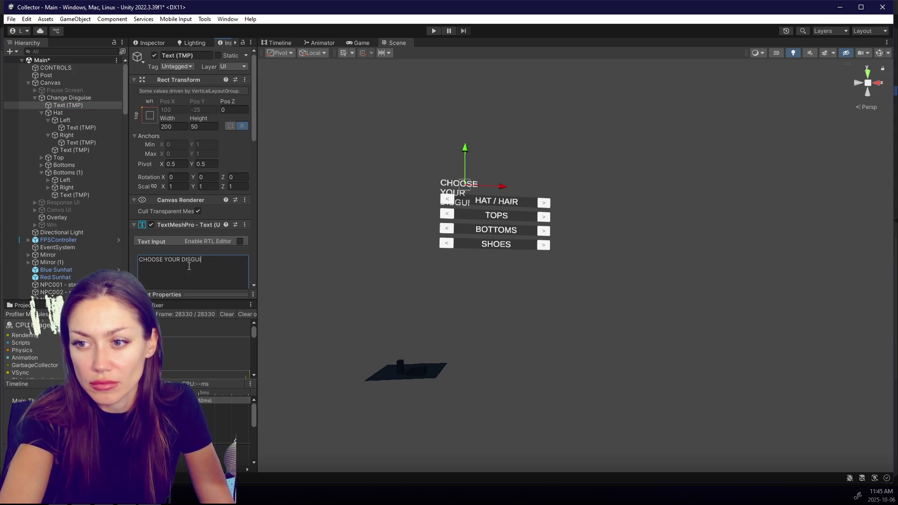
type("SE")
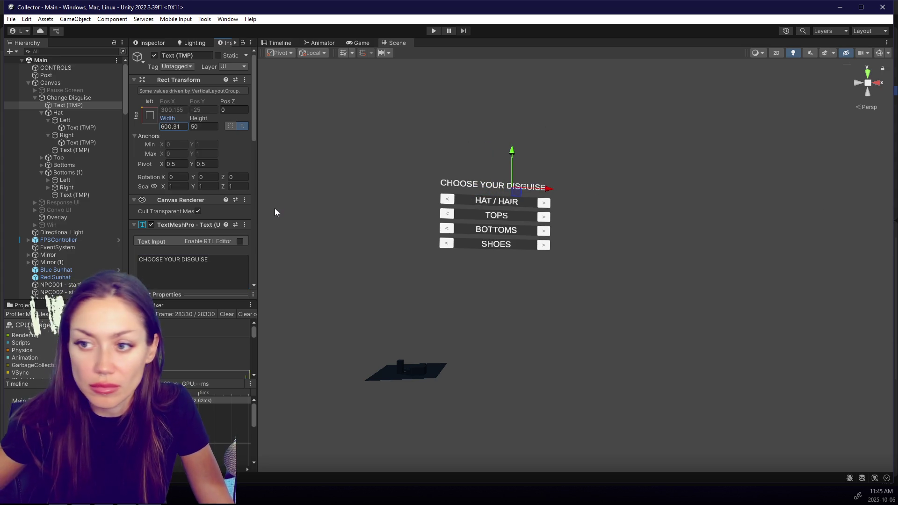
Step: Deactivate the Change Disguise panel so the menu starts hidden
left_click(28, 82)
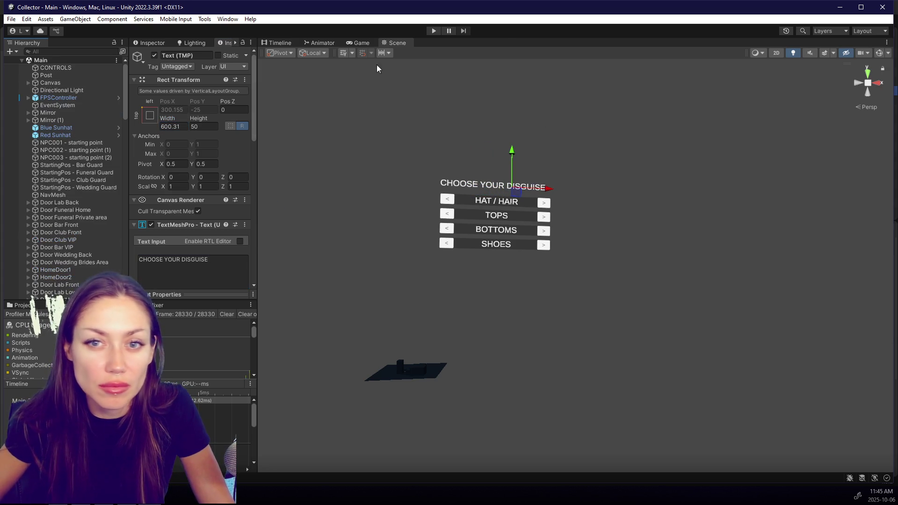
left_click(28, 83)
left_click(78, 98)
left_click(35, 98)
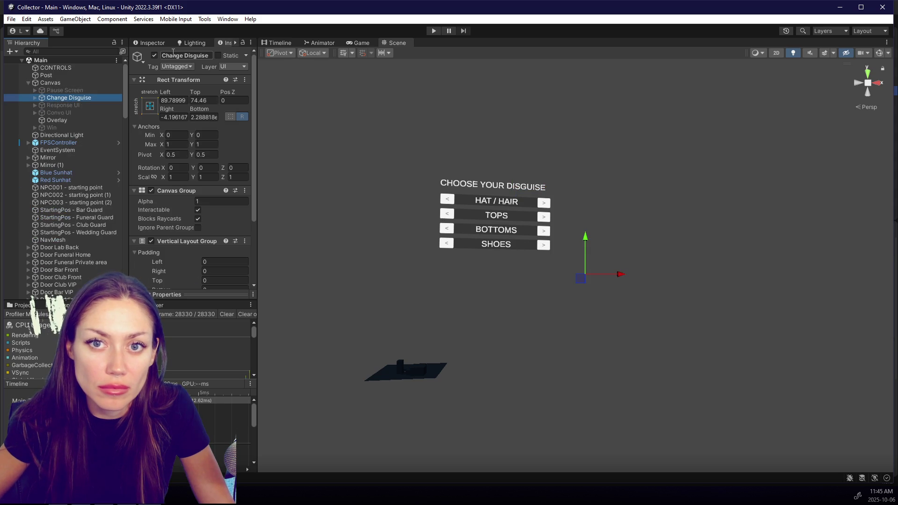
left_click(154, 55)
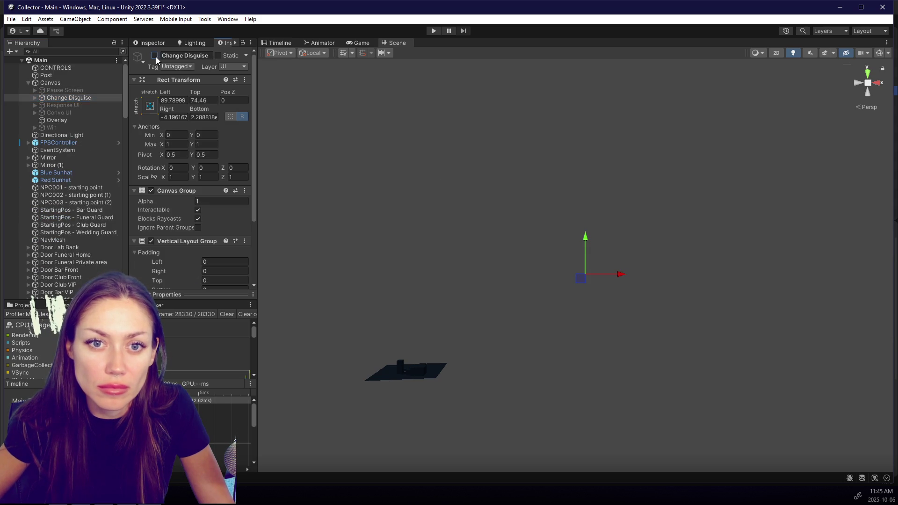
Step: Enter Play mode and walk the player out into the courtyard
left_click(430, 32)
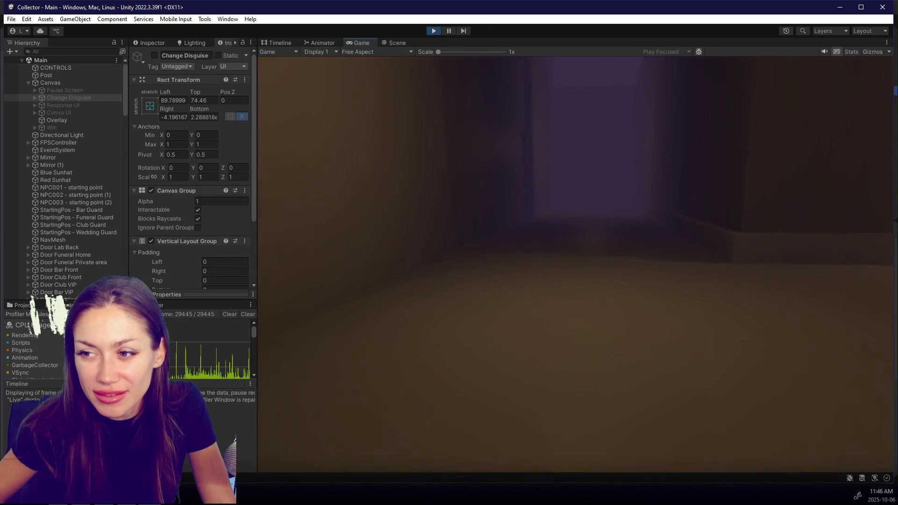
key("w")
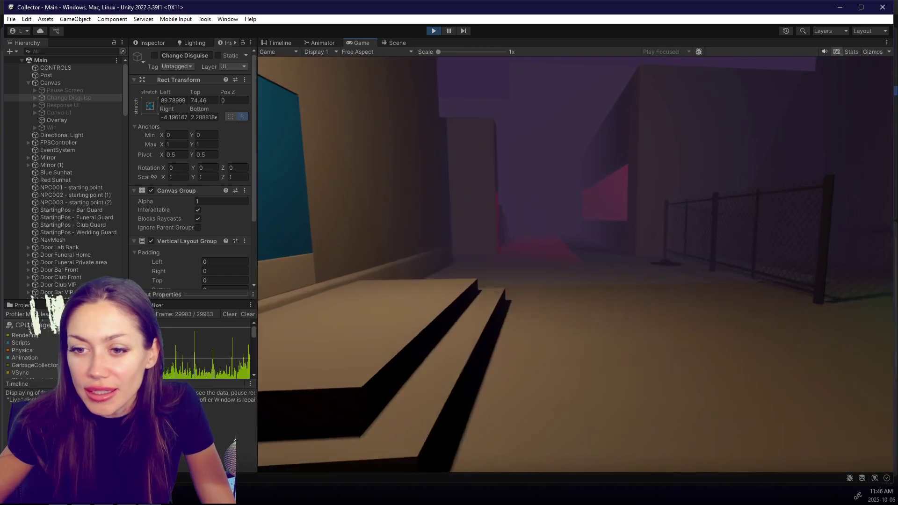
key("Escape")
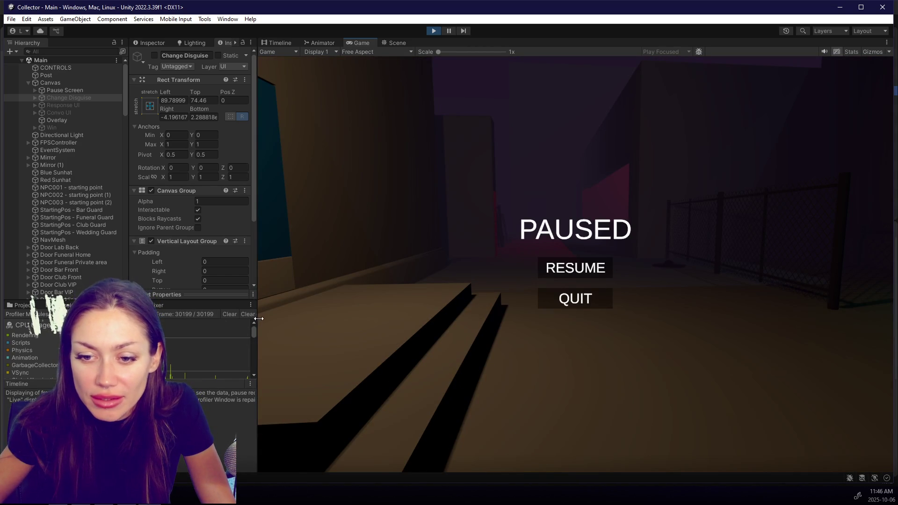
left_click_drag(259, 319, 134, 319)
key("Escape")
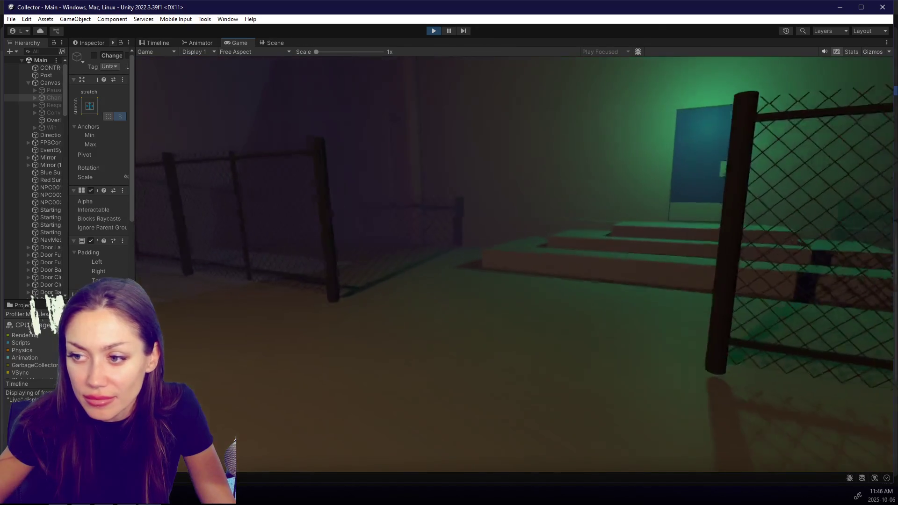
Step: Walk through the red-lit fenced corridors past the steps to the blue door
key("w")
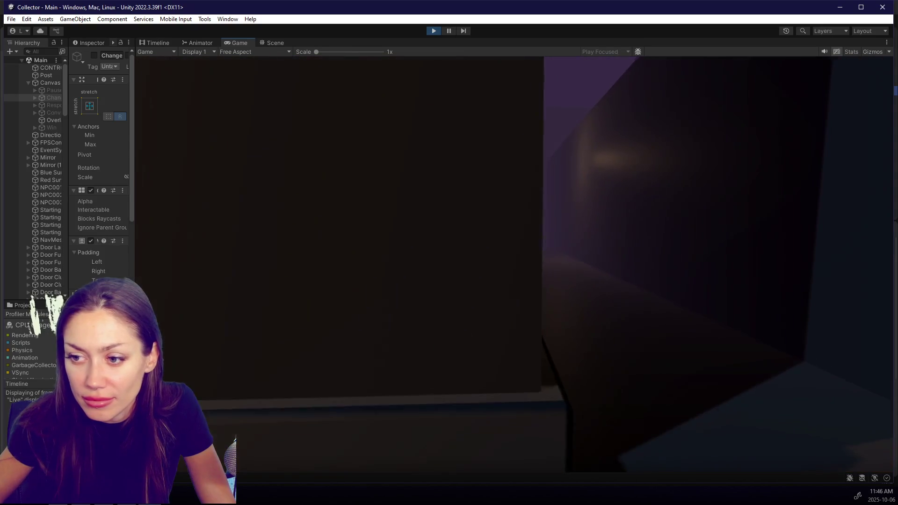
key("w")
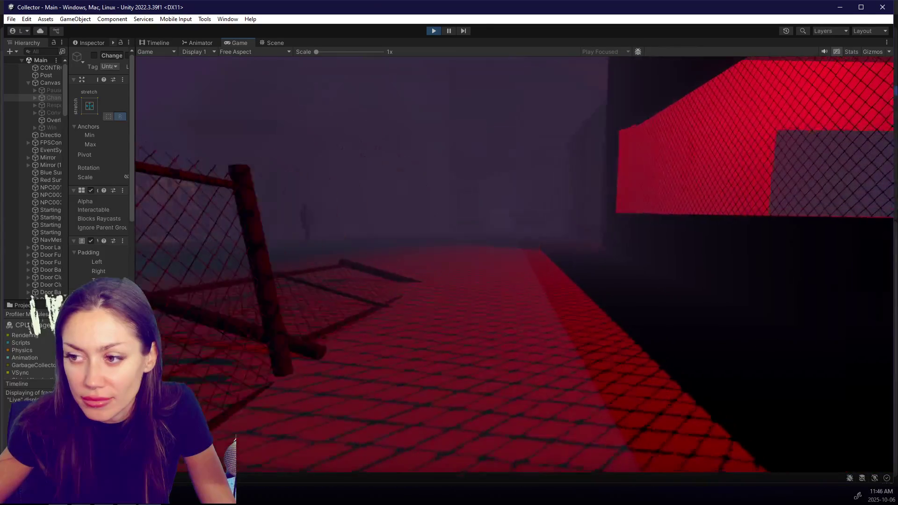
key("w")
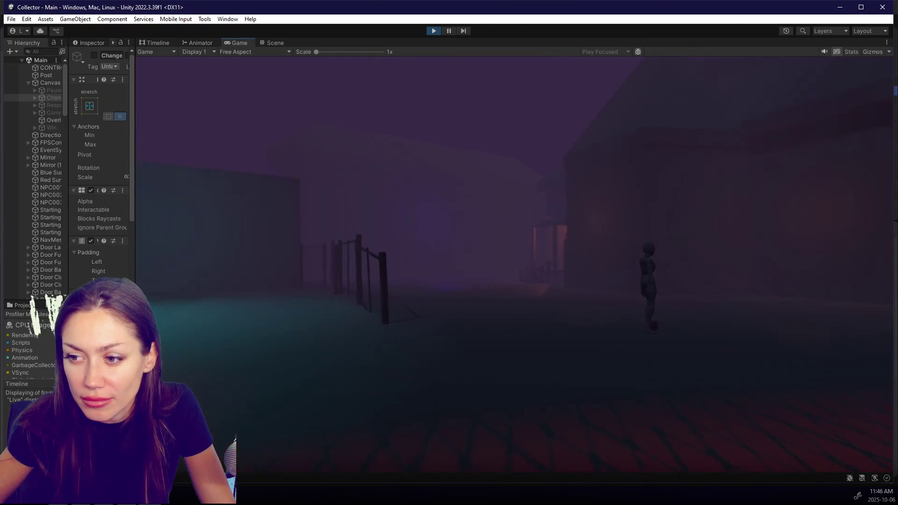
key("w")
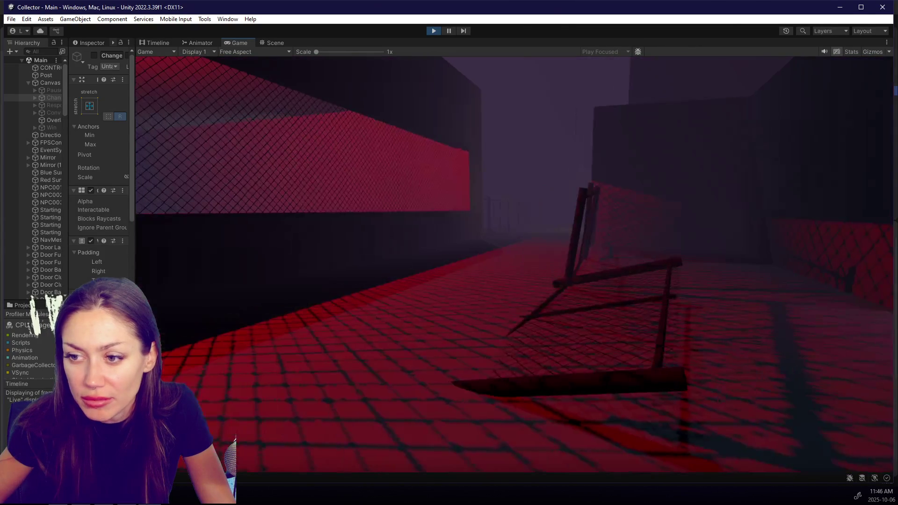
key("w")
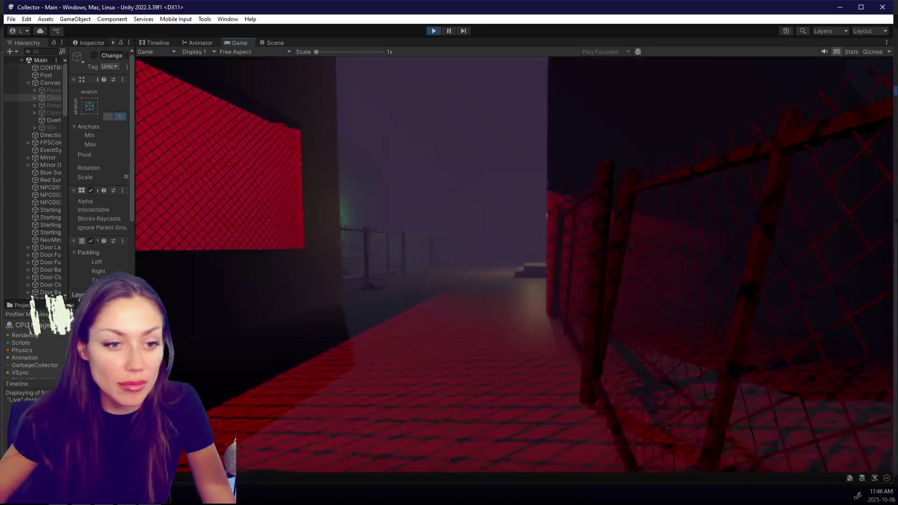
key("w")
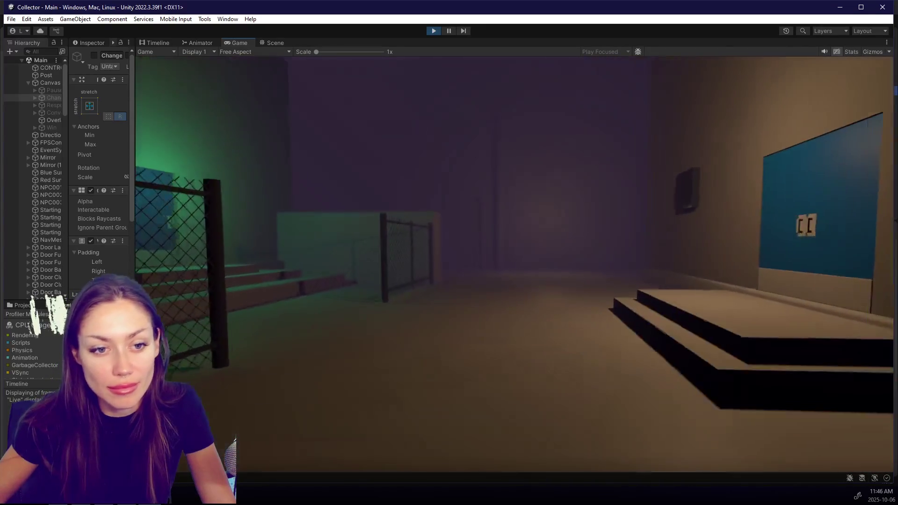
Step: Bring up the disguise menu, cycle BOTTOMS forward, and stop the playtest
key("e")
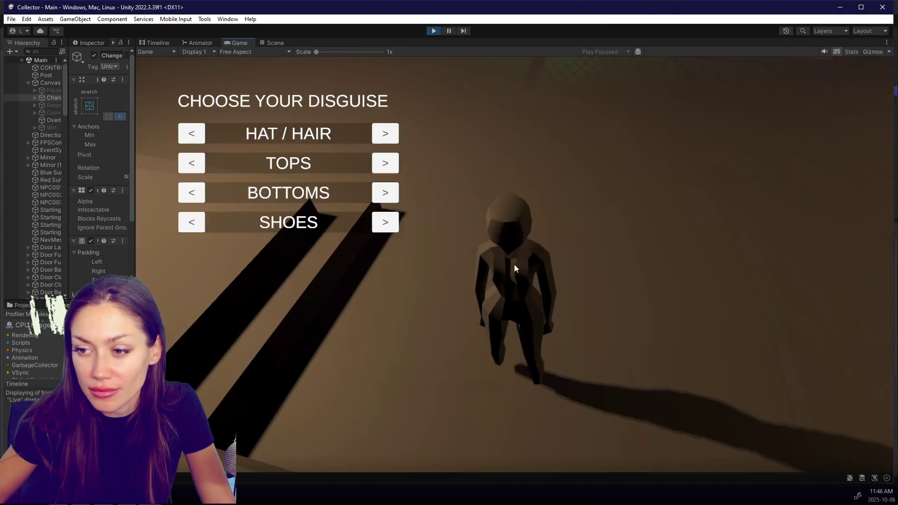
left_click(391, 194)
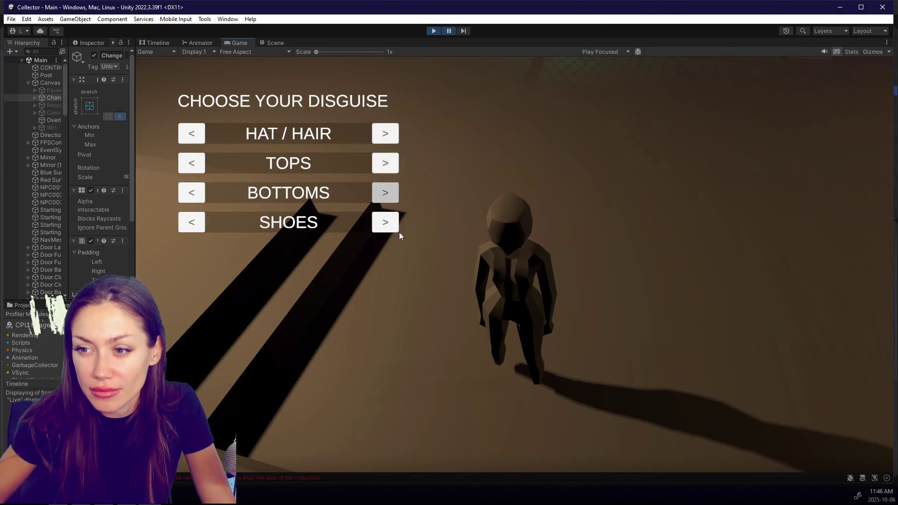
left_click(433, 31)
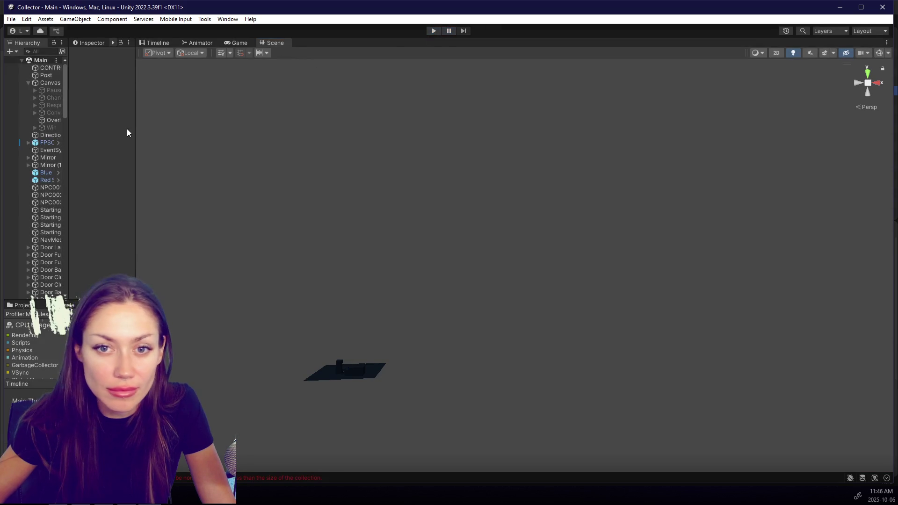
Step: Resize the side and bottom panels to enlarge the Scene view
left_click_drag(134, 126, 302, 139)
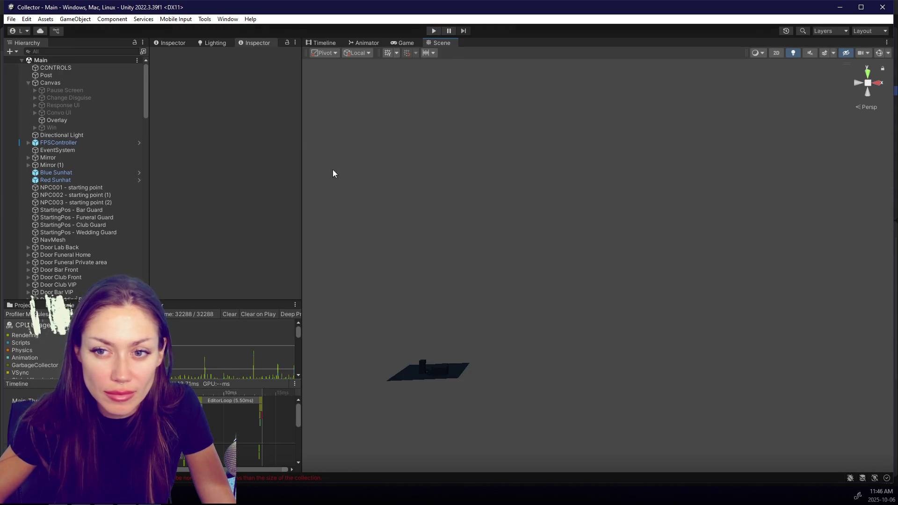
left_click_drag(302, 178, 261, 186)
left_click_drag(126, 189, 182, 192)
left_click_drag(261, 189, 203, 190)
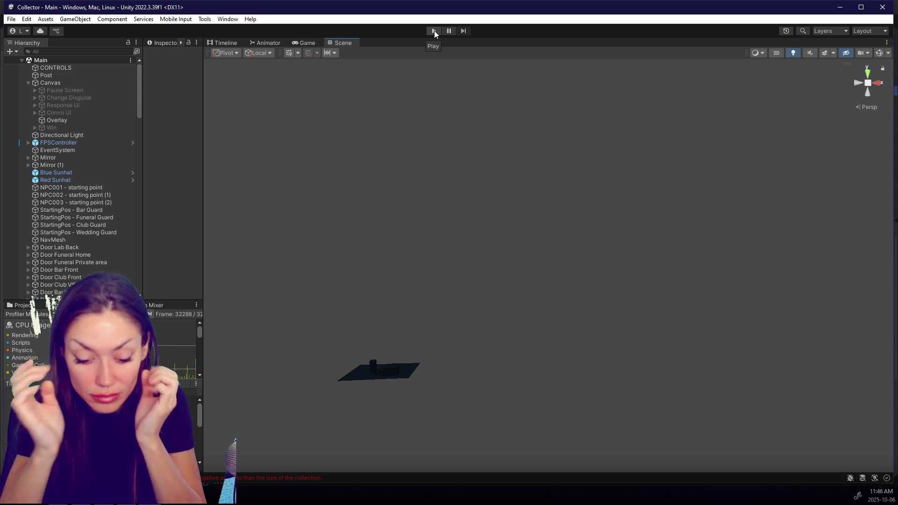
left_click_drag(203, 140, 343, 146)
left_click_drag(220, 303, 220, 280)
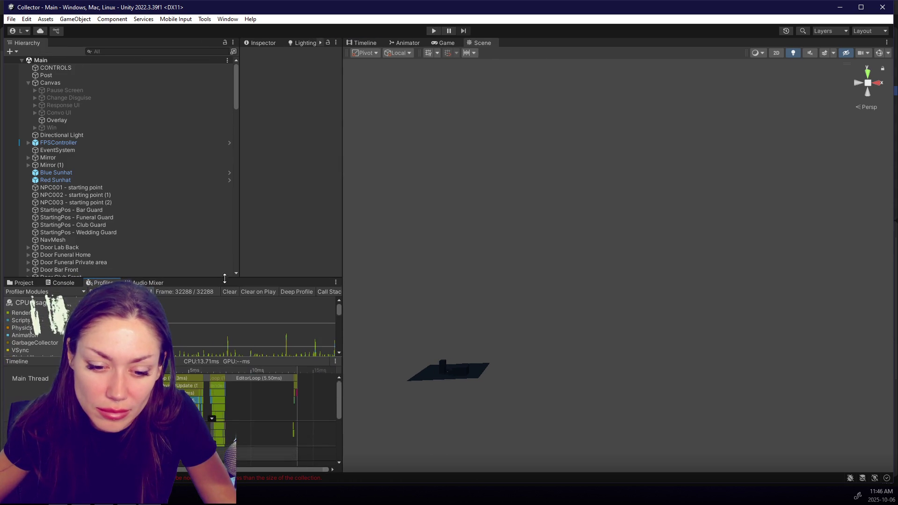
Step: Search the Project assets for main
key("ctrl+5")
left_click(262, 294)
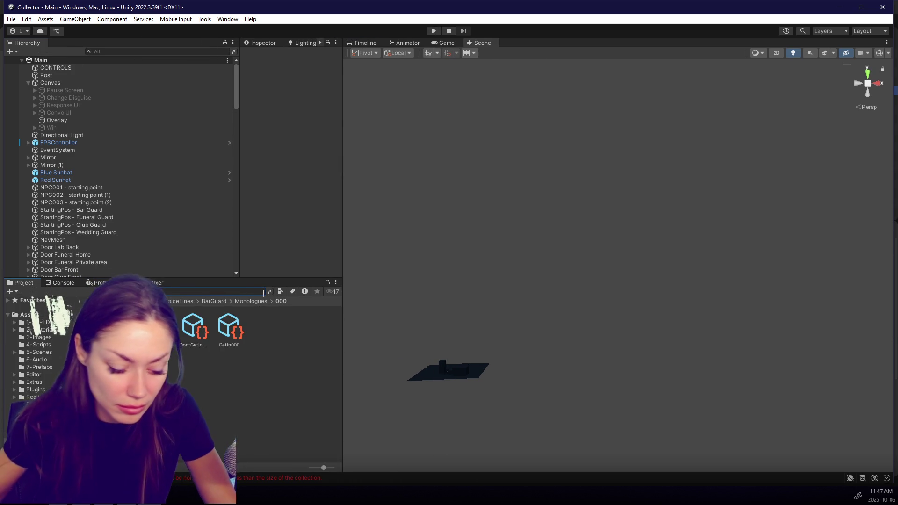
type("main")
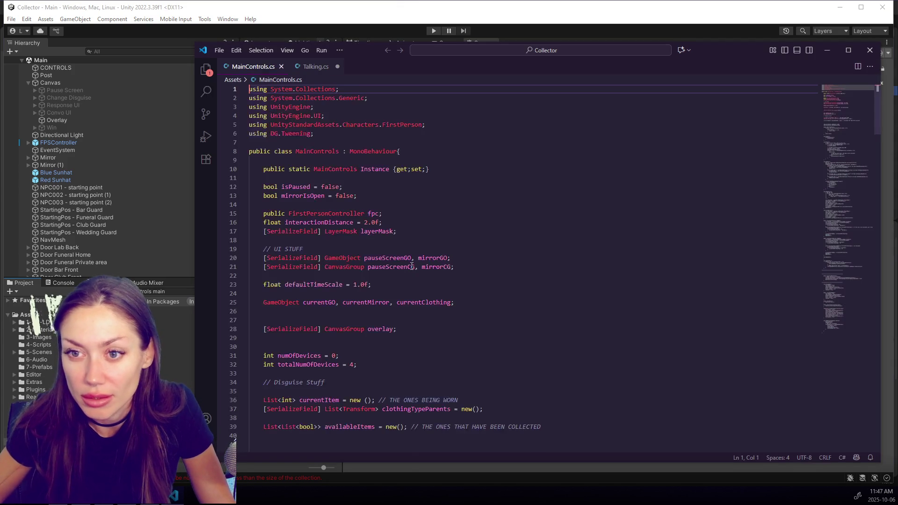
Step: Below totalNumOfDevices, declare currentAnalysis = 0, analysisNeeded = 100, and start amountPerSpecialDevice
left_click(440, 318)
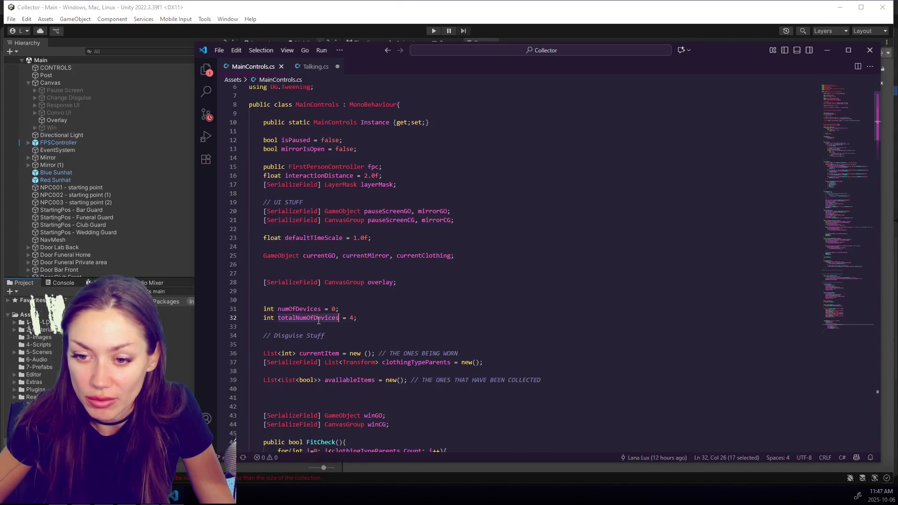
key("Return")
key("Return")
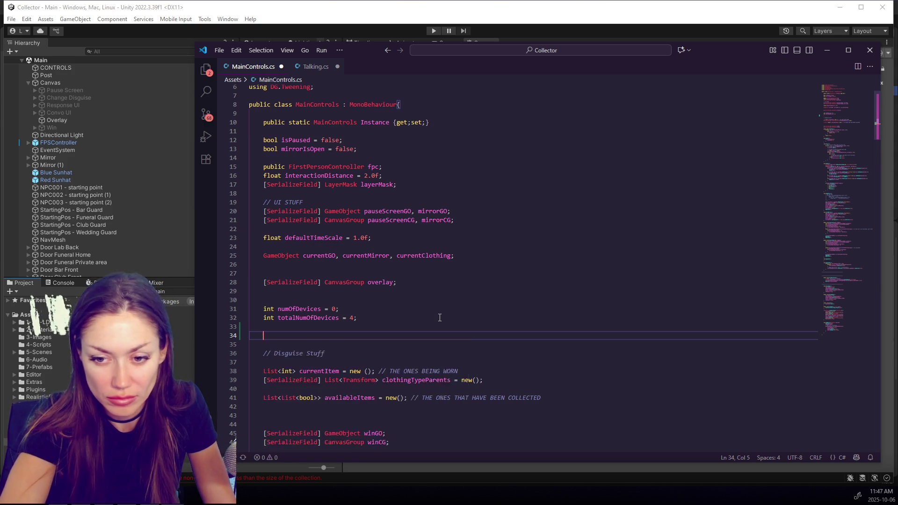
type("int")
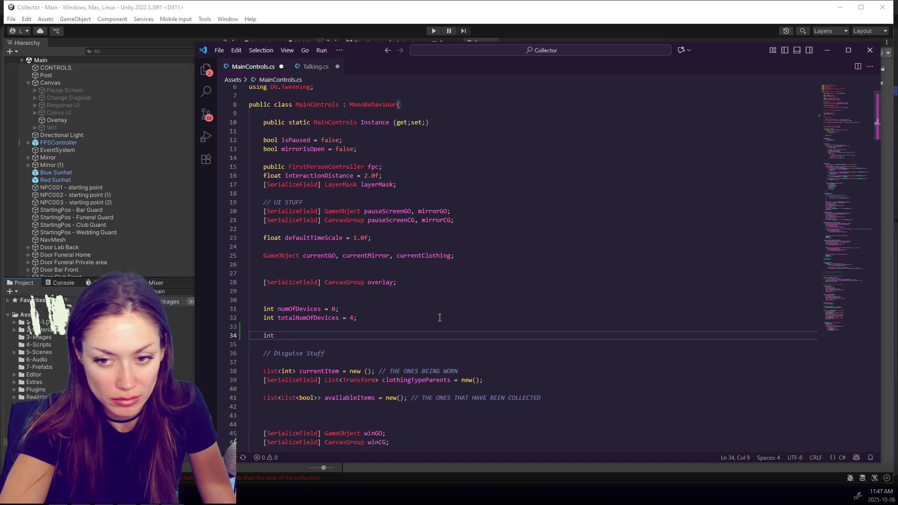
type(" c")
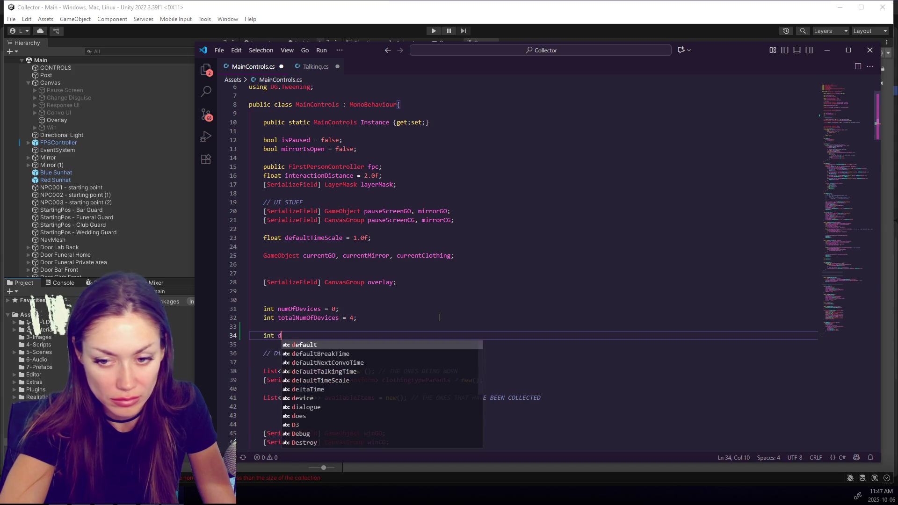
type("urrentDe")
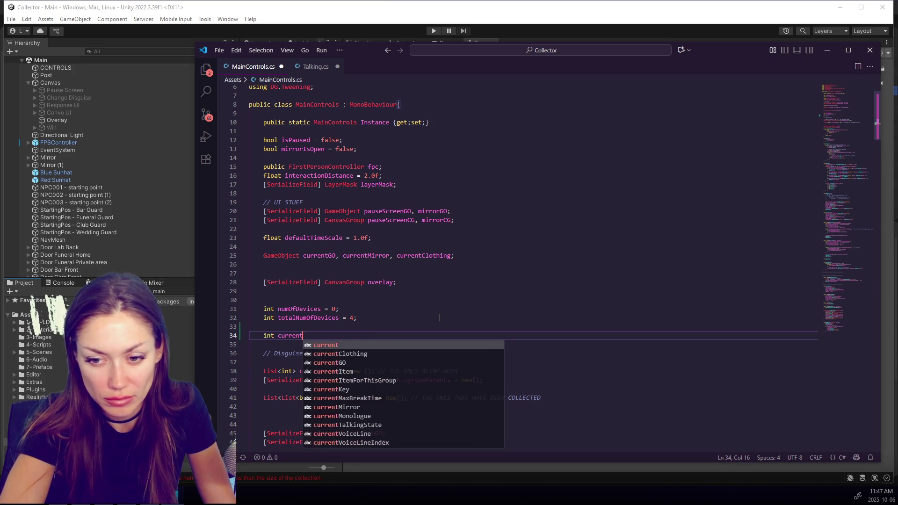
key("BackSpace")
key("BackSpace")
type("Analysis")
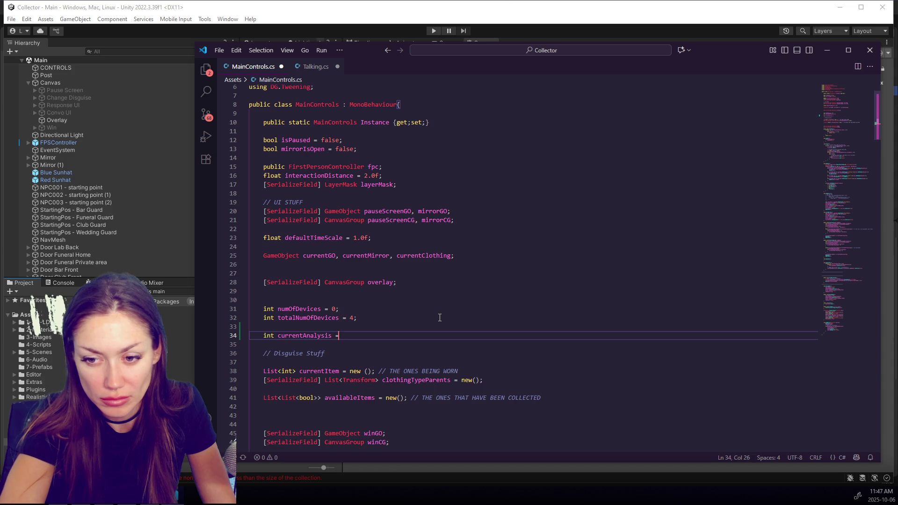
type(" = 0;")
key("Return")
type("int analysisNeeded = 100;")
key("Return")
key("Return")
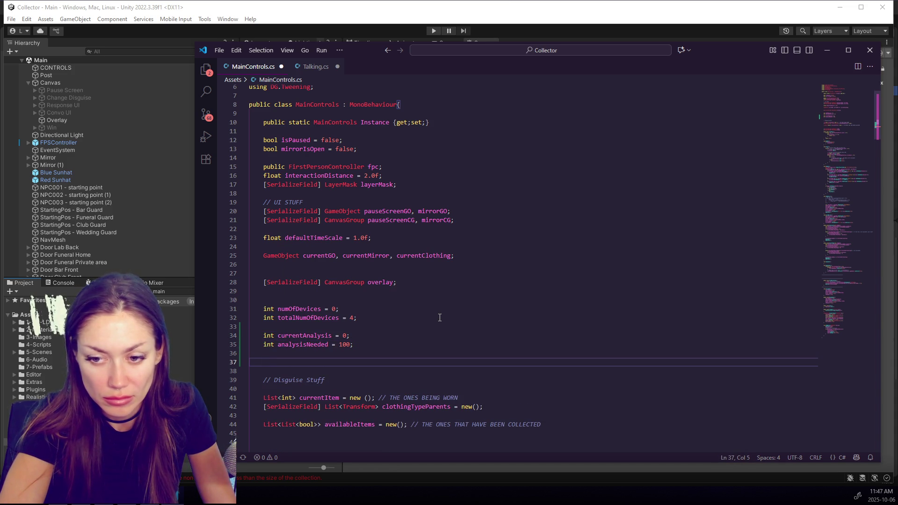
type("int")
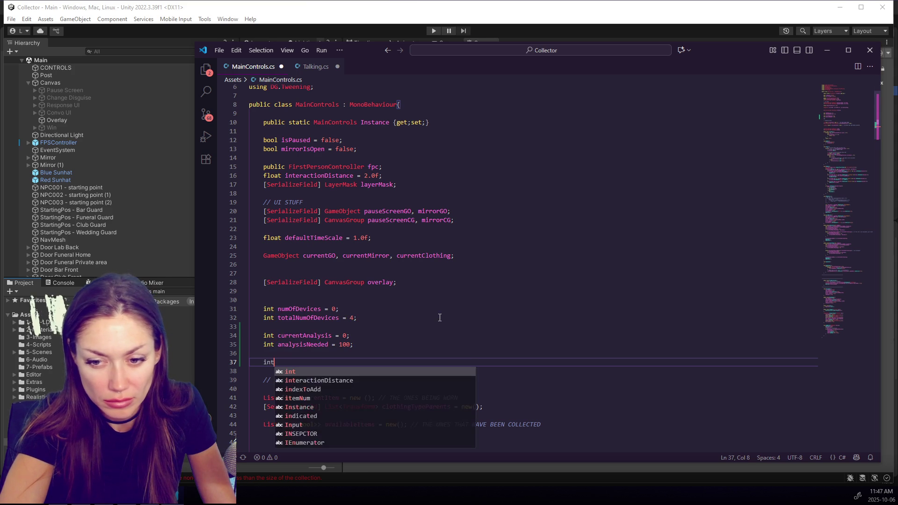
type(" amountPerS")
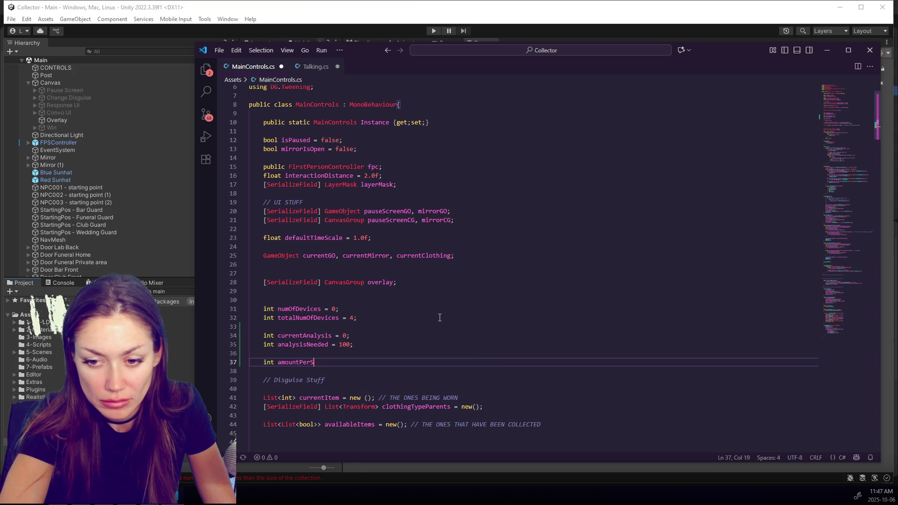
type("pecialDevice =")
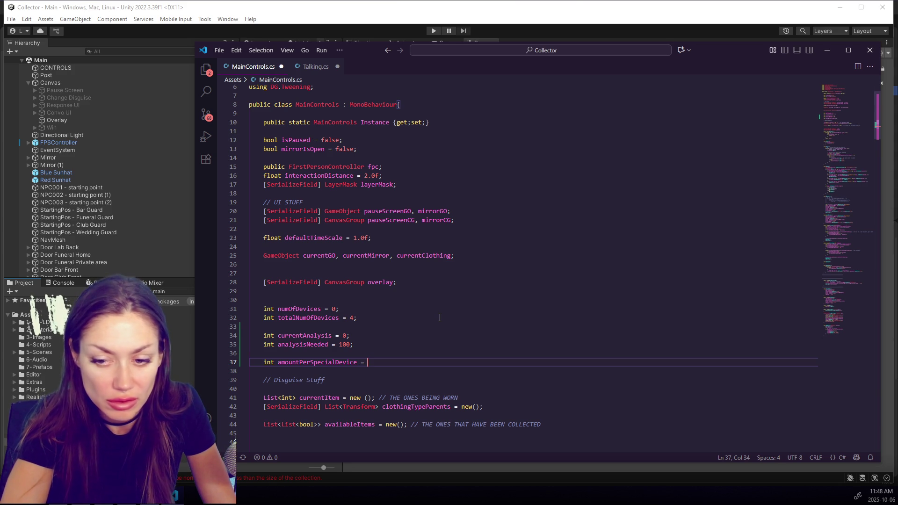
Step: Add an int amountPerNormalDevice = 7; declaration above amountPerSpecialDevice
left_click(411, 351)
key("Return")
type("int ")
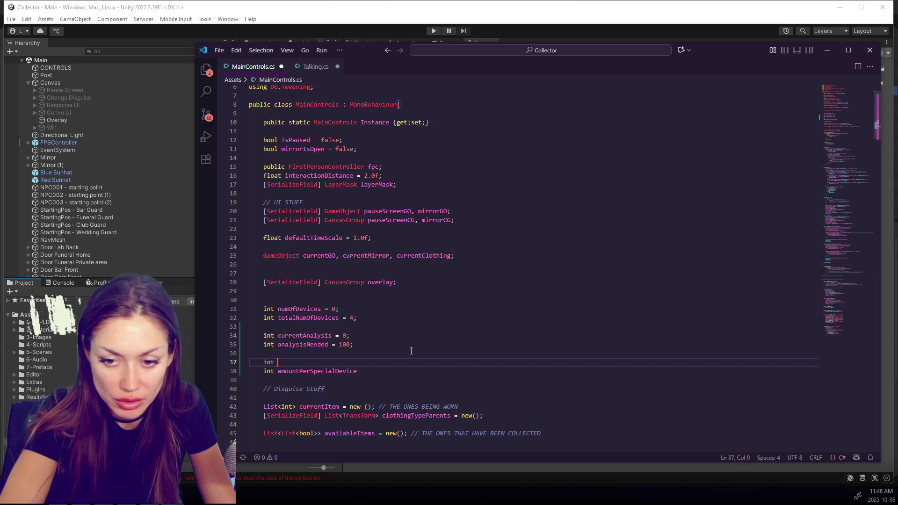
type("amountPer")
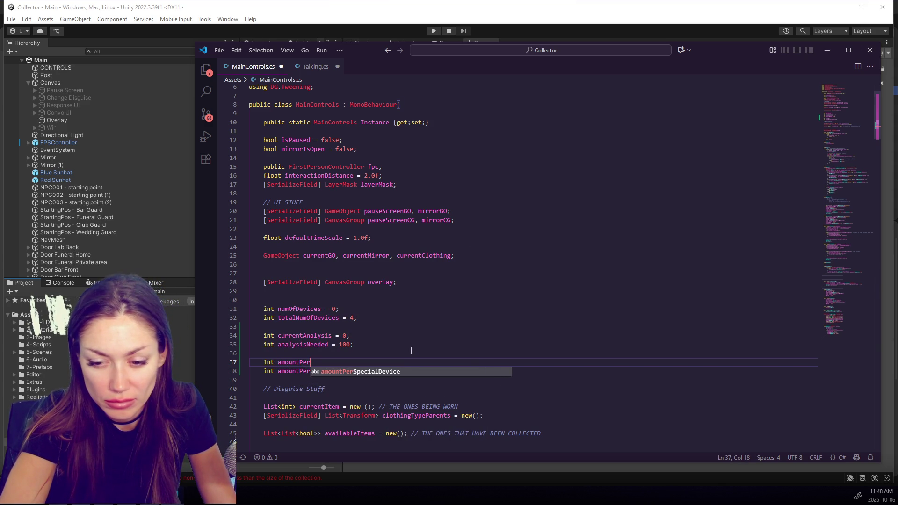
key("Escape")
type("NormalDevice =")
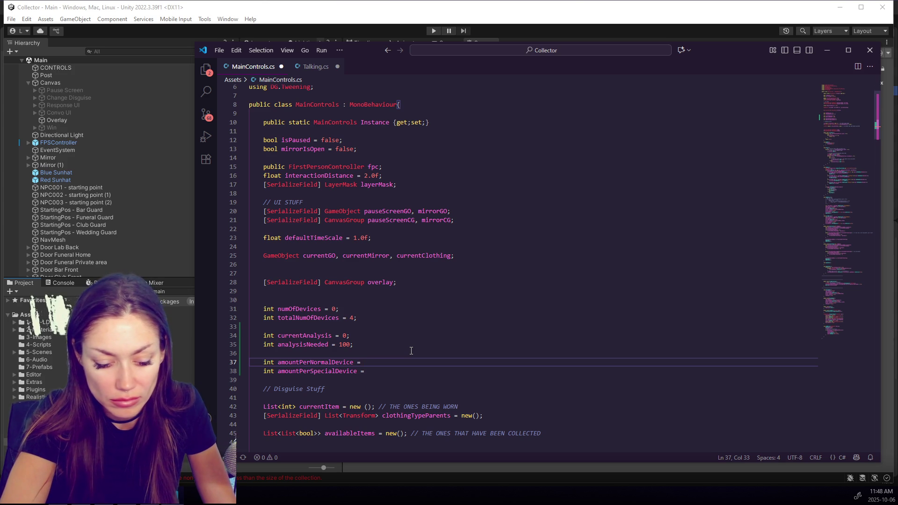
type("7;")
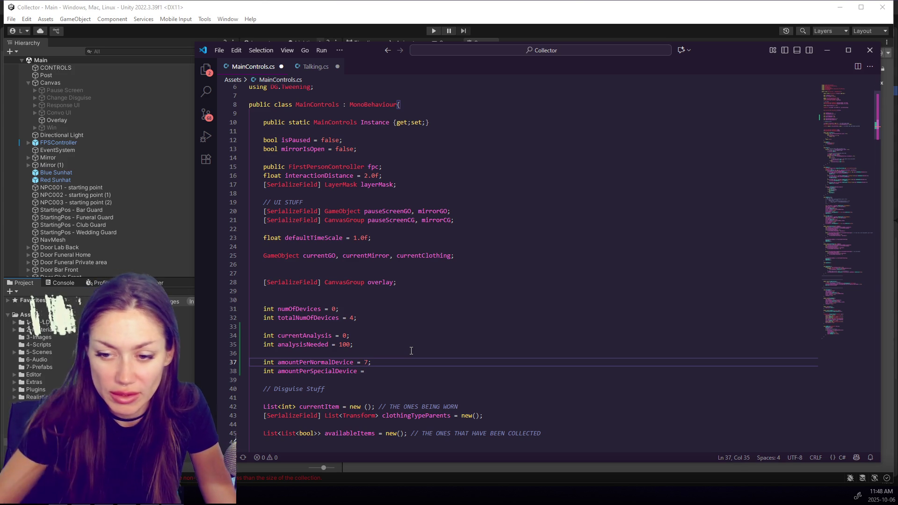
Step: Change that amount to 5, rename it amountPerStandardDevice, and save the file
left_click(389, 371)
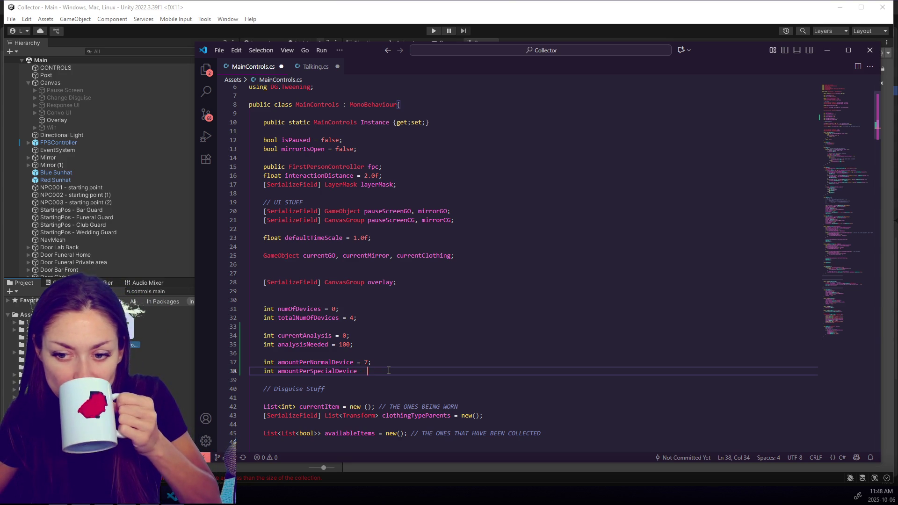
left_click_drag(365, 360, 371, 363)
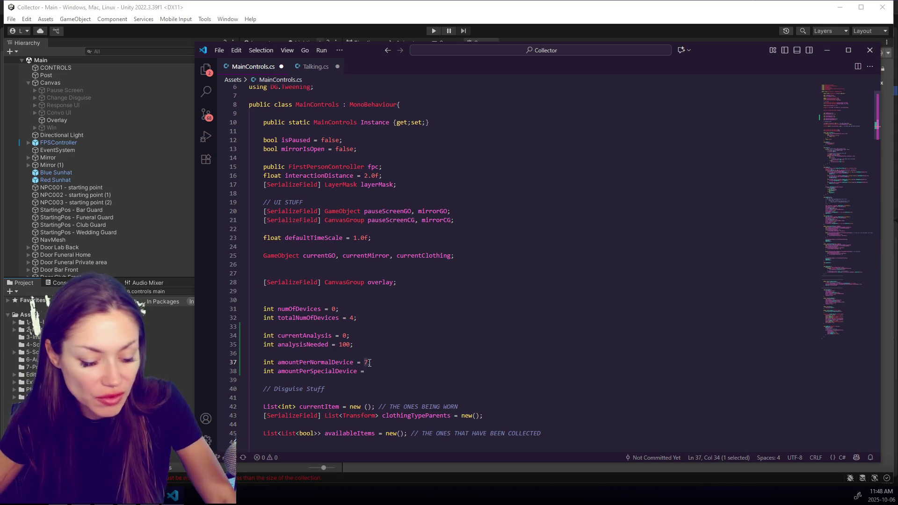
type("5")
left_click(371, 371)
type("20;")
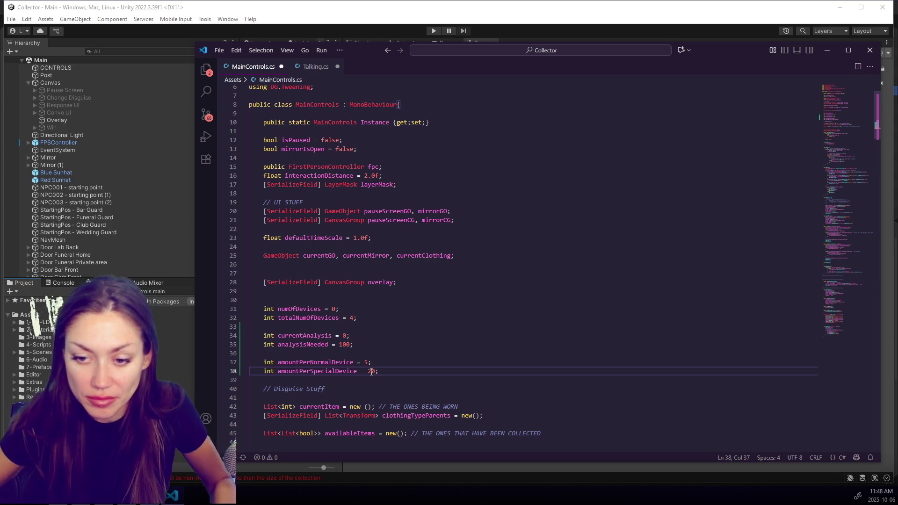
left_click_drag(311, 362, 332, 362)
type("Stan")
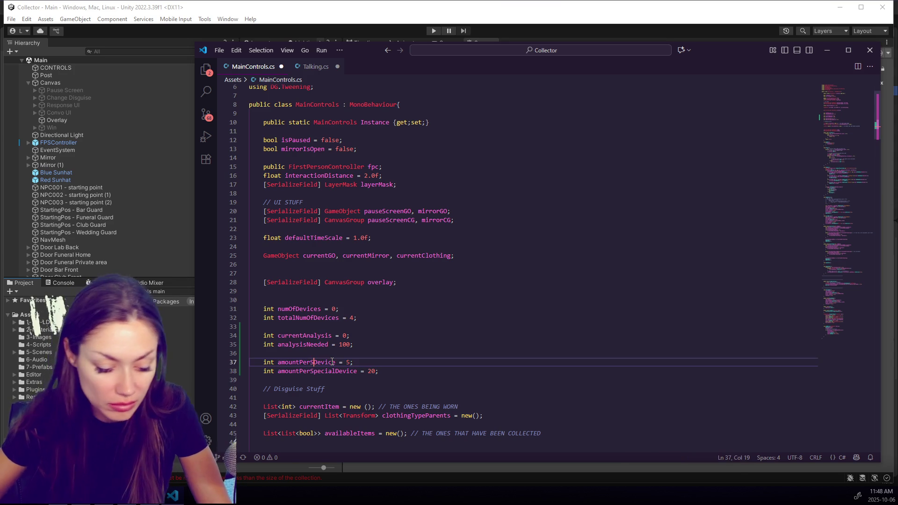
type("dard")
key("ctrl+s")
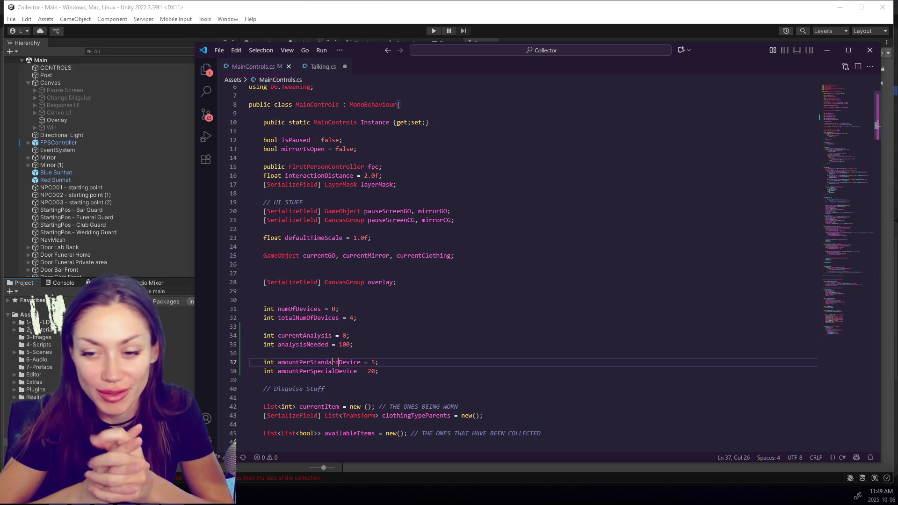
scroll(467, 385, "down", 3)
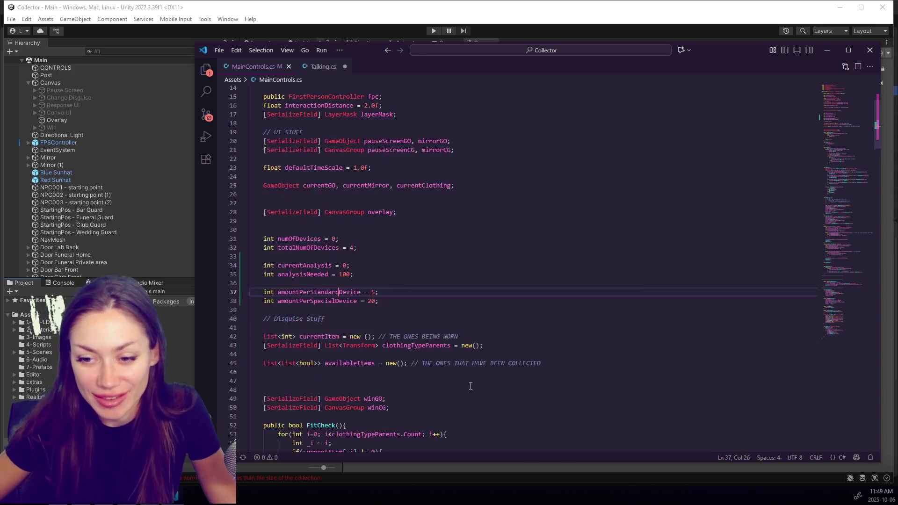
Step: Copy the currentAnalysis name and find the numOfDevices increment in AddDevice
left_click(428, 317)
left_click(390, 301)
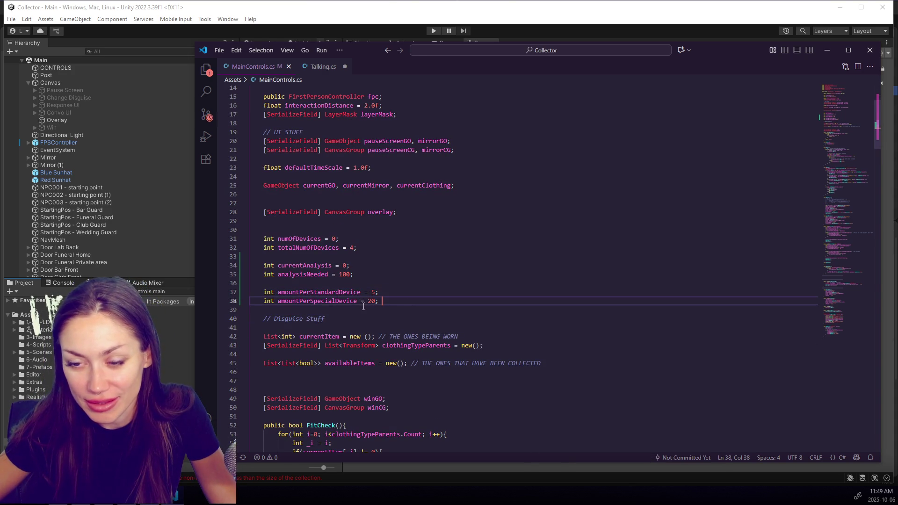
left_click(379, 300)
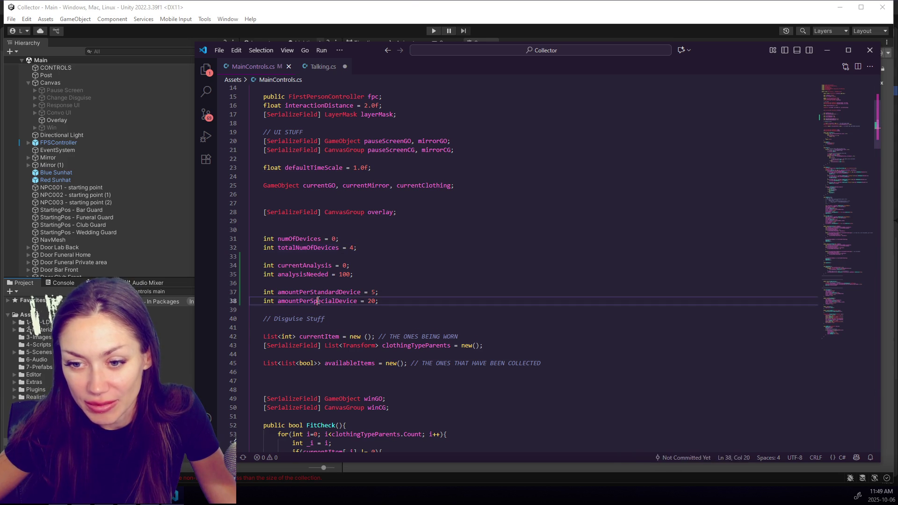
left_click_drag(379, 301, 251, 292)
double_click(304, 266)
key("ctrl+c")
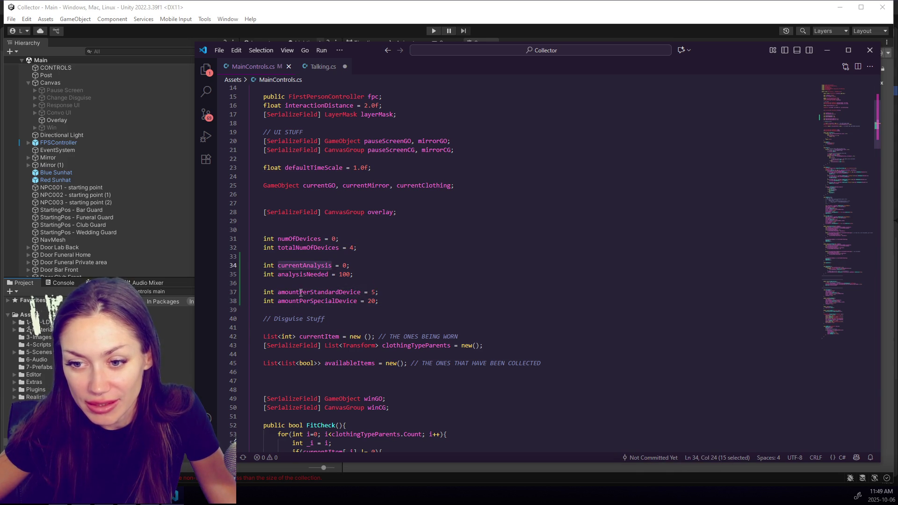
left_click(863, 333)
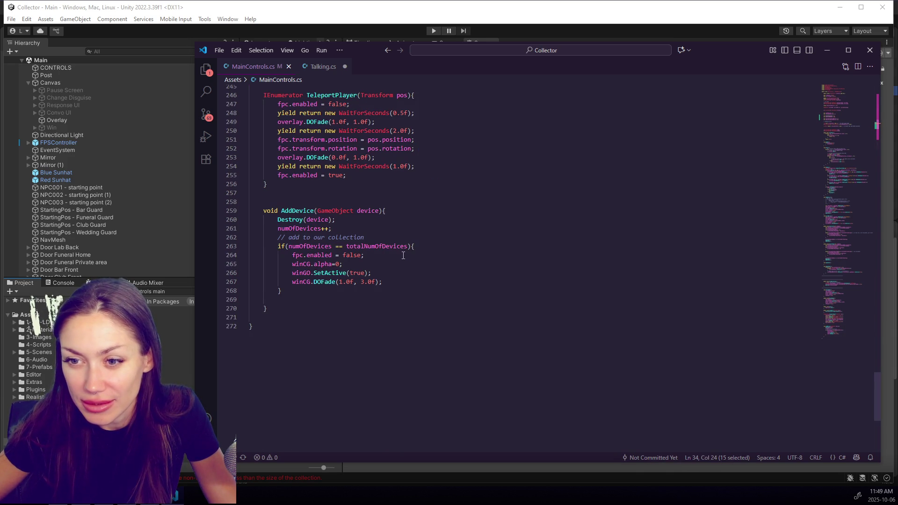
left_click(365, 300)
left_click(368, 293)
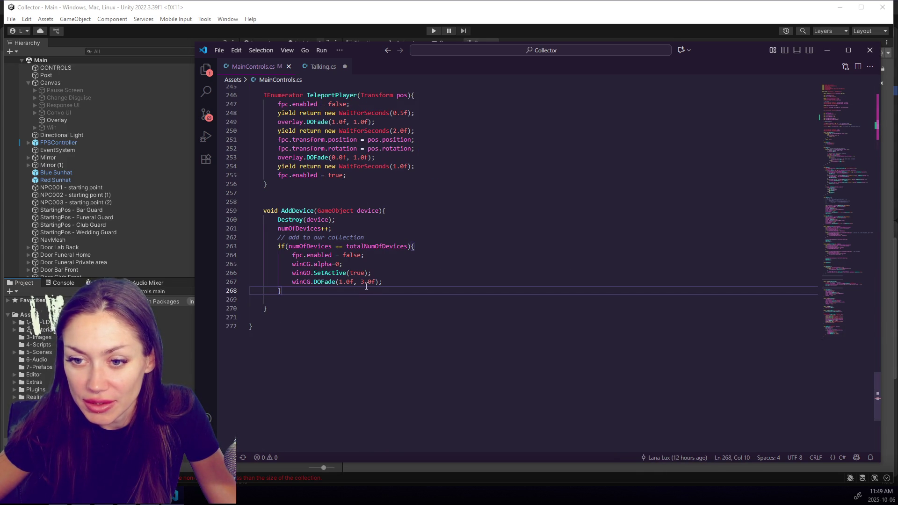
left_click(383, 228)
Step: Add currentAnalysis += amountPerSpecialDevice after the numOfDevices increment in AddDevice
key("Return")
key("ctrl+v")
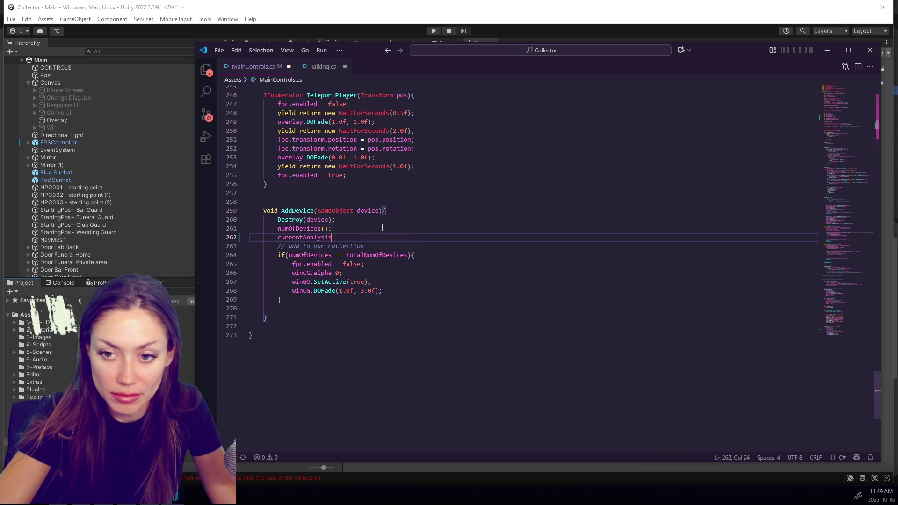
type("+= ")
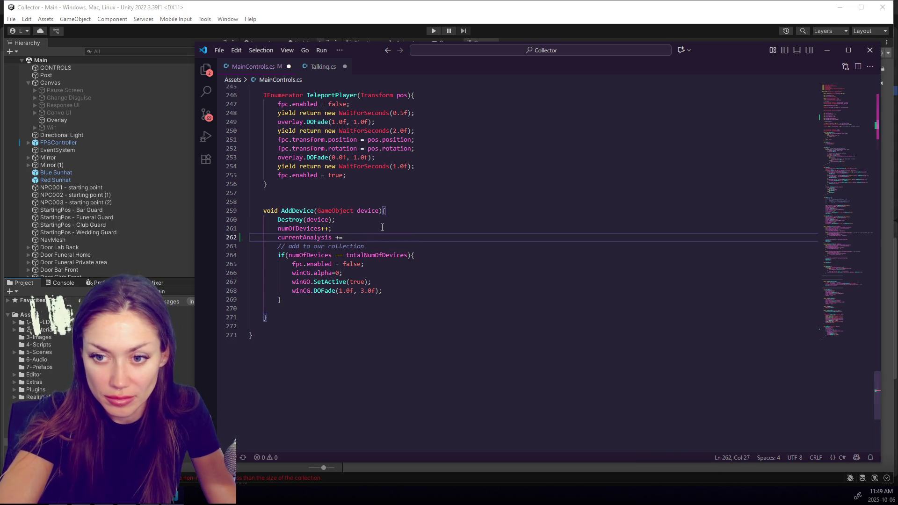
type("spe")
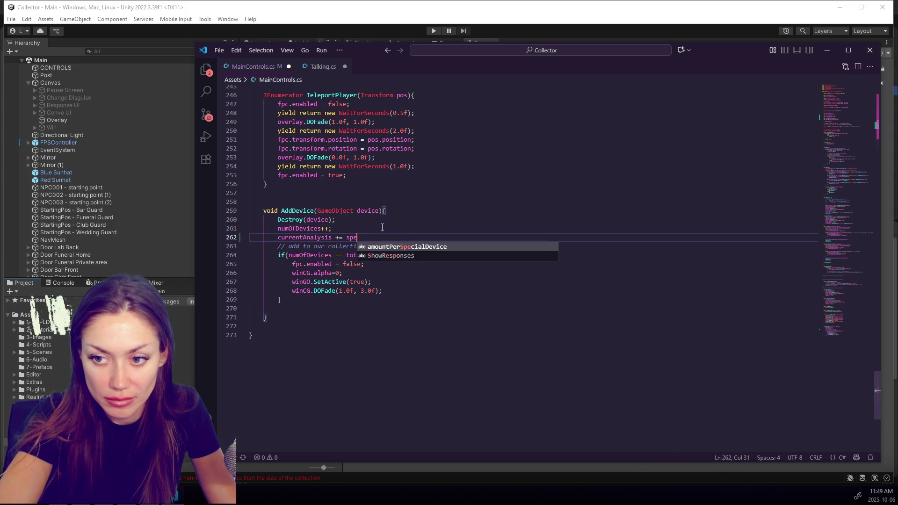
key("BackSpace")
key("BackSpace")
key("BackSpace")
type("amoun")
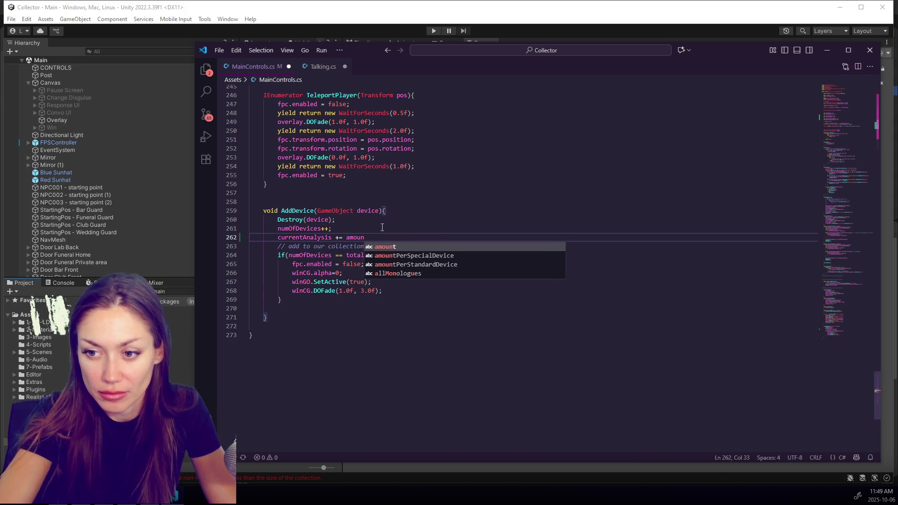
key("Down")
key("Tab")
Step: Duplicate the AddDevice method below itself and rename the copy AddStandardDevice
mouse_move(251, 202)
left_mouse_down()
mouse_move(343, 281)
mouse_move(346, 322)
left_mouse_up()
key("ctrl+c")
left_click(346, 323)
key("ctrl+v")
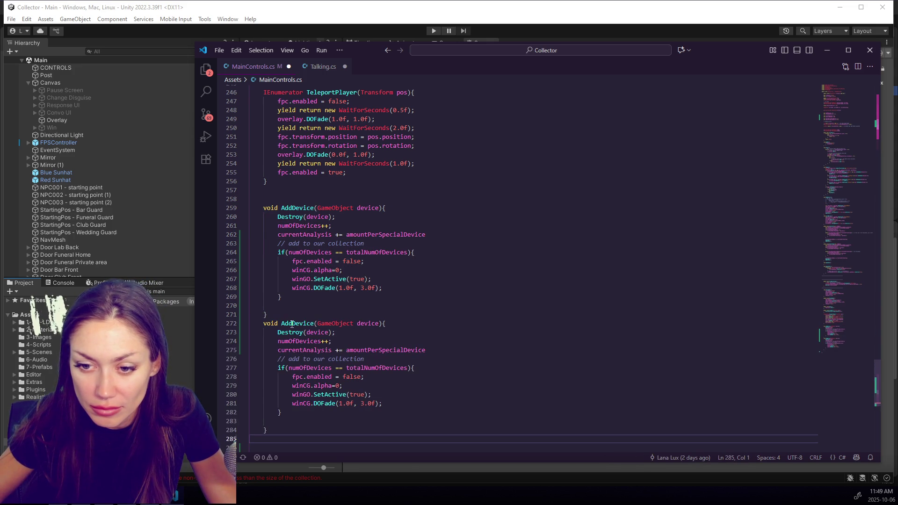
left_click(293, 323)
type("Standard")
left_click(403, 314)
left_click_drag(411, 323, 415, 324)
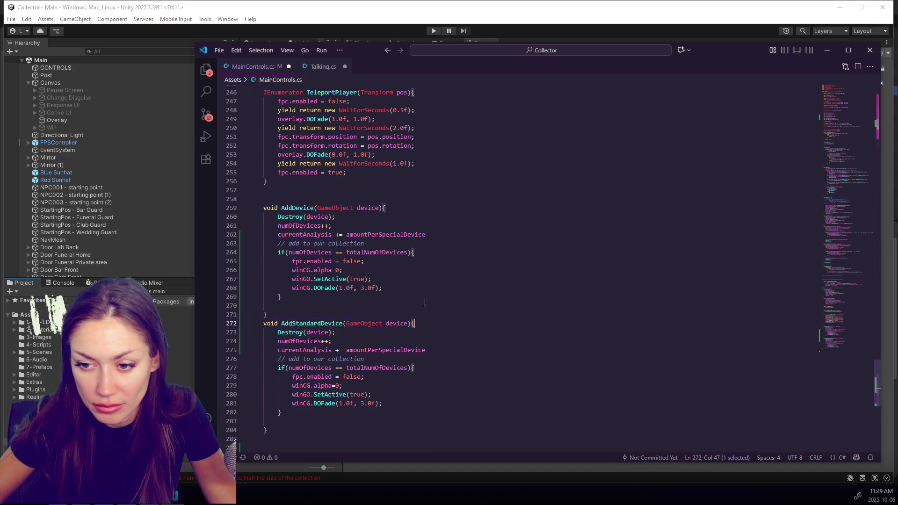
Step: Go to the layer checks in Update, just after the AddDevice call
scroll(403, 316, "down", 2)
left_click(418, 270)
left_click(317, 277)
mouse_move(848, 343)
left_mouse_down()
mouse_move(871, 200)
mouse_move(860, 169)
left_mouse_up()
scroll(372, 272, "down", 5)
left_click(372, 271)
left_click(522, 258)
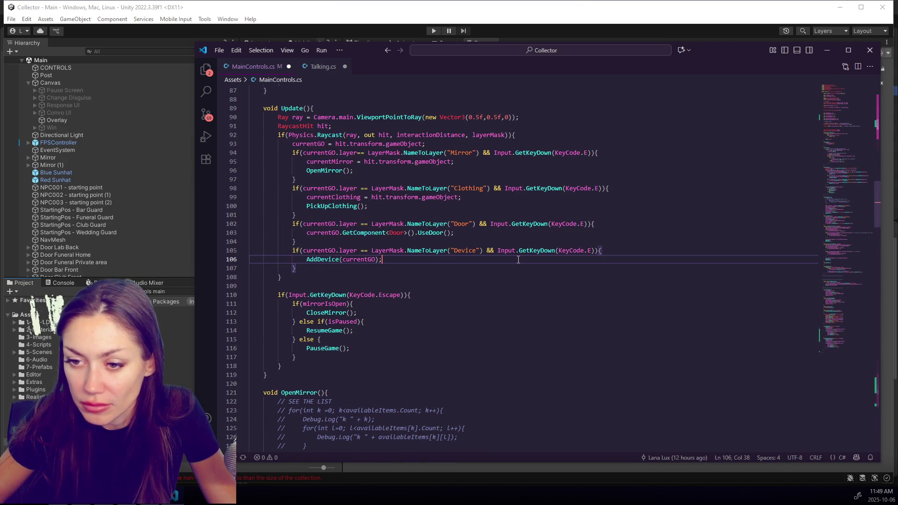
Step: Duplicate the Device layer if-block in Update() and change the copy's layer to StandardDevice
left_click_drag(296, 268, 292, 251)
key("ctrl+c")
left_click(493, 269)
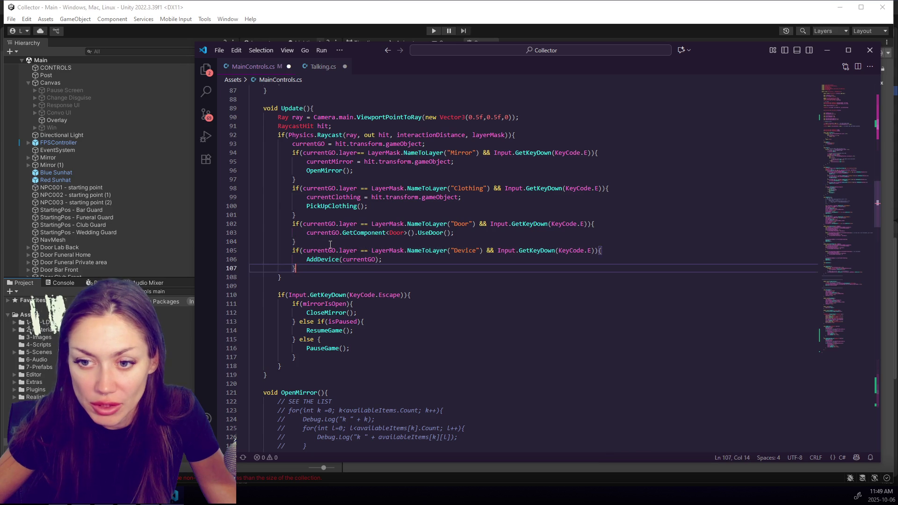
key("Return")
key("ctrl+v")
left_click(453, 278)
type("St")
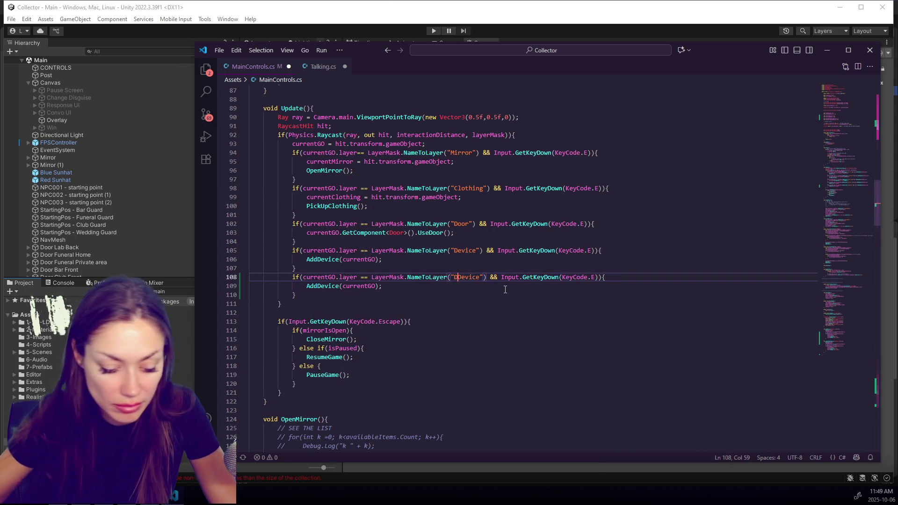
type("andard")
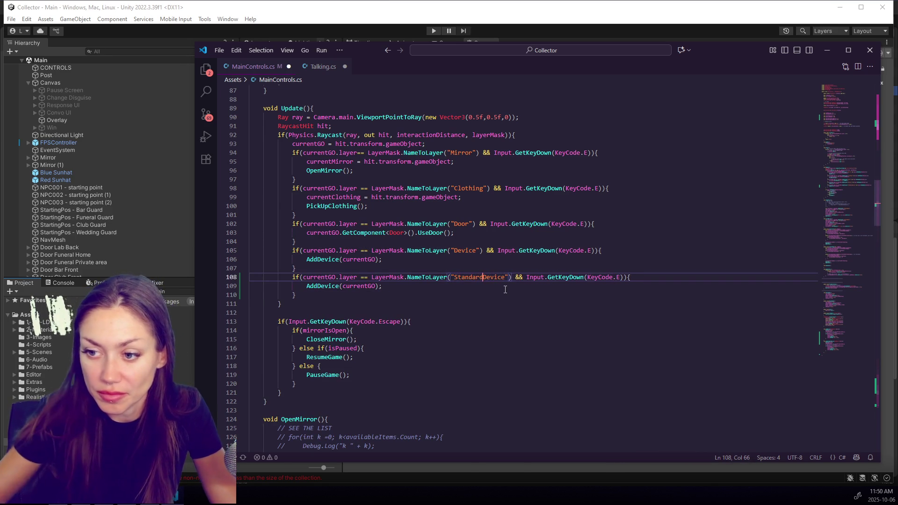
Step: Change the copied call to AddStandardDevice and save the file
scroll(505, 289, "up", 1)
scroll(506, 290, "down", 2)
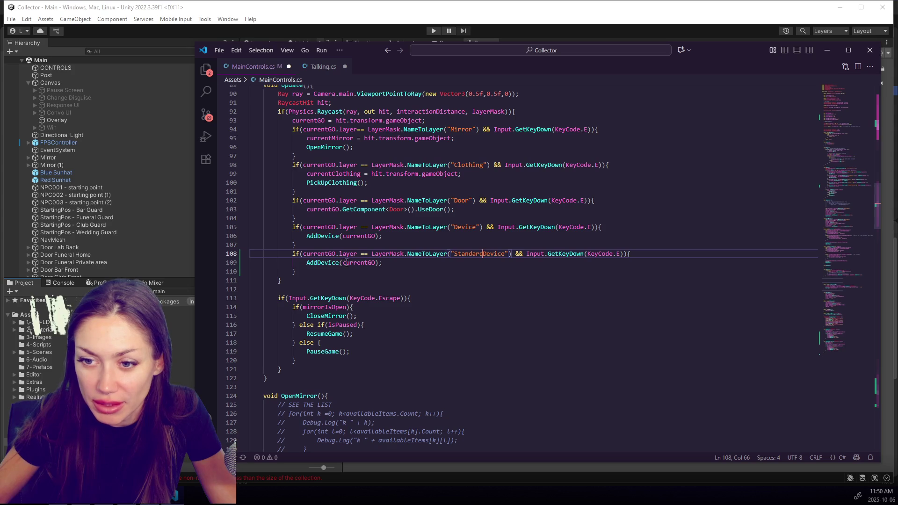
left_click(318, 265)
type("Standard")
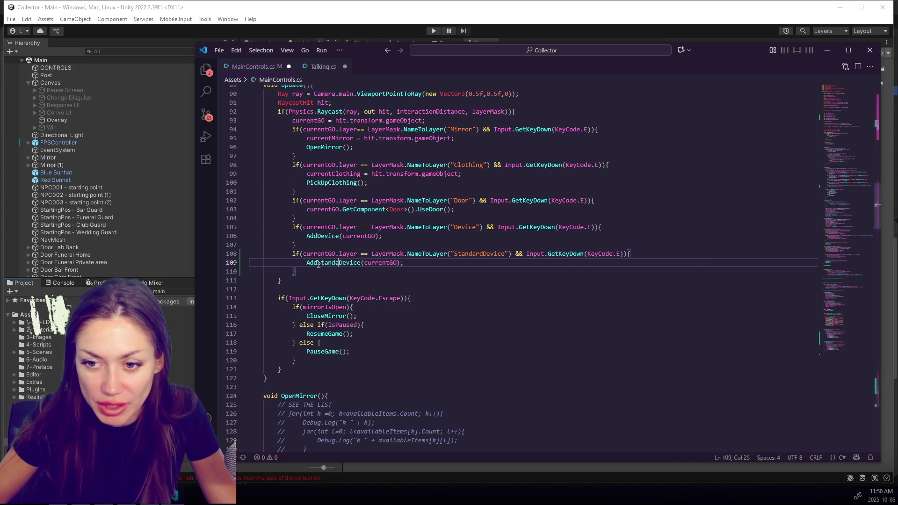
type("s")
key("BackSpace")
left_click(486, 262)
key("ctrl+s")
double_click(482, 254)
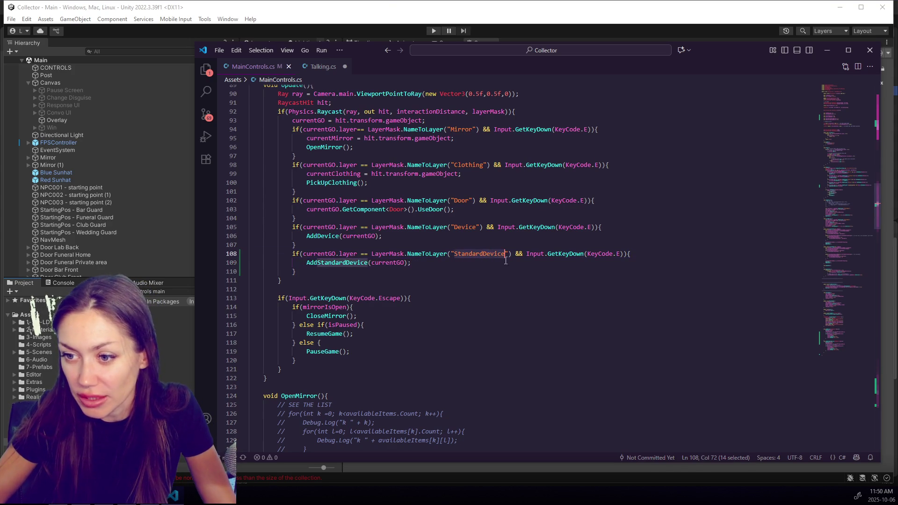
scroll(374, 234, "down", 20)
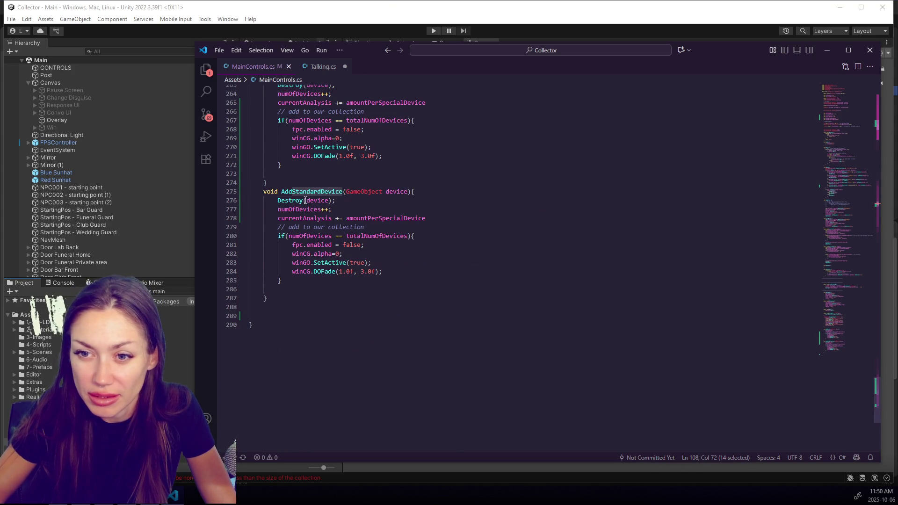
Step: Drop the numOfDevices increment from AddStandardDevice, add amountPerStandardDevice to currentAnalysis, and fix missing semicolons
left_click(355, 201)
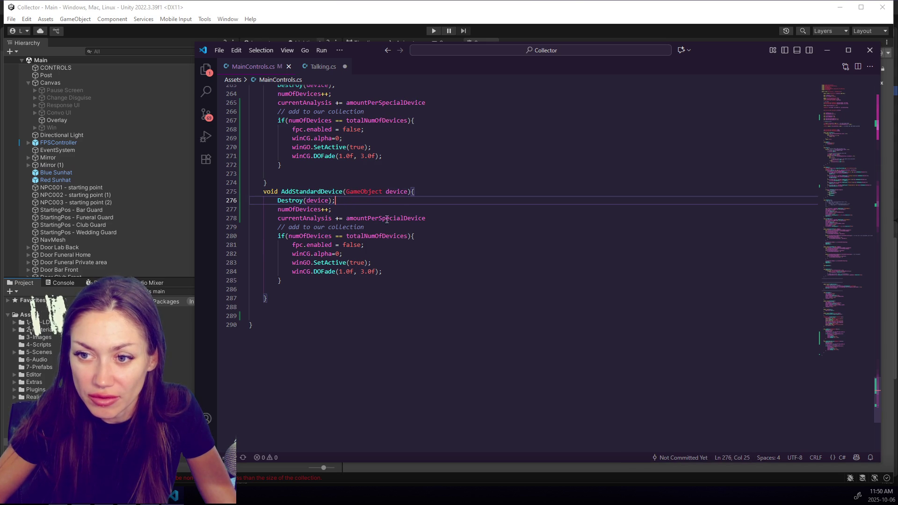
double_click(303, 209)
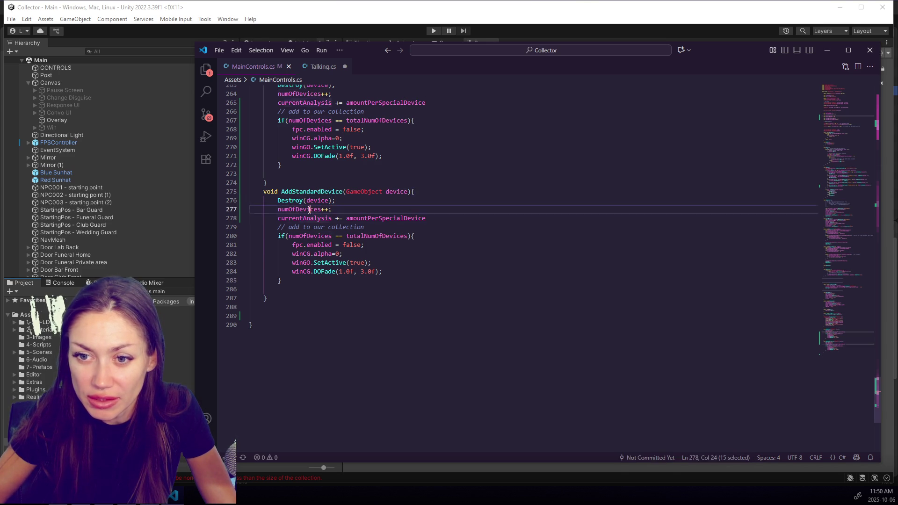
left_click_drag(333, 210, 356, 204)
key("BackSpace")
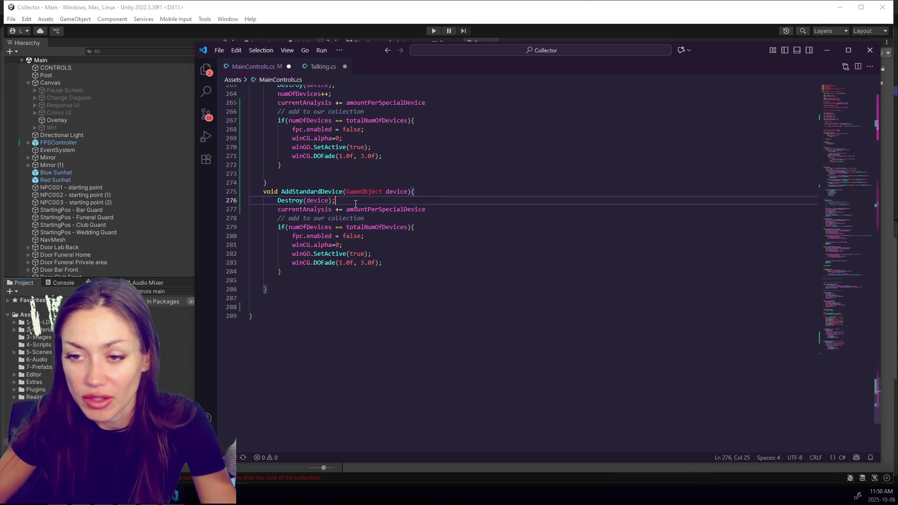
double_click(321, 210)
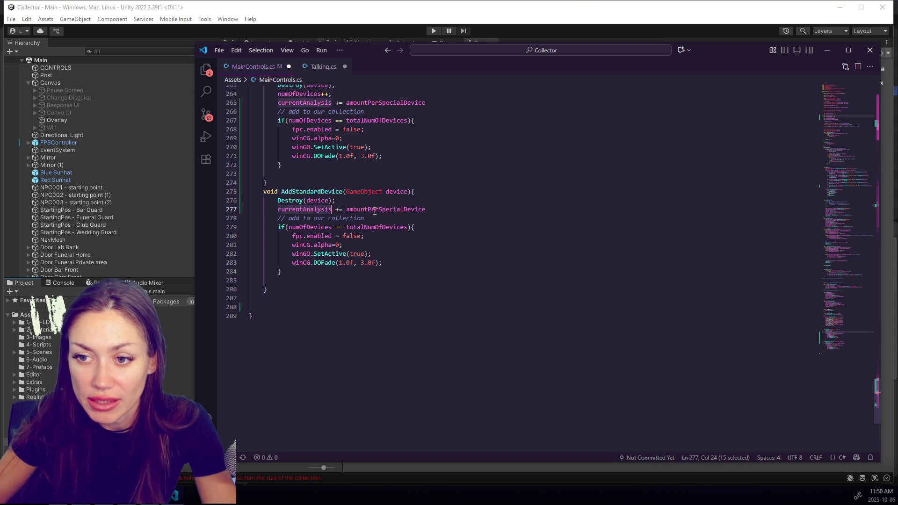
left_click_drag(379, 209, 405, 210)
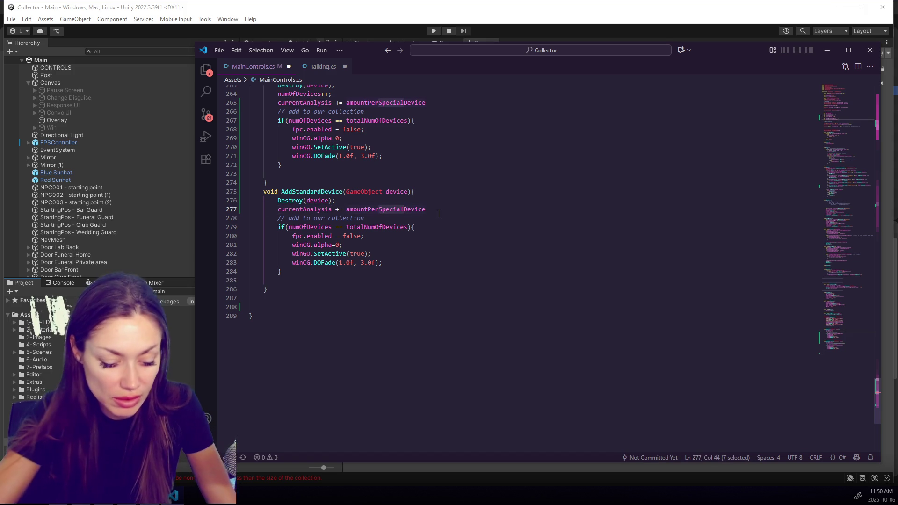
type("Standard")
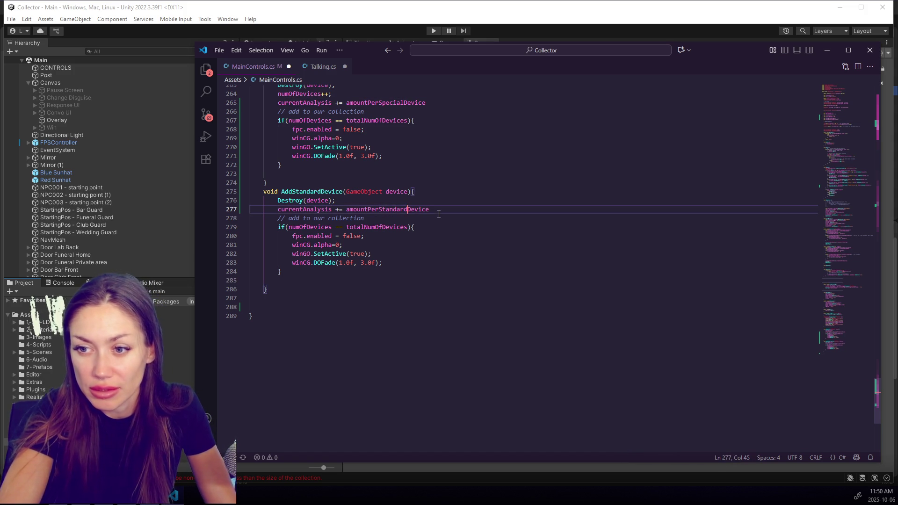
left_click(456, 213)
type(";")
left_click(438, 102)
type(";")
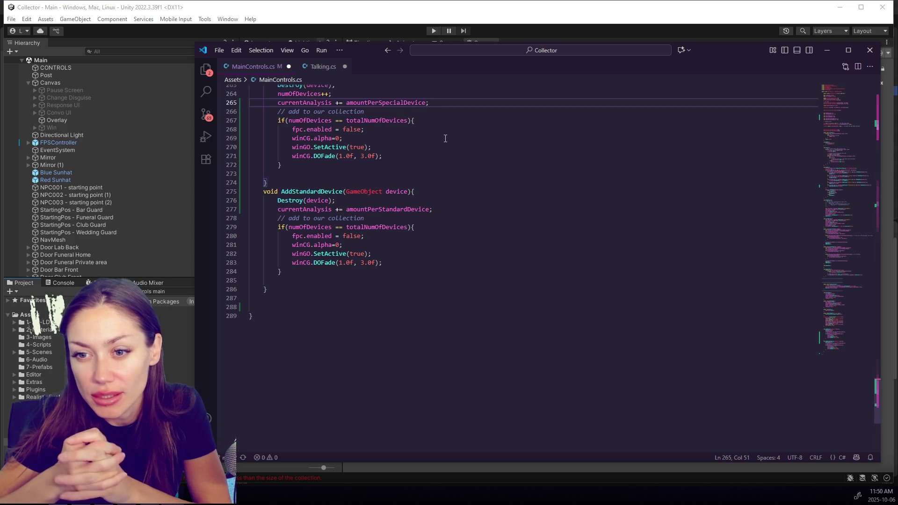
Step: Separate the functions with a blank line, remove the extra blank line, and add the 'TO DO: ADD SOUNDS AND EFFECTS FOR THIS' comment
left_click(393, 181)
key("Return")
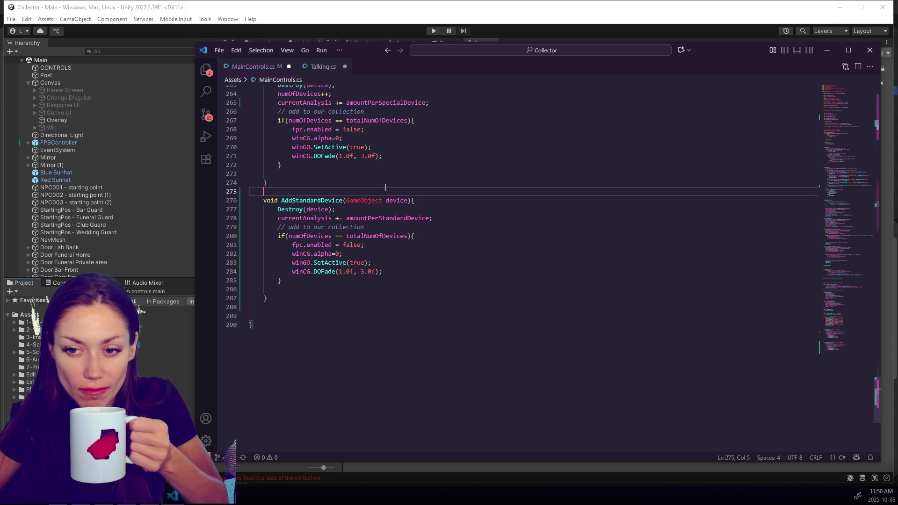
left_click(333, 290)
key("BackSpace")
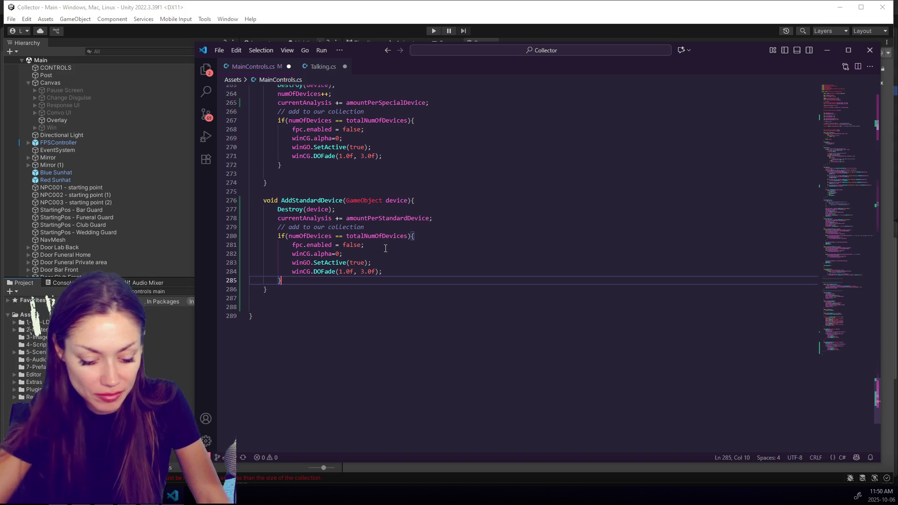
key("Return")
key("Return")
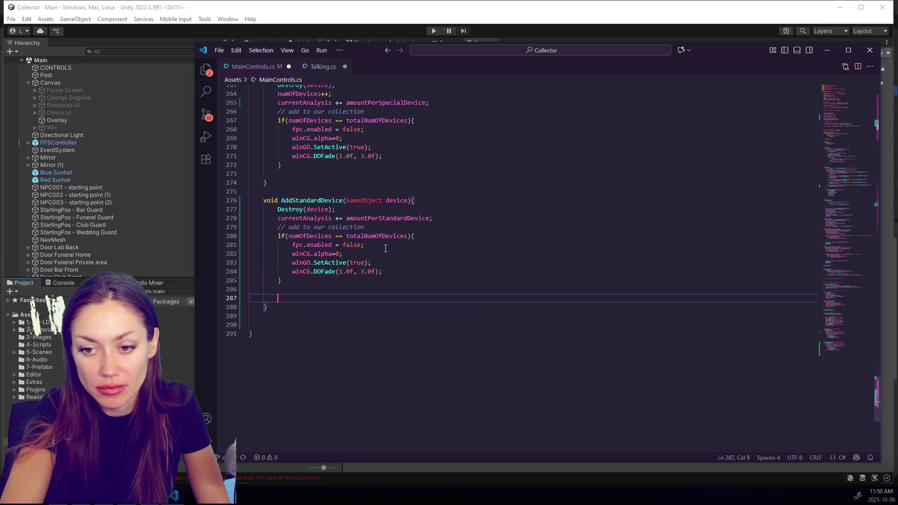
type("// TO DO: ADD SOUNDS AND EFFECTS FOR THIS")
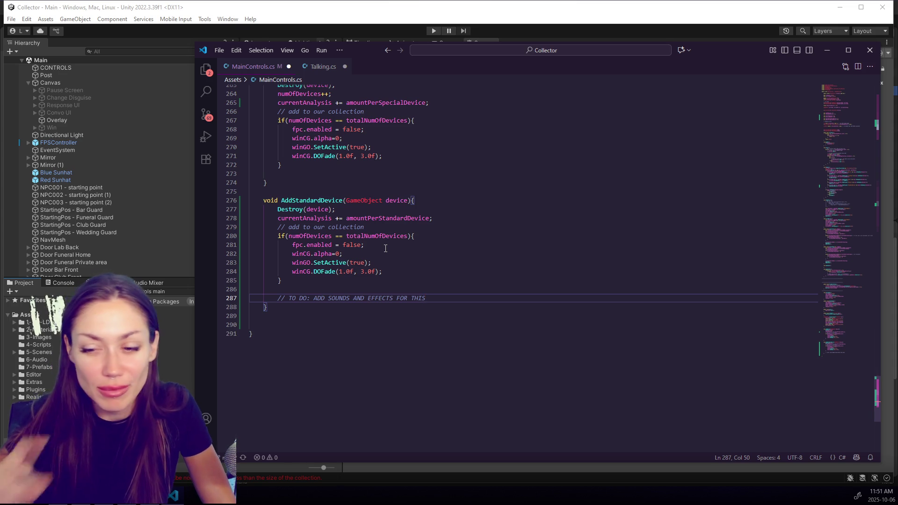
Step: Scroll through MainControls.cs to review the device functions
left_click(386, 248)
scroll(446, 351, "up", 3)
left_click(447, 352)
scroll(533, 307, "down", 2)
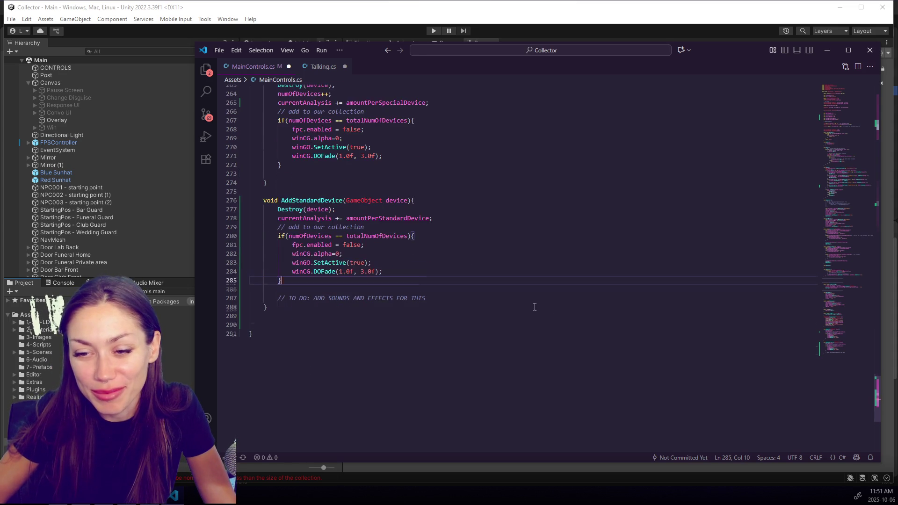
scroll(526, 281, "up", 2)
left_click(449, 325)
scroll(450, 325, "up", 6)
left_click(448, 327)
scroll(448, 323, "up", 5)
scroll(448, 318, "up", 20)
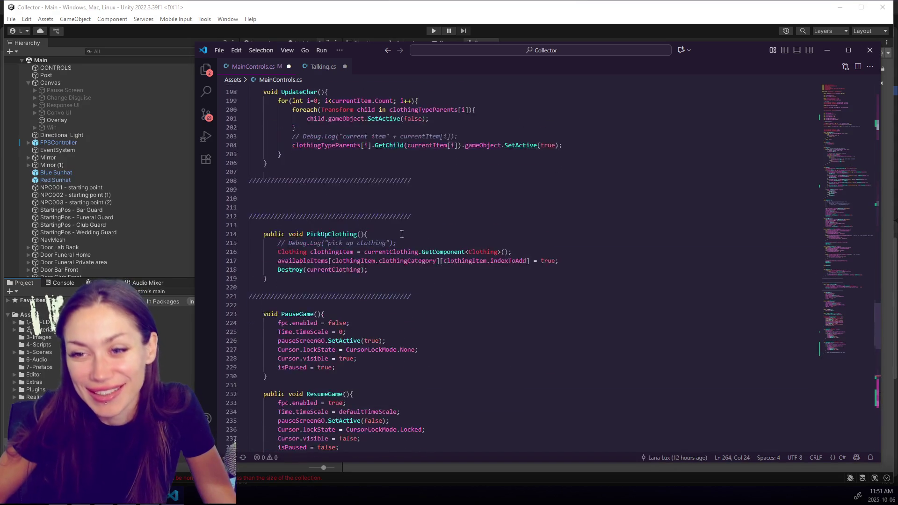
scroll(627, 297, "down", 20)
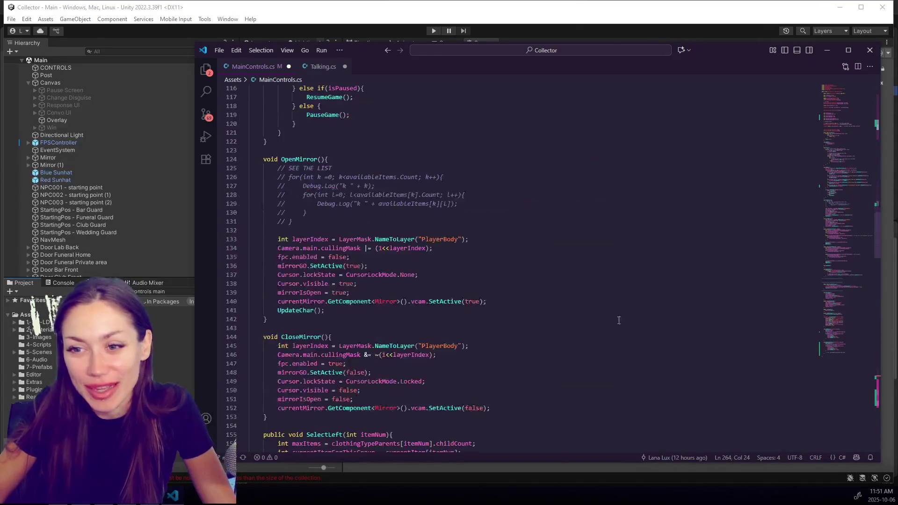
Step: Inspect the winCG and winGO win-screen lines, then open new lines below AddStandardDevice
double_click(304, 183)
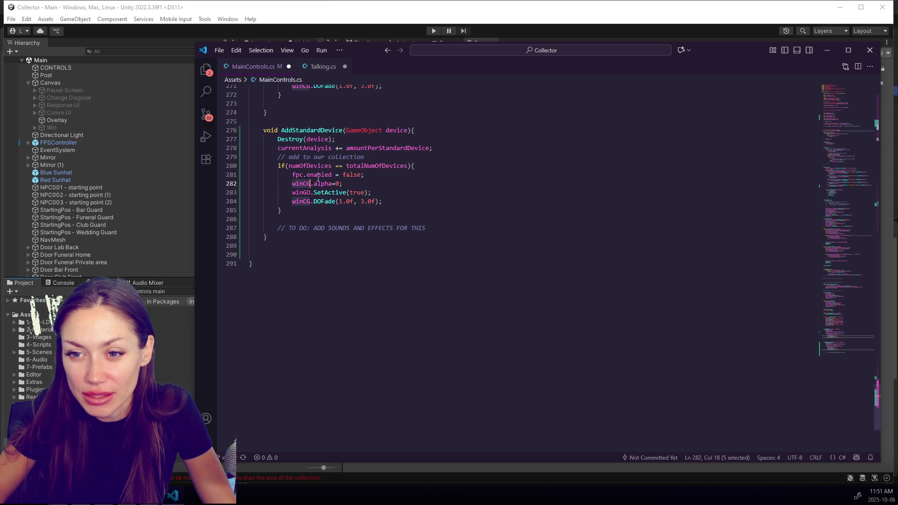
left_click(396, 165)
left_click(414, 193)
left_click(404, 186)
left_click_drag(404, 185, 421, 174)
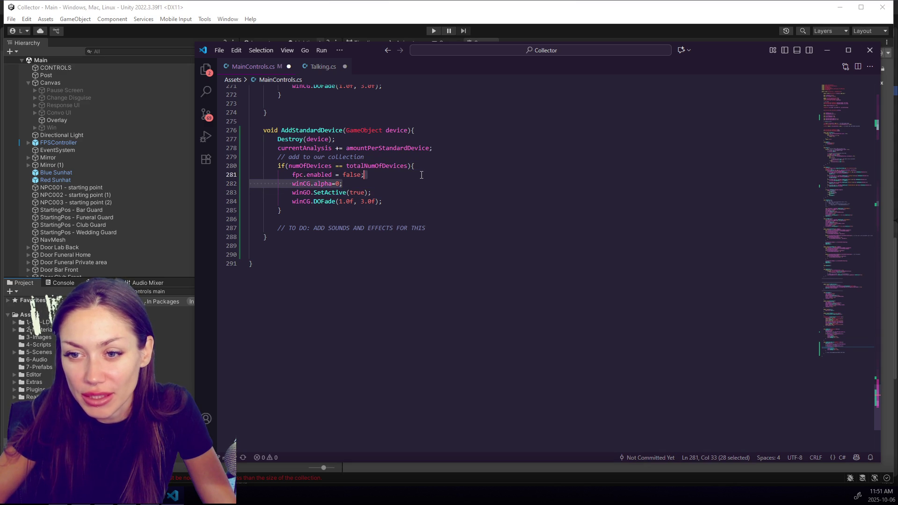
scroll(421, 174, "up", 3)
left_click(385, 253)
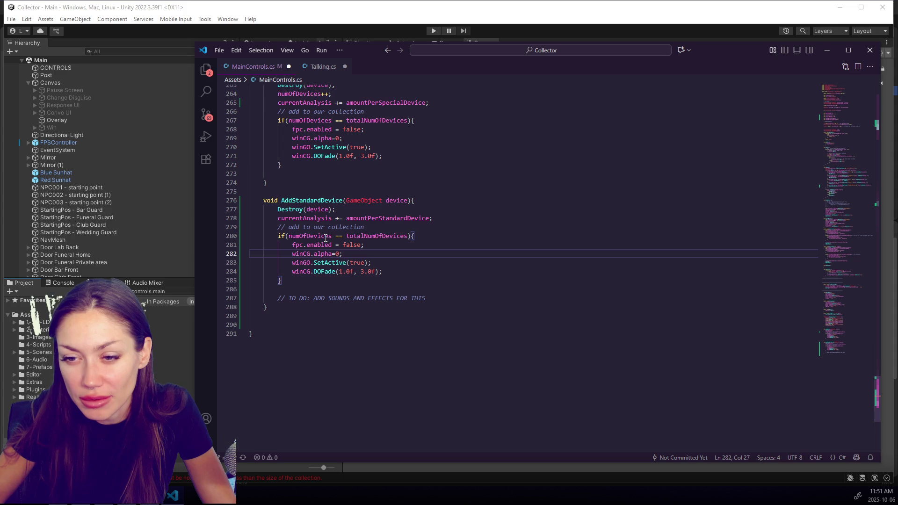
left_click(294, 303)
key("Return")
key("Return")
Step: Declare an empty void WinGame() method below AddStandardDevice
type("vpoid")
key("BackSpace")
key("BackSpace")
key("BackSpace")
type("oid W")
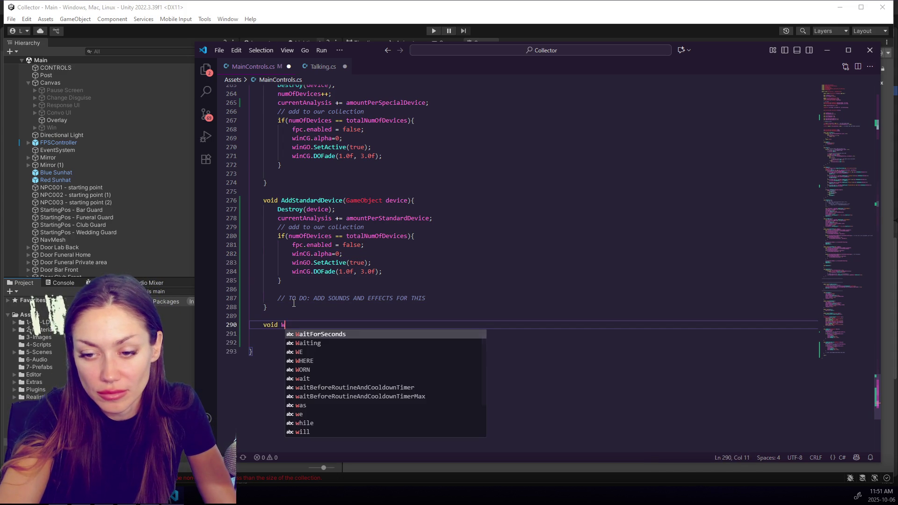
type("inGame(){")
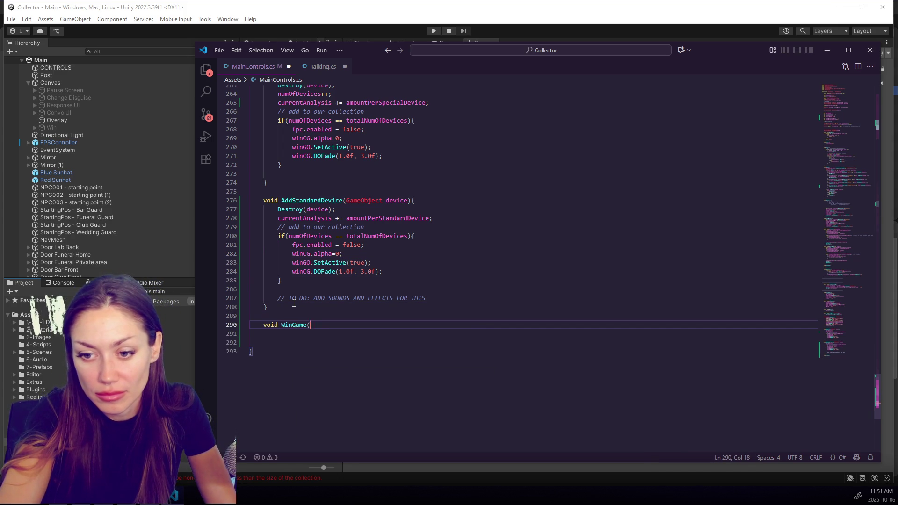
key("Return")
key("Return")
type("}")
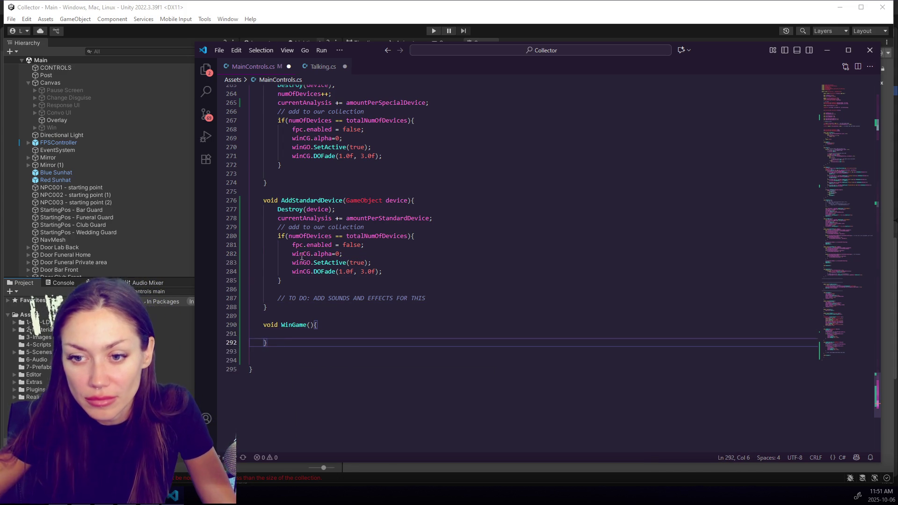
Step: Move the four win-screen lines from AddStandardDevice into WinGame and fix their indentation
left_click_drag(291, 243, 384, 272)
key("ctrl+x")
left_click(290, 307)
key("ctrl+v")
left_click_drag(302, 316, 382, 333)
key("shift+Tab")
Step: Move the numOfDevices == totalNumOfDevices if block into WinGame on its own line
left_click(324, 227)
left_click_drag(278, 241, 282, 255)
key("ctrl+x")
left_click(333, 282)
key("ctrl+v")
left_click(317, 280)
key("Return")
key("Return")
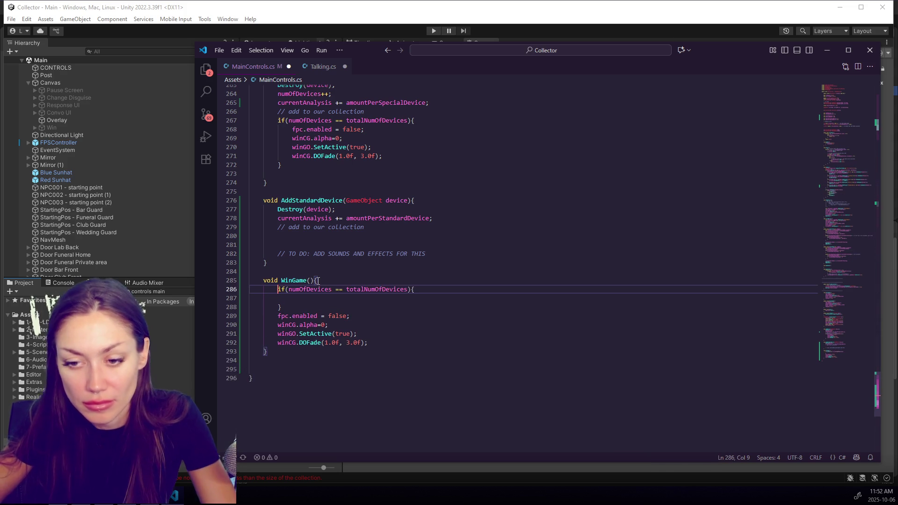
left_click(277, 359)
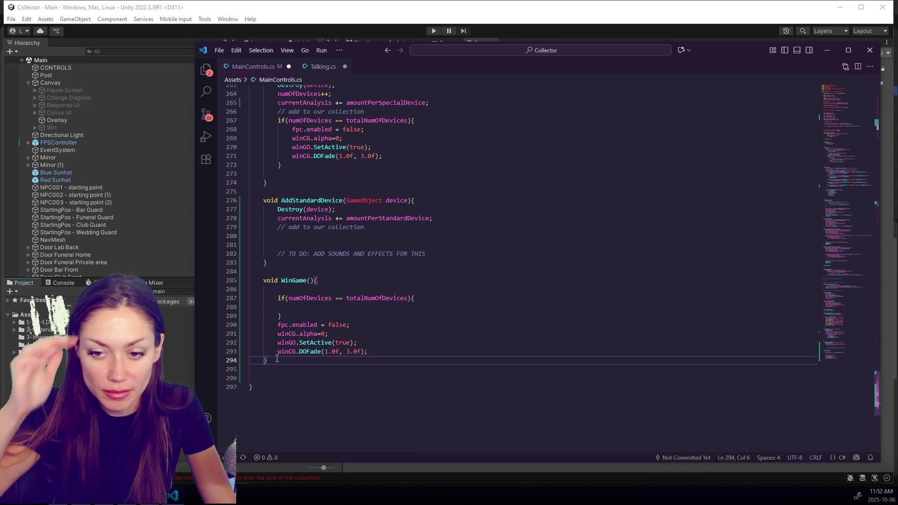
key("Return")
key("Return")
Step: Create an IEnumerator coroutine below WinGame and move the four win-screen lines into it
type("void W")
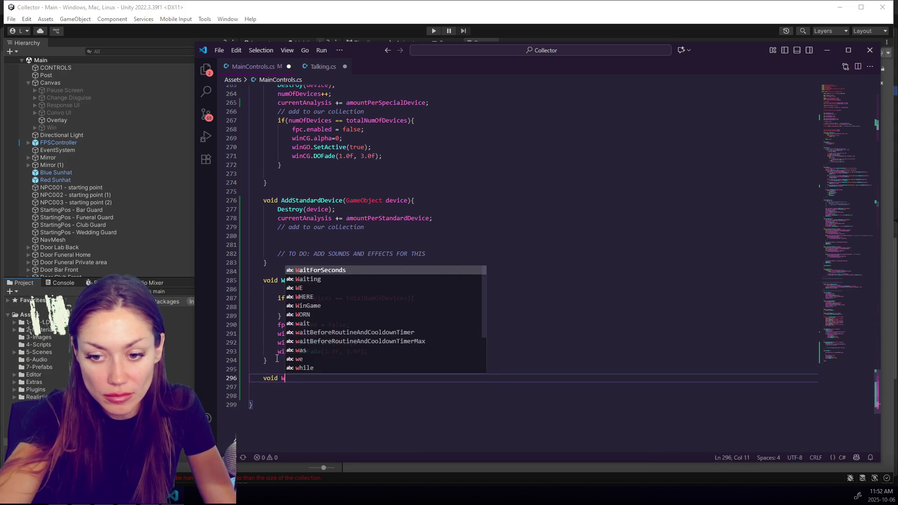
type("inCoroutine()")
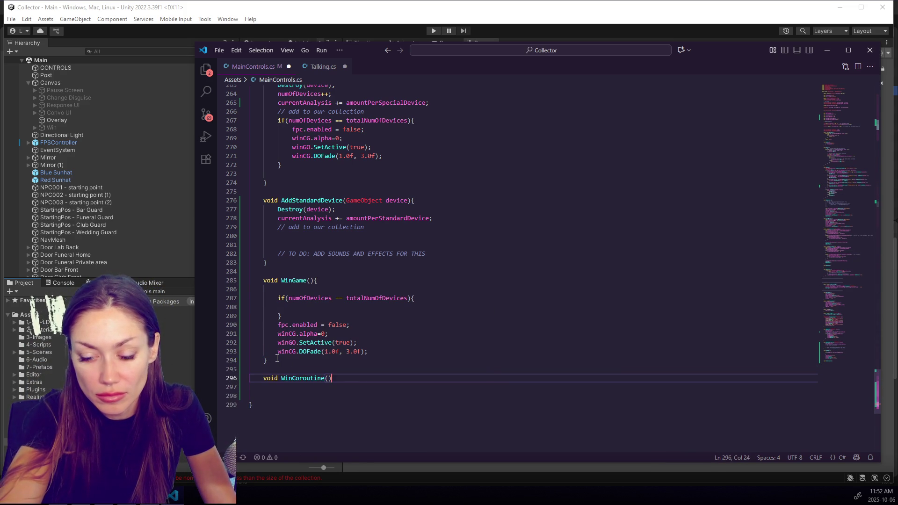
key("BackSpace")
key("BackSpace")
key("BackSpace")
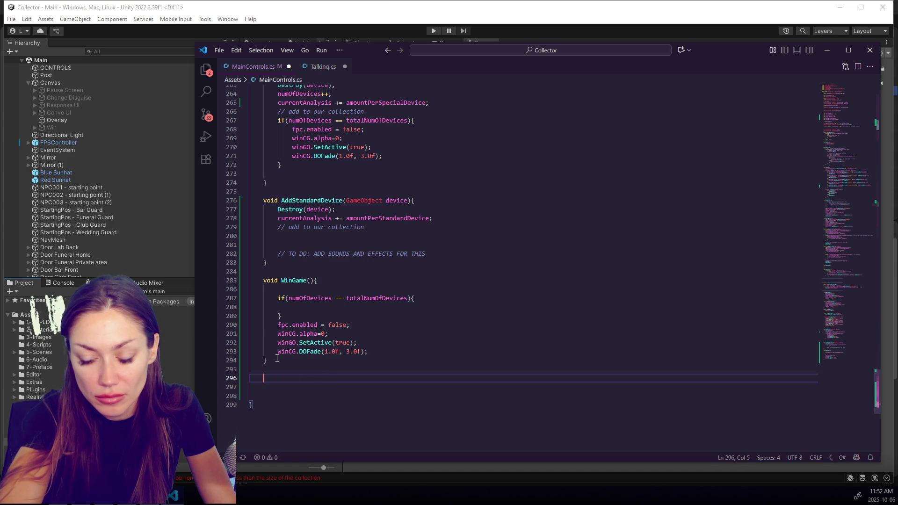
type("IT")
key("BackSpace")
type("Enumerator(){")
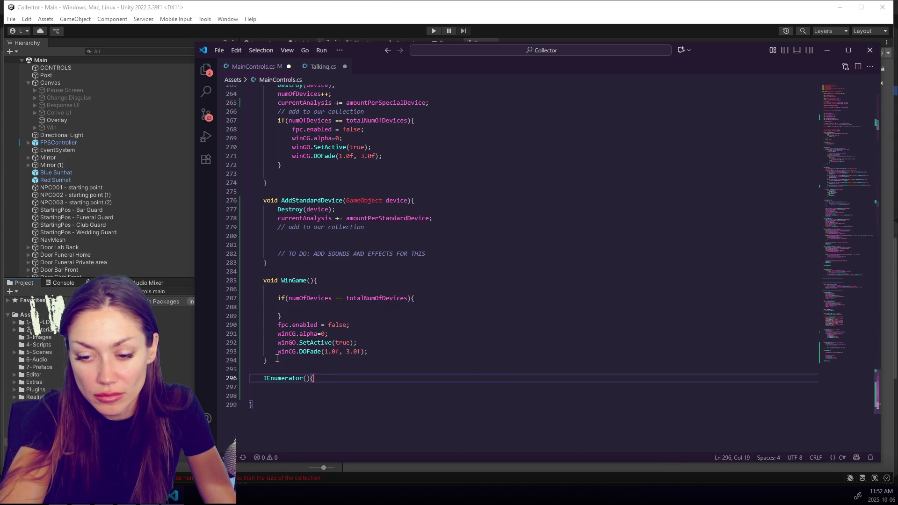
key("ctrl+v")
key("ctrl+z")
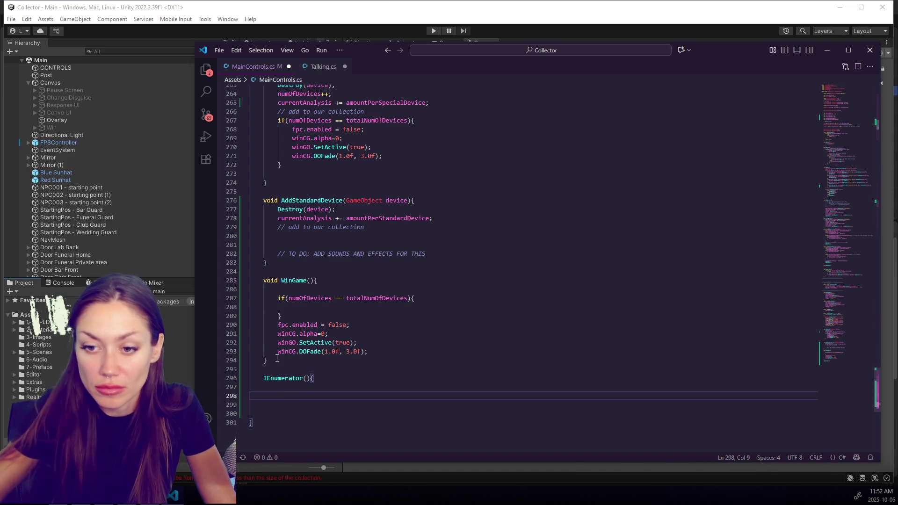
left_click_drag(282, 317, 368, 352)
key("ctrl+x")
left_click(298, 351)
key("ctrl+v")
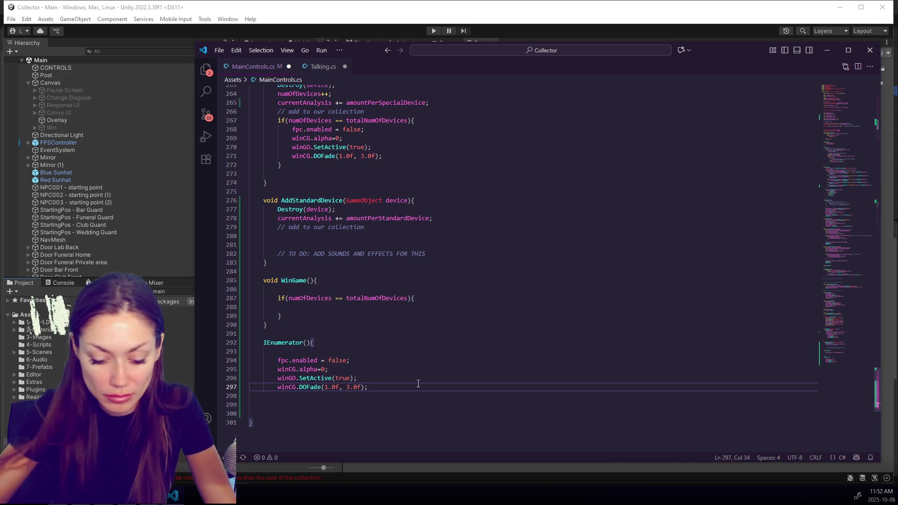
key("Return")
key("Return")
type("}")
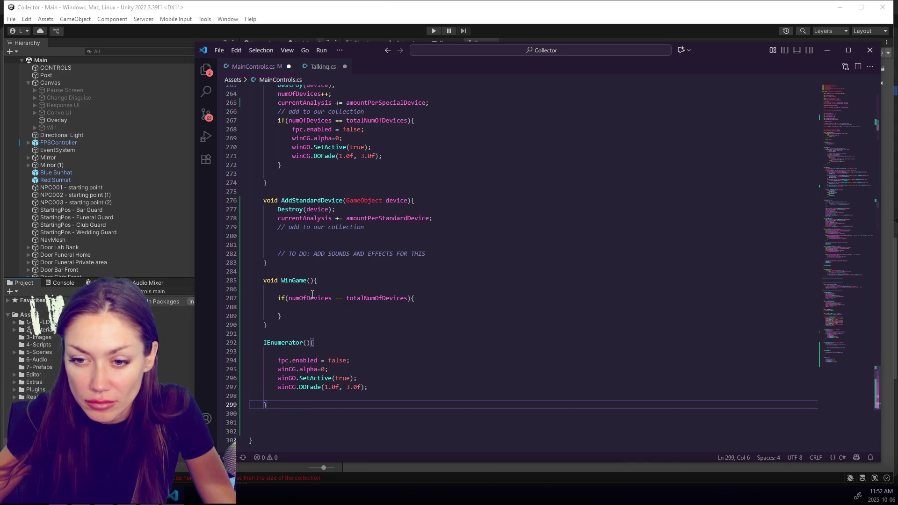
Step: Name the coroutine EndSequence and call StartCoroutine(EndSequence()) inside WinGame's device-count check
left_click(303, 342)
type("E")
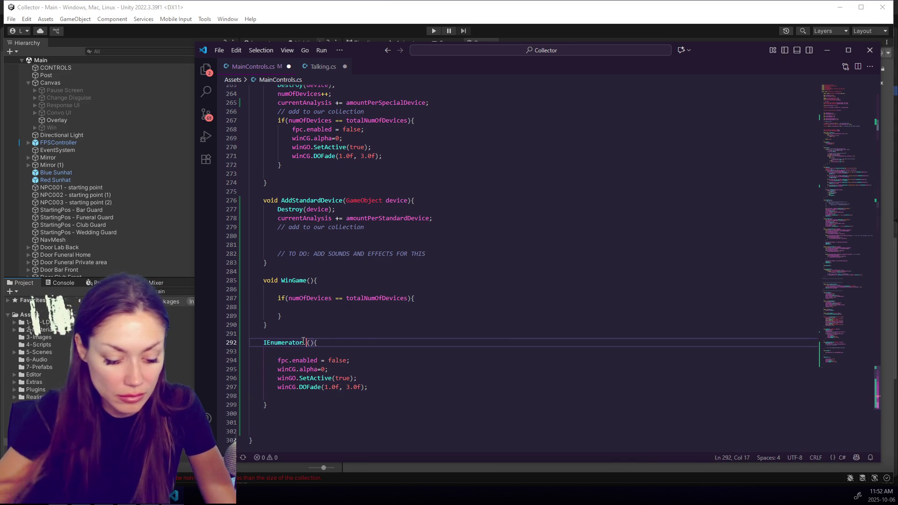
type("ndSeque")
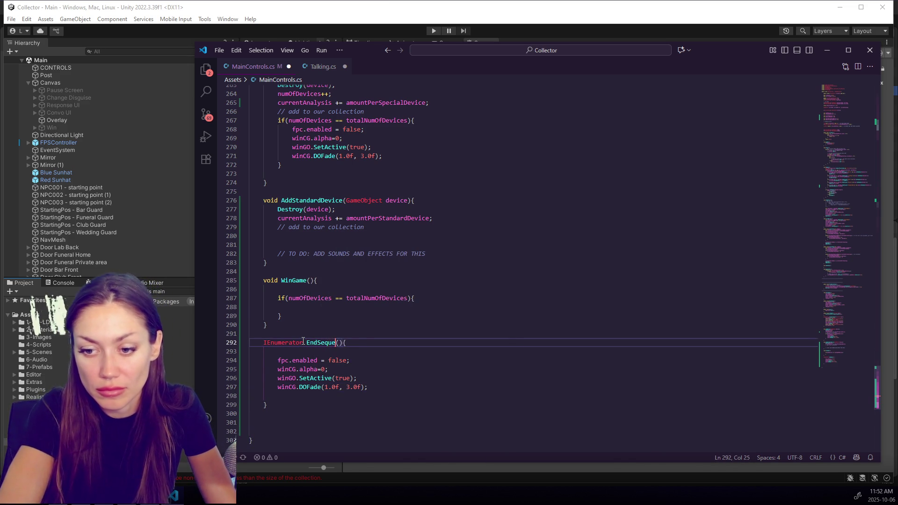
type("nce")
left_click(338, 298)
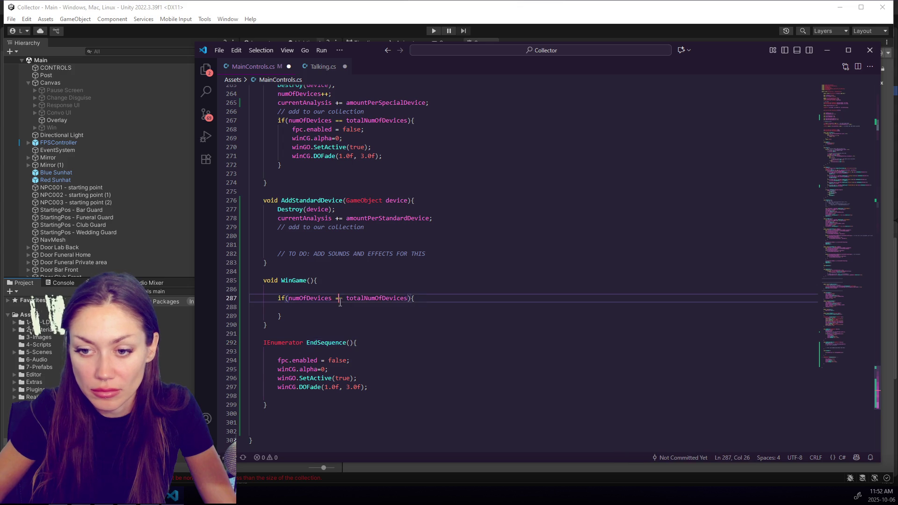
left_click(356, 310)
type("StartG")
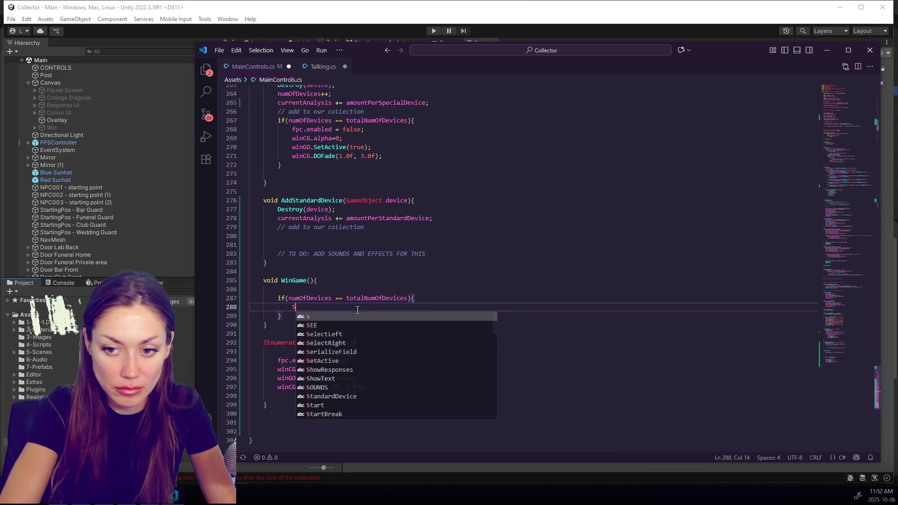
key("BackSpace")
type("Courint")
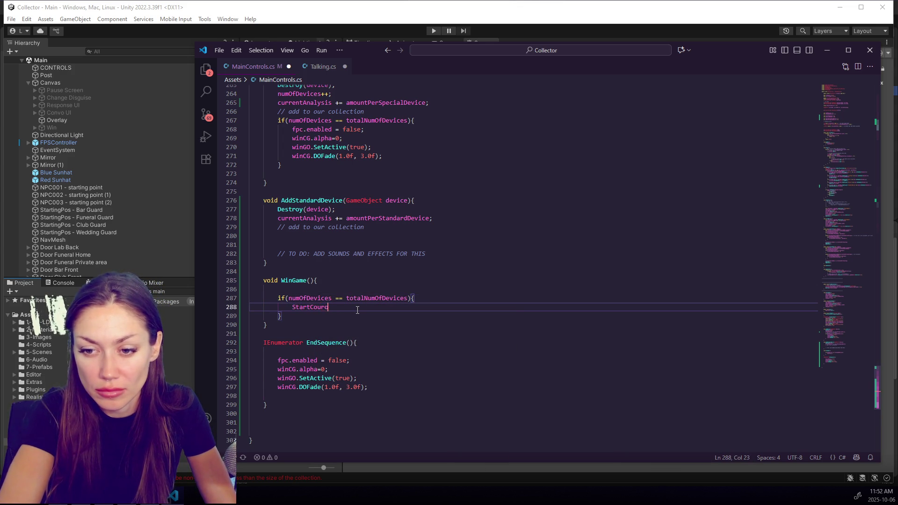
type("routine(EndSequence());")
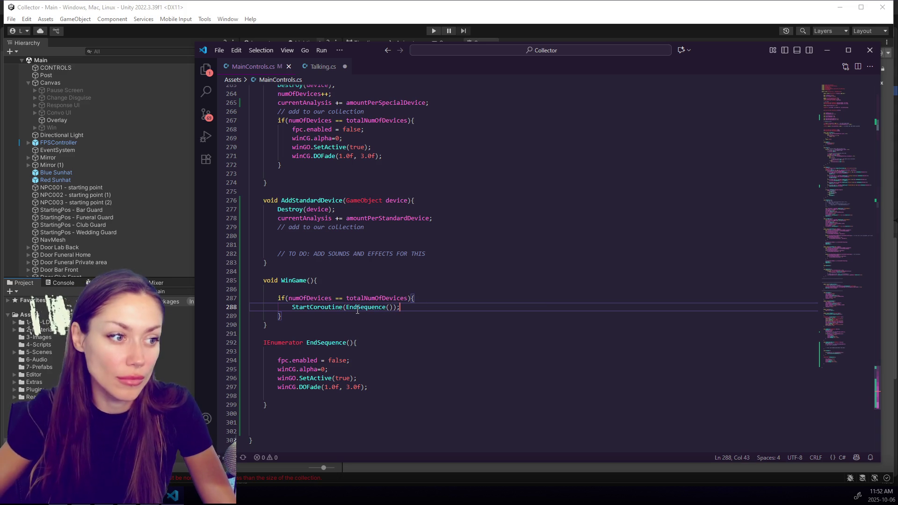
Step: Delete the blank line at the top of WinGame and save MainControls.cs
left_click_drag(328, 291, 343, 284)
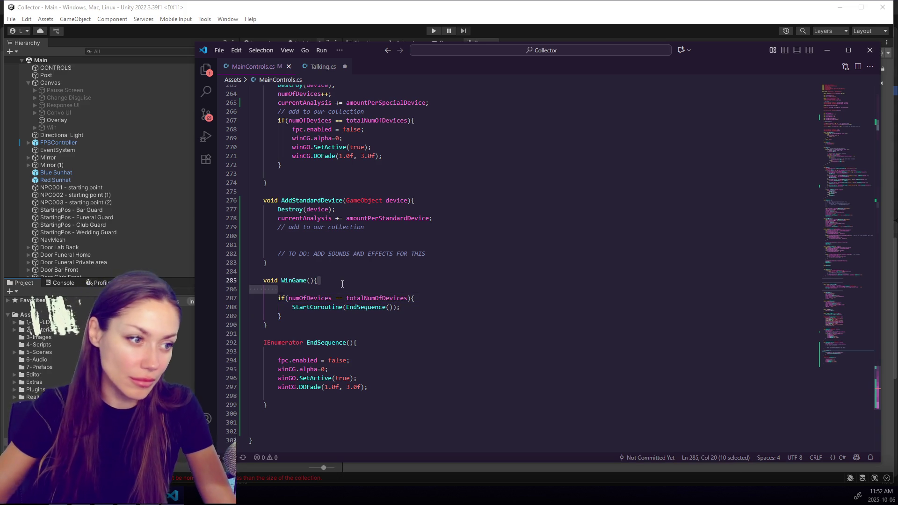
key("BackSpace")
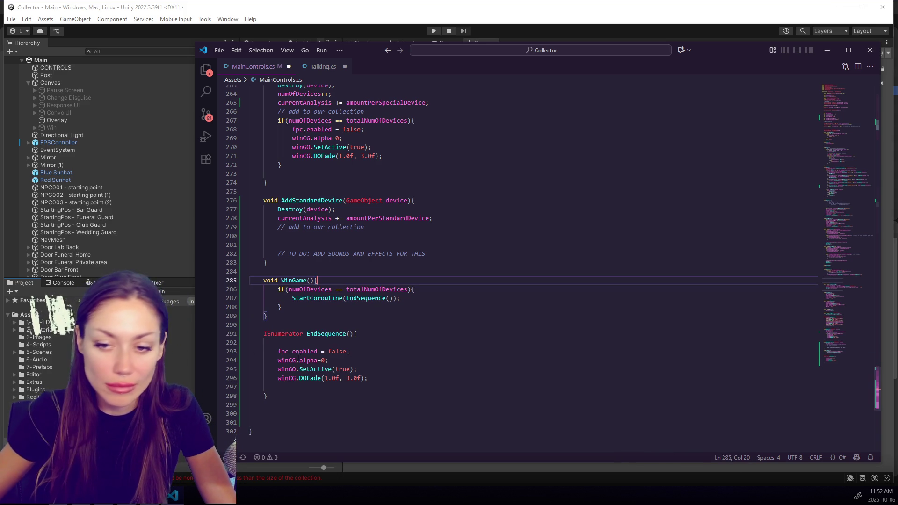
left_click_drag(281, 344, 373, 337)
key("ctrl+s")
left_click(367, 350)
left_click(360, 343)
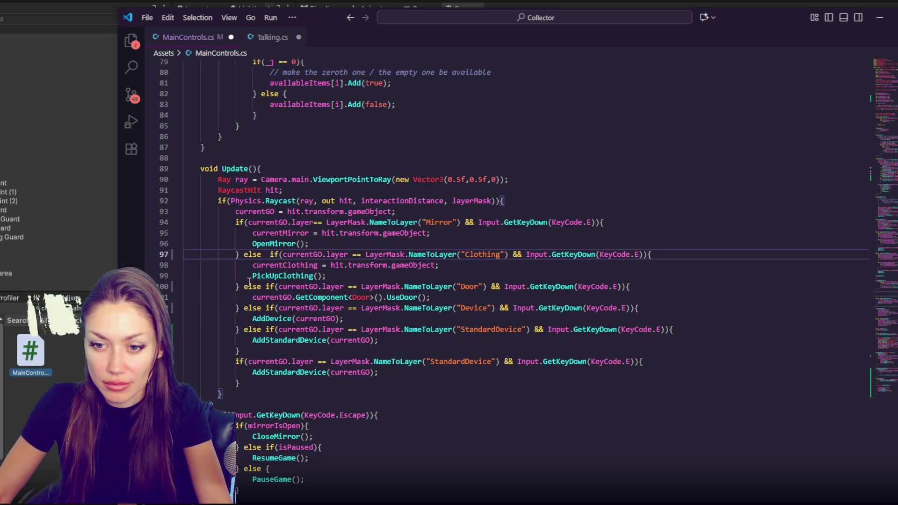
Step: Place the caret after the StandardDevice branch's closing brace in Update()
left_click(247, 351)
Step: Join the duplicate check with else, switching its layer to "Analyzer" and its call to UseAnalyzer(currentGO)
key("Delete")
type("else")
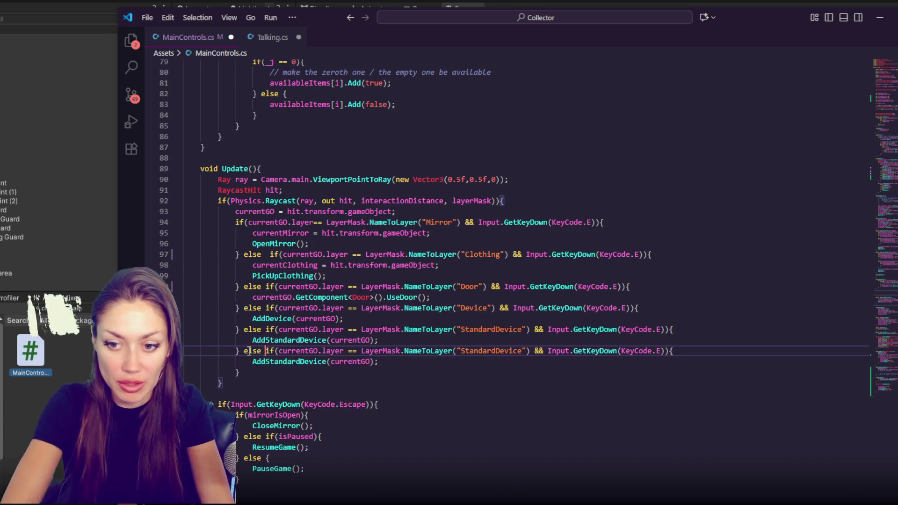
left_click(340, 370)
left_click(310, 360)
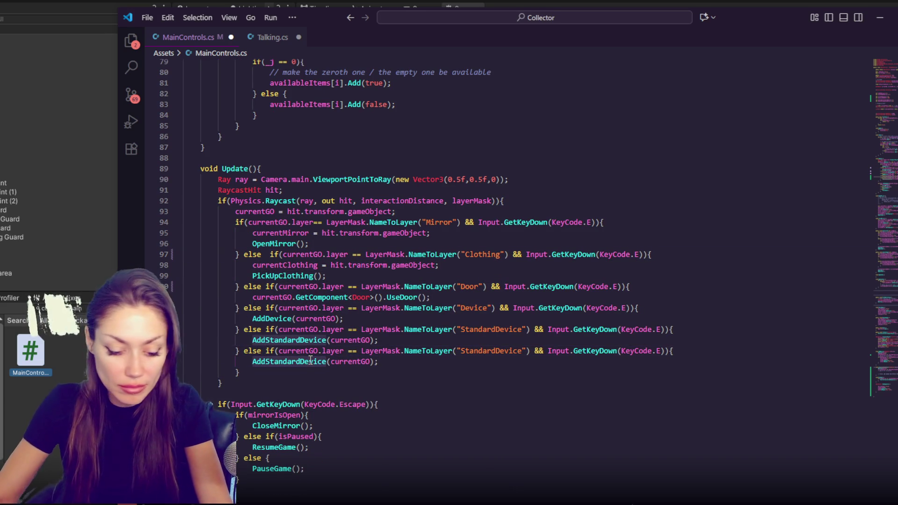
double_click(310, 361)
type("UseAnaly")
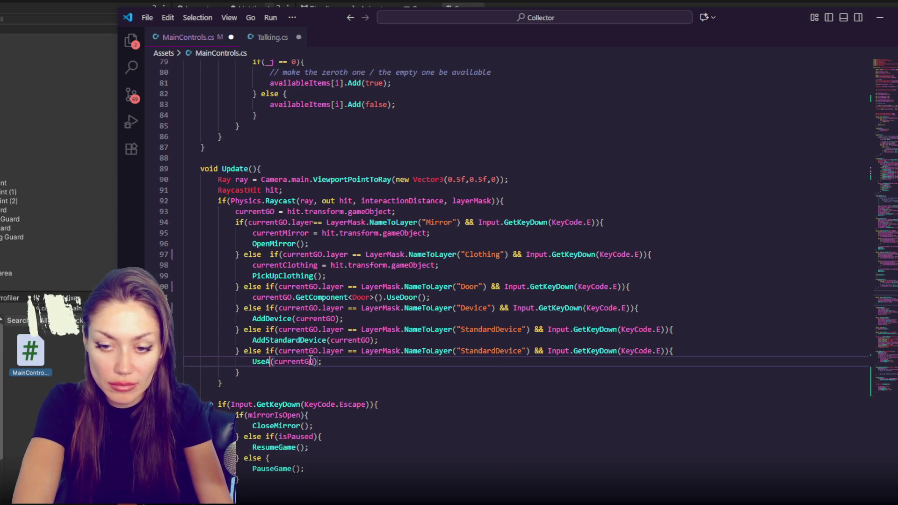
type("zer")
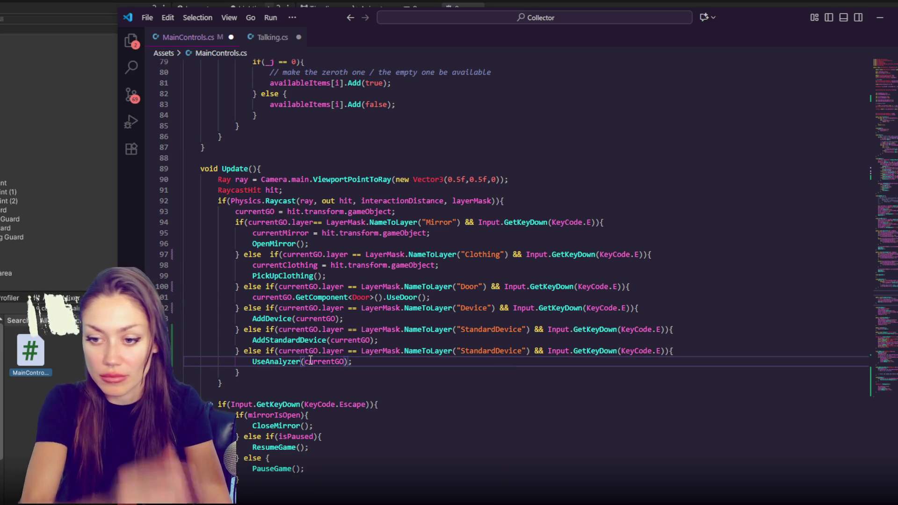
left_click(345, 362)
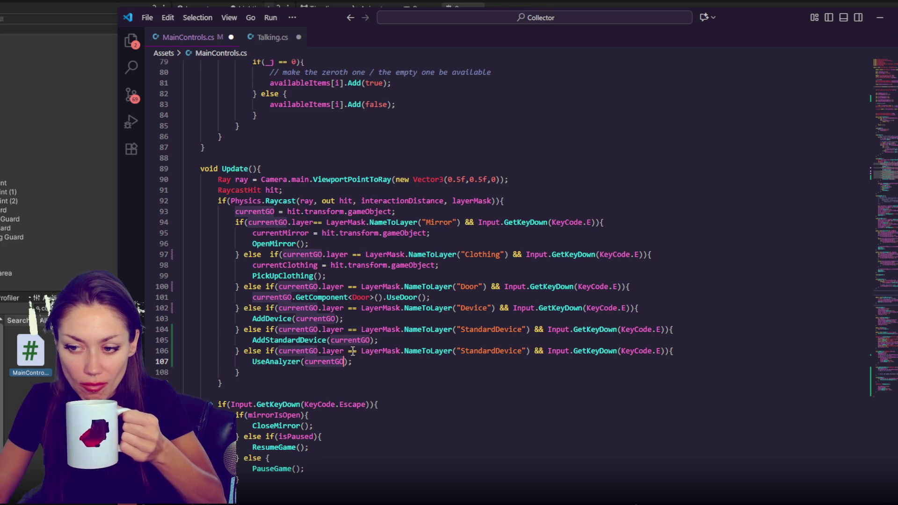
left_click(522, 352)
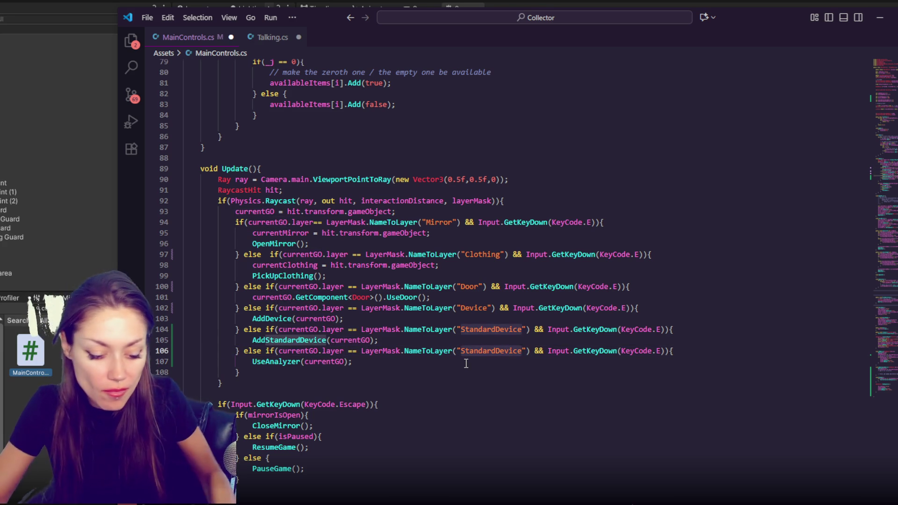
key("ctrl+BackSpace")
type("Analyzer")
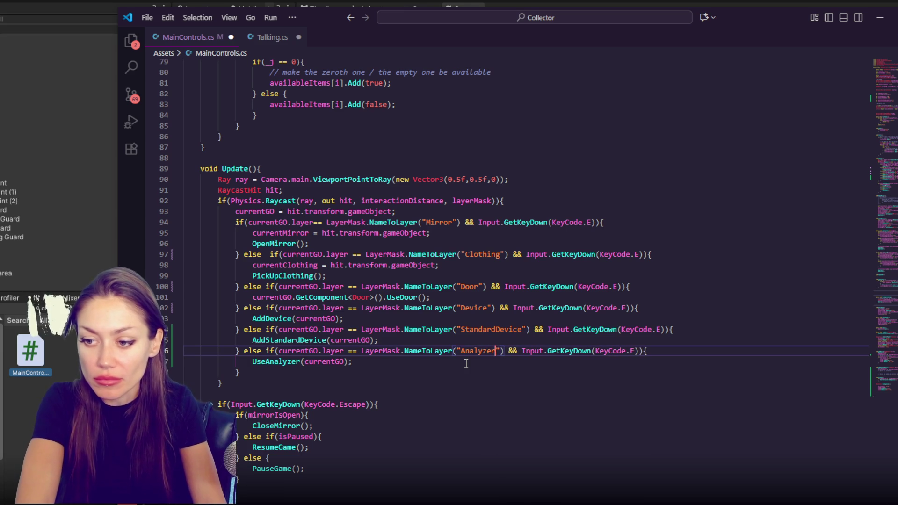
scroll(383, 208, "down", 20)
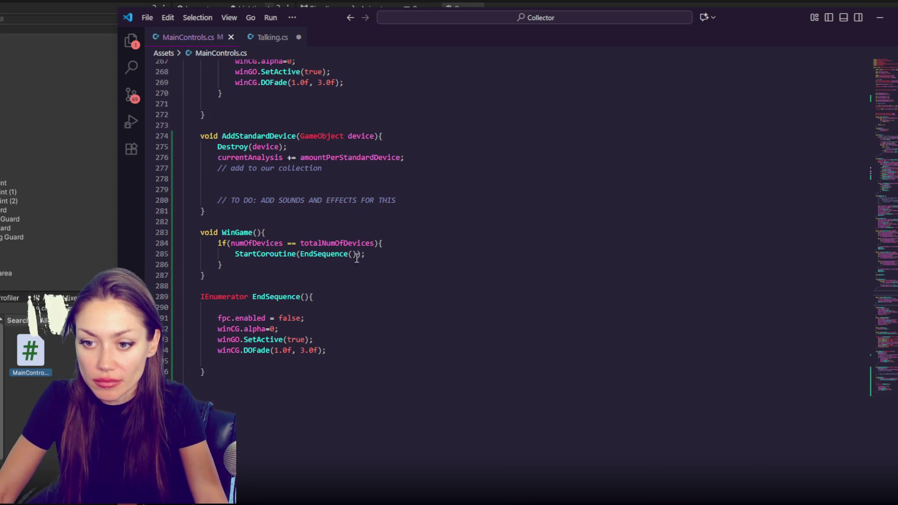
Step: Rename the WinGame method to UseAnalyzer
left_click(292, 212)
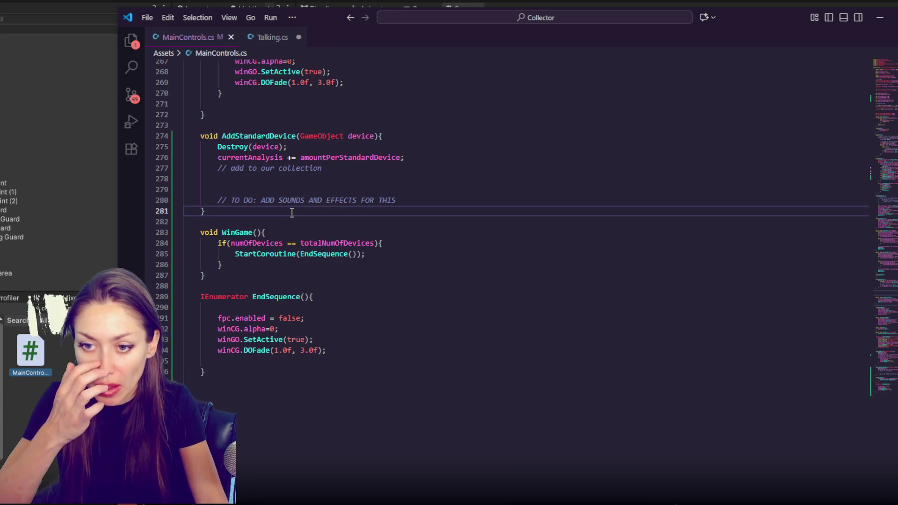
double_click(235, 232)
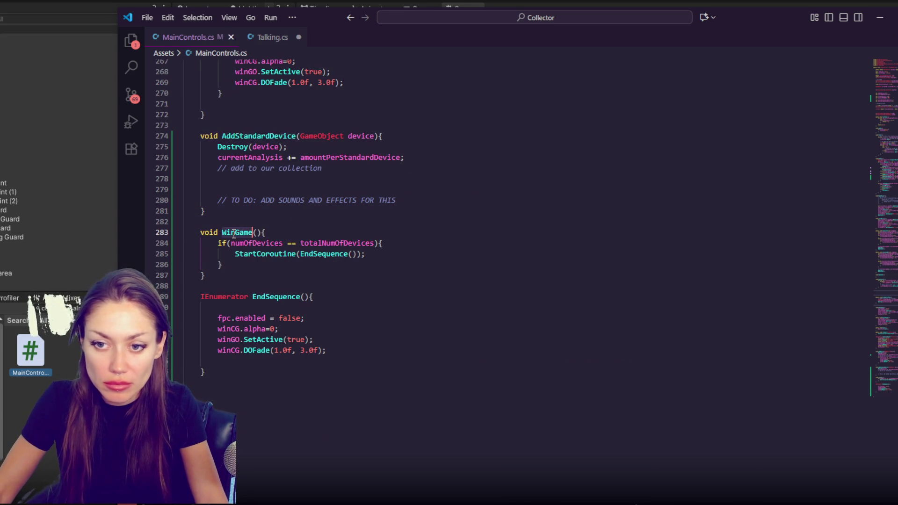
type("UseAnalyzer")
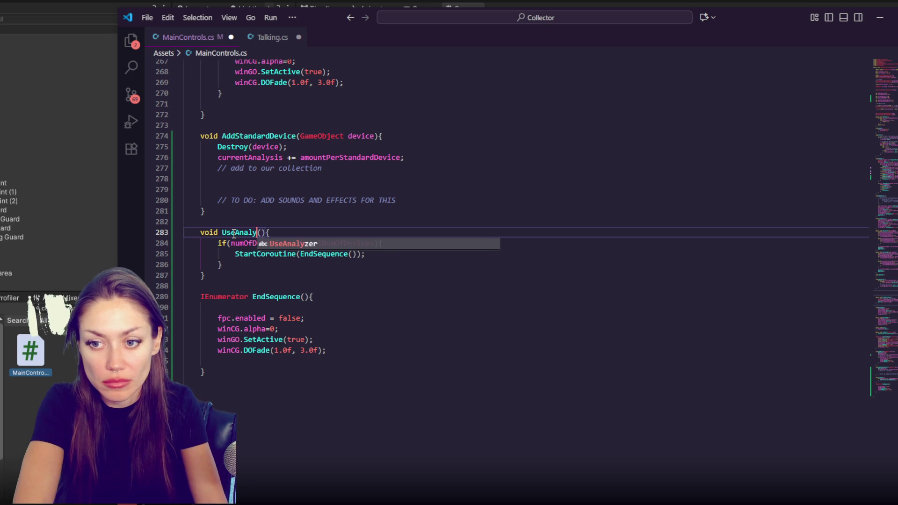
double_click(316, 255)
left_click(341, 300)
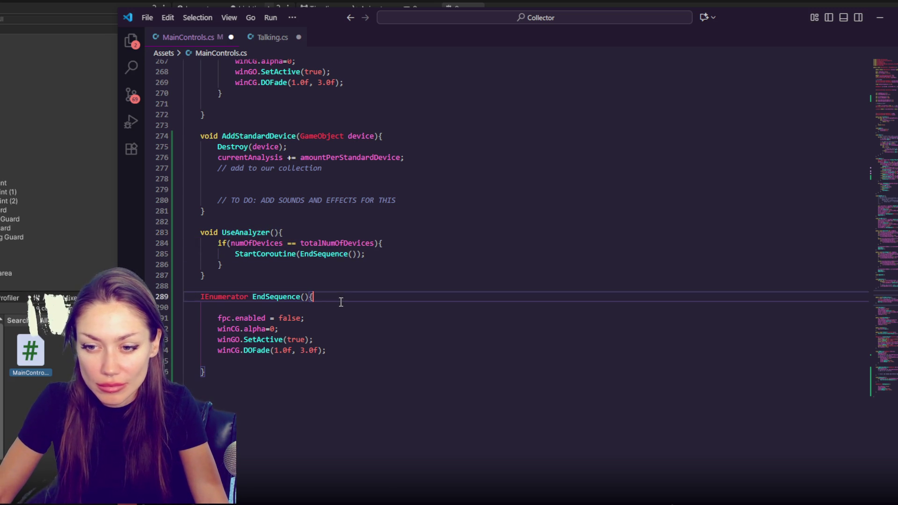
left_click(287, 246)
Step: Change the condition to compare currentAnalysis instead of numOfDevices, using >= instead of ==
double_click(325, 157)
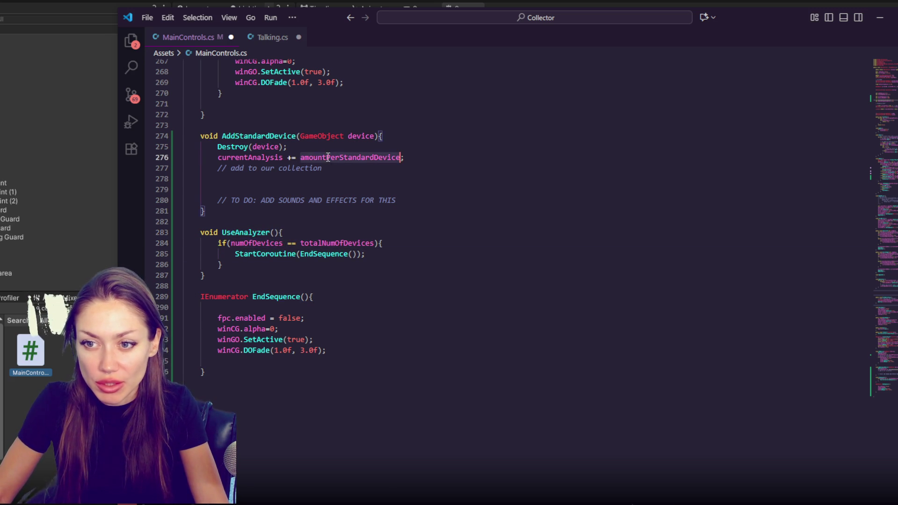
double_click(250, 158)
key("ctrl+c")
double_click(257, 243)
key("ctrl+v")
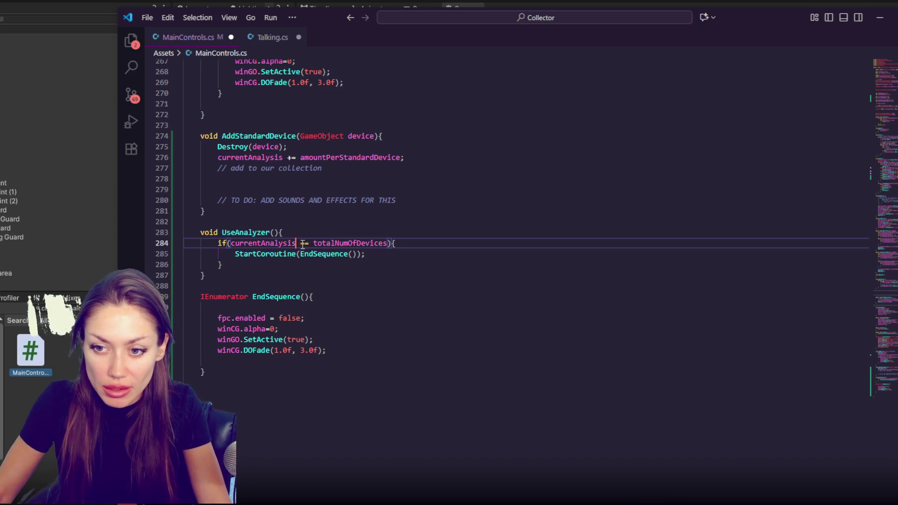
double_click(304, 243)
type(">=")
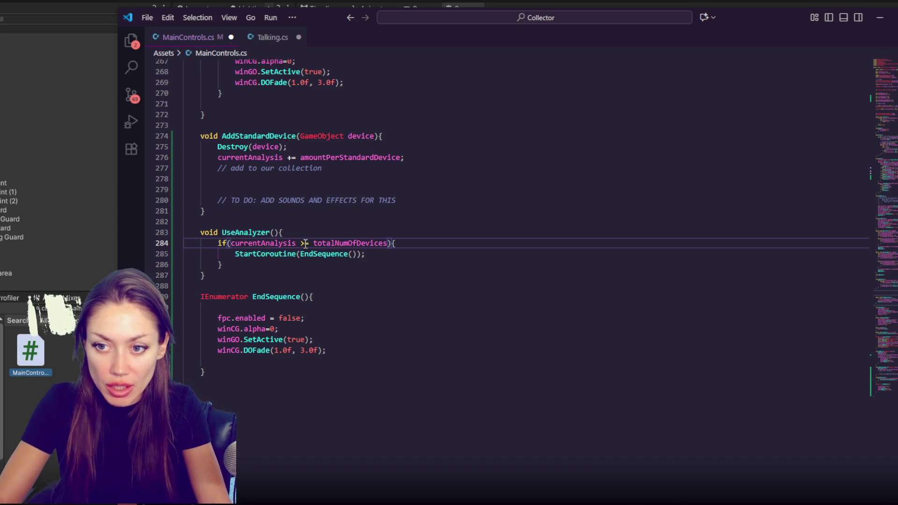
Step: Replace totalNumOfDevices in the condition with analysisNeeded
scroll(305, 242, "up", 2)
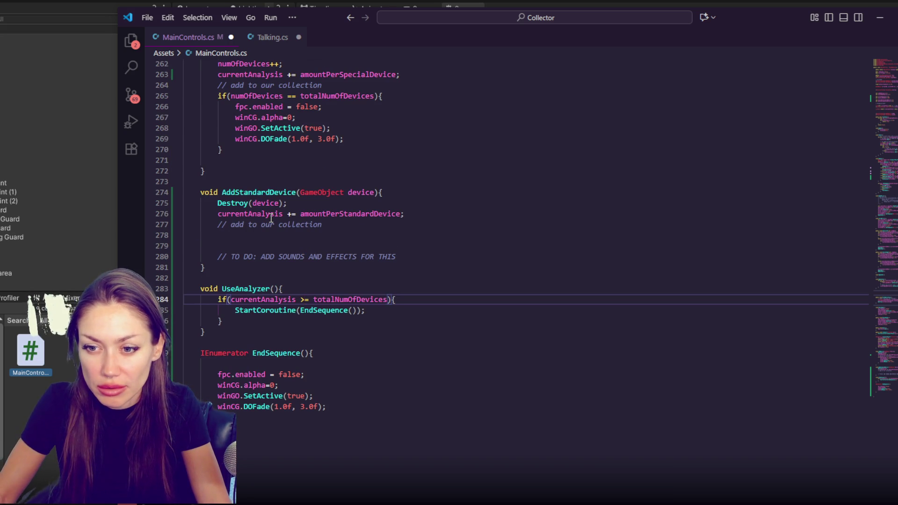
double_click(357, 300)
type("amount")
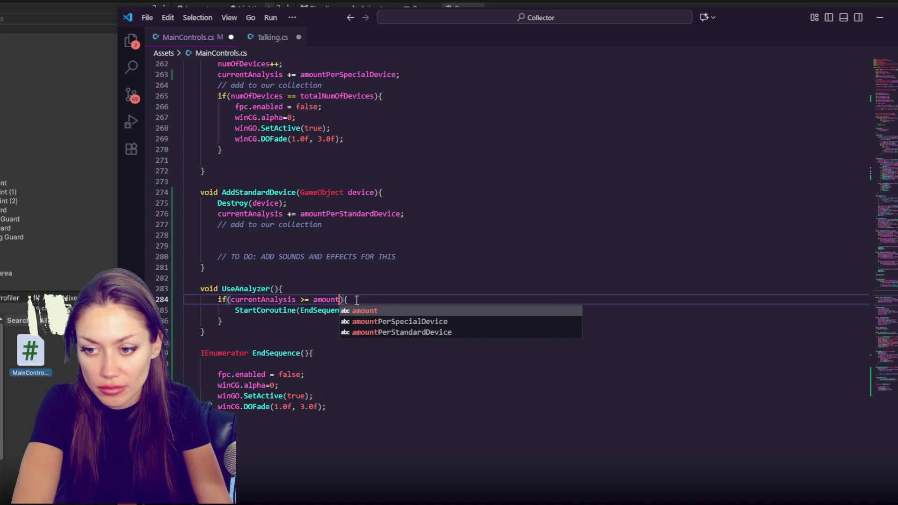
key("ctrl+a")
type("a")
key("ctrl+z")
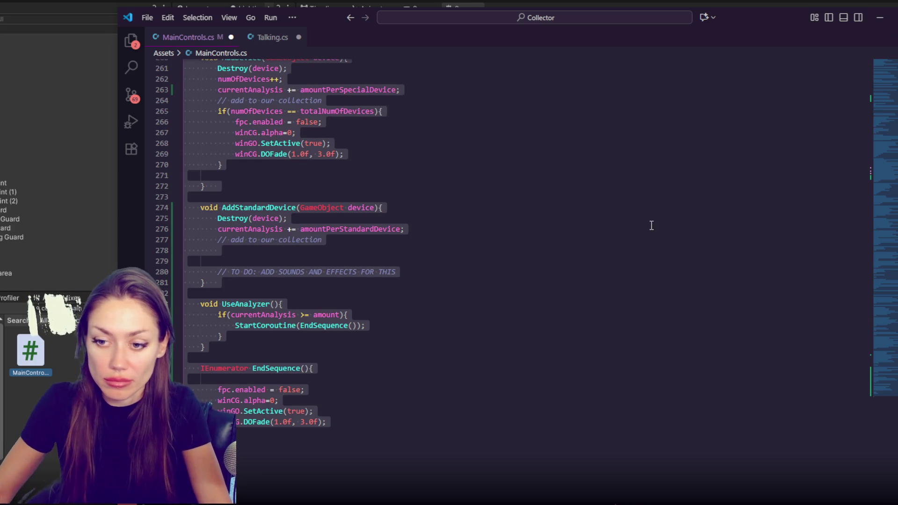
left_click(322, 325)
double_click(335, 314)
type("anal")
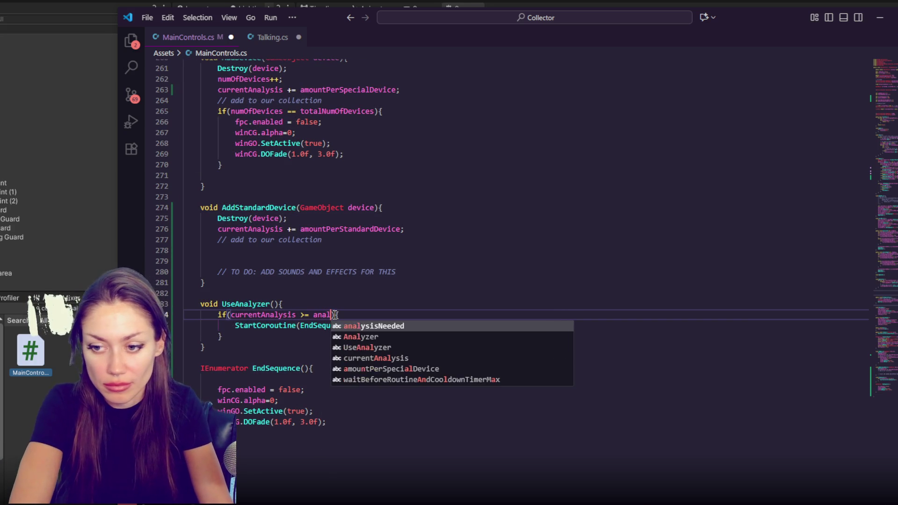
key("Return")
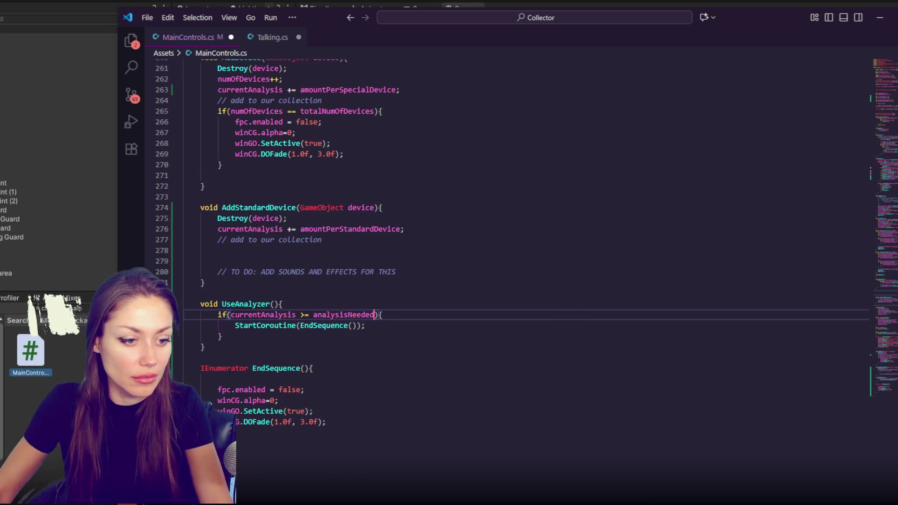
left_click(366, 351)
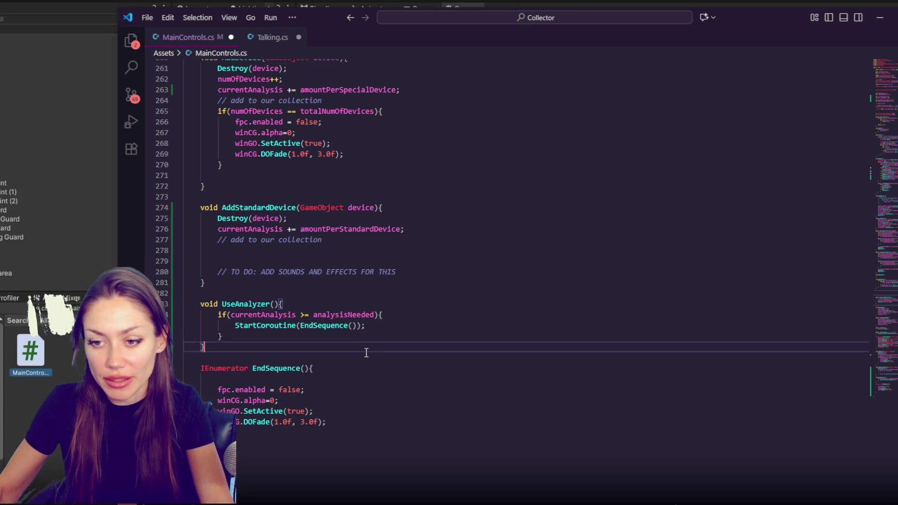
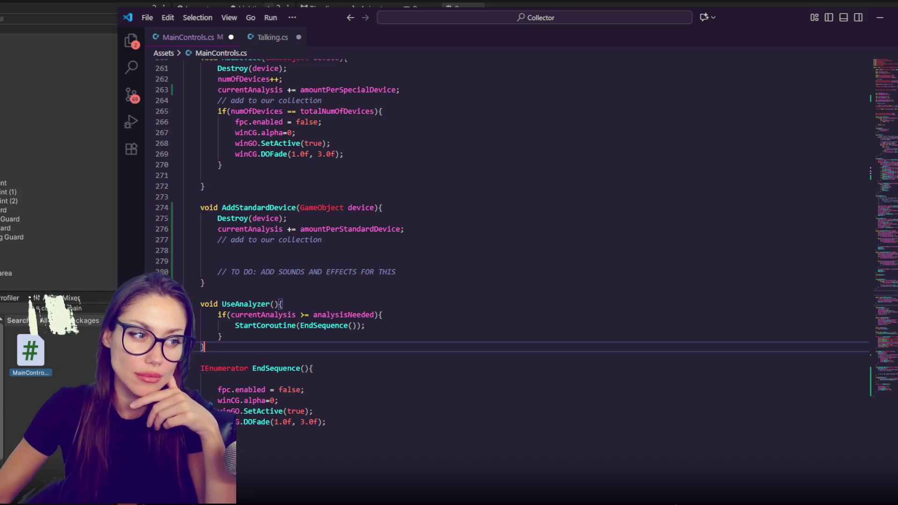
Step: Check the UseAnalyzer and analysisNeeded code, then go to the empty first line of EndSequence
left_click(457, 431)
left_click(272, 297)
left_click(381, 333)
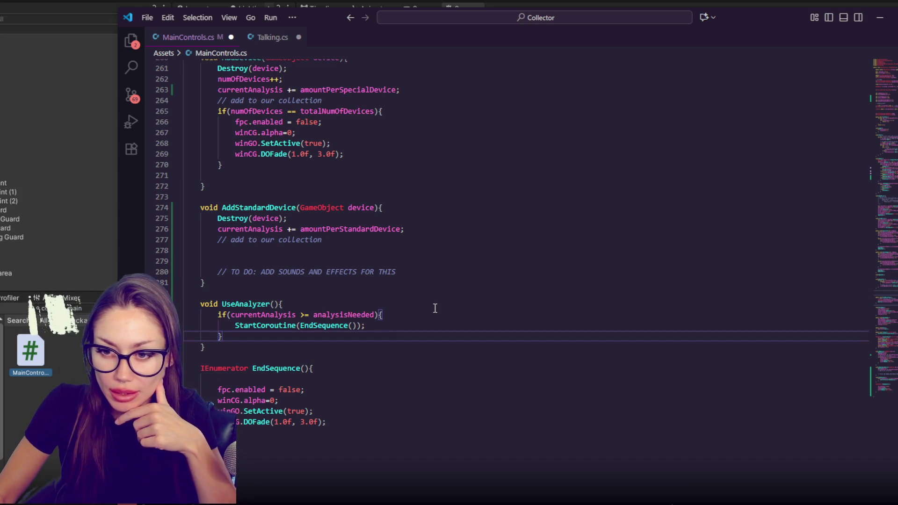
left_click(369, 313)
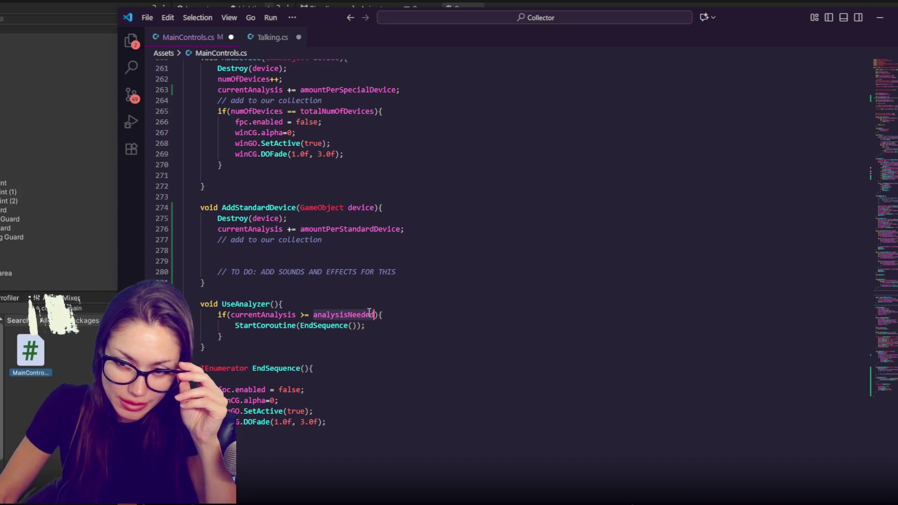
left_click(377, 318)
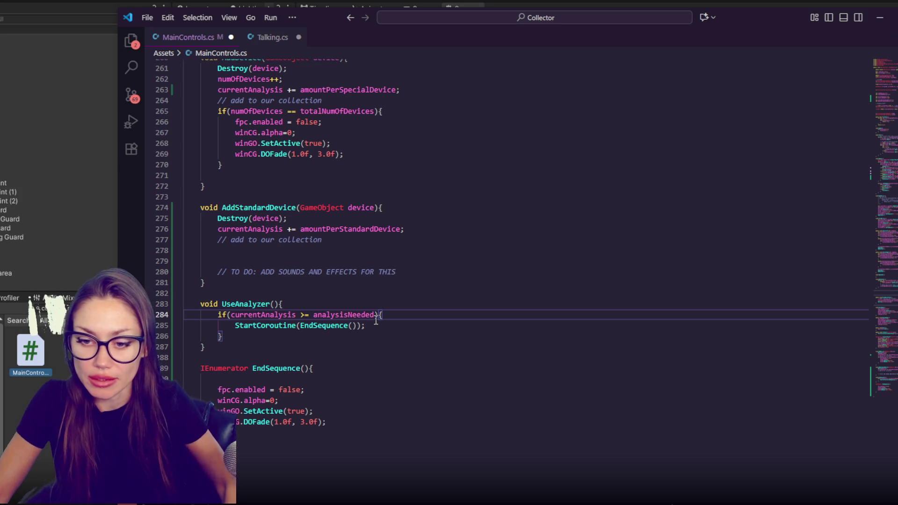
left_click(323, 379)
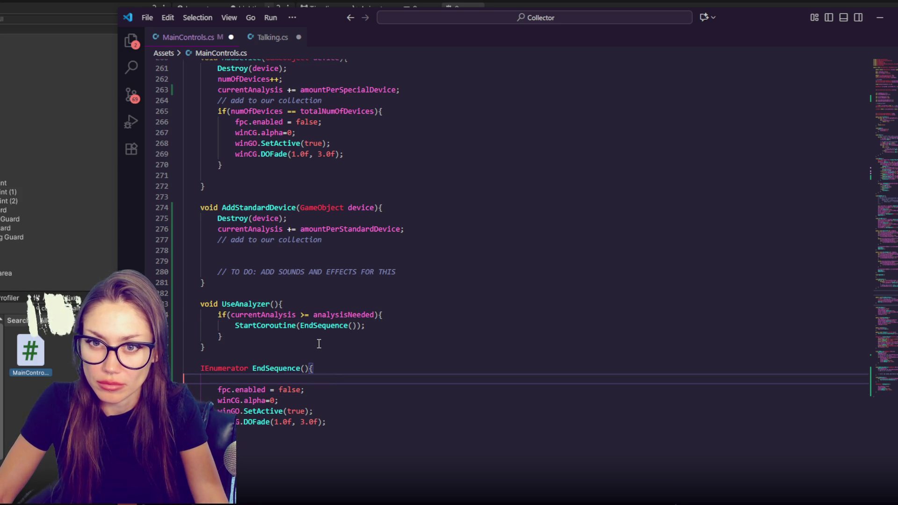
scroll(337, 322, "down", 4)
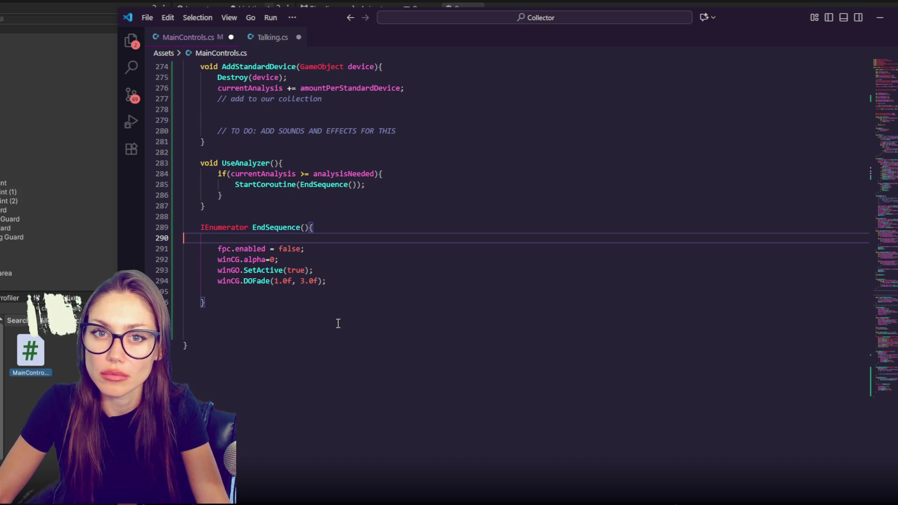
Step: Add '// PLAY A SOUND' and '// SHOW FULL REPORT AFTER ANLYSIS' comments, then save MainControls.cs
key("Tab")
type("//")
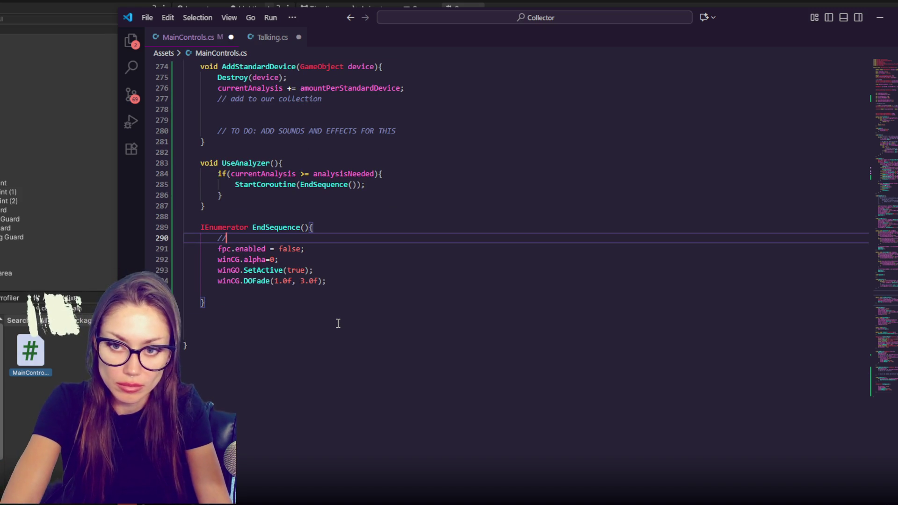
type(" PLAY A SOUND")
key("Return")
key("Return")
type("//")
key("BackSpace")
key("BackSpace")
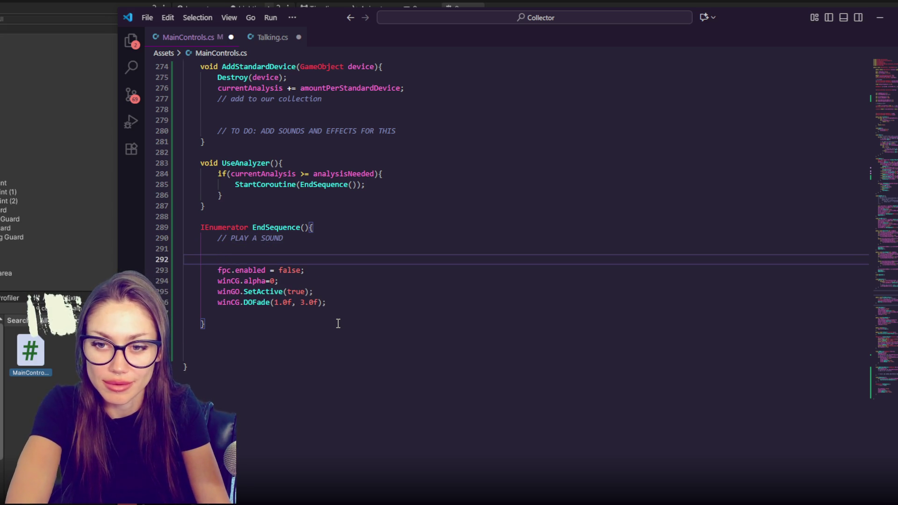
type("SHOW")
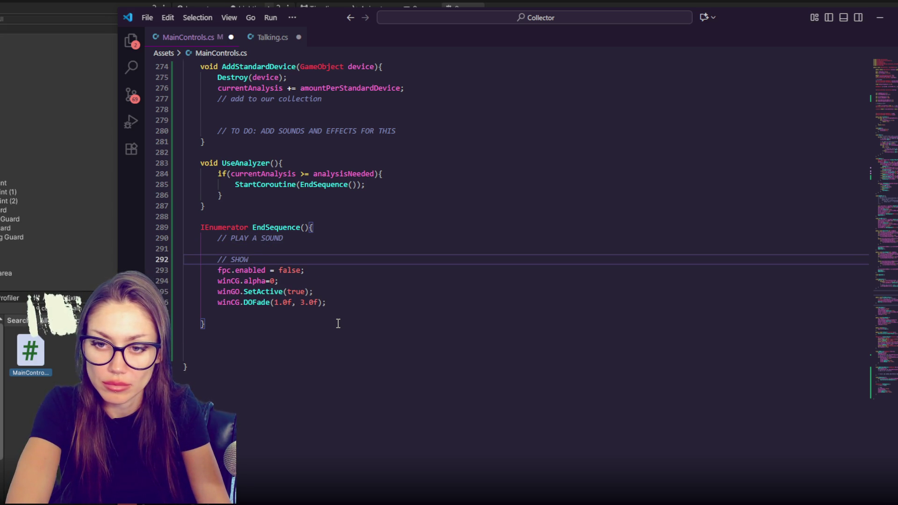
type(" FULL ")
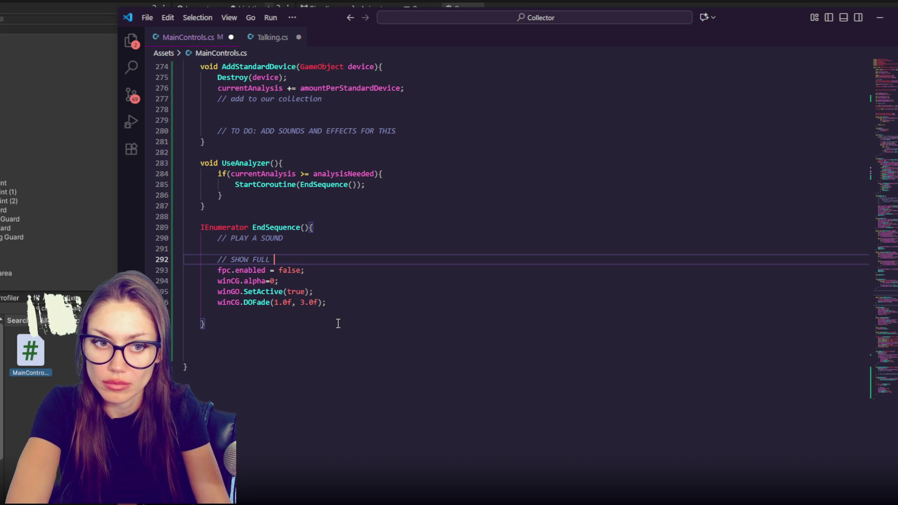
type("REPORT AF")
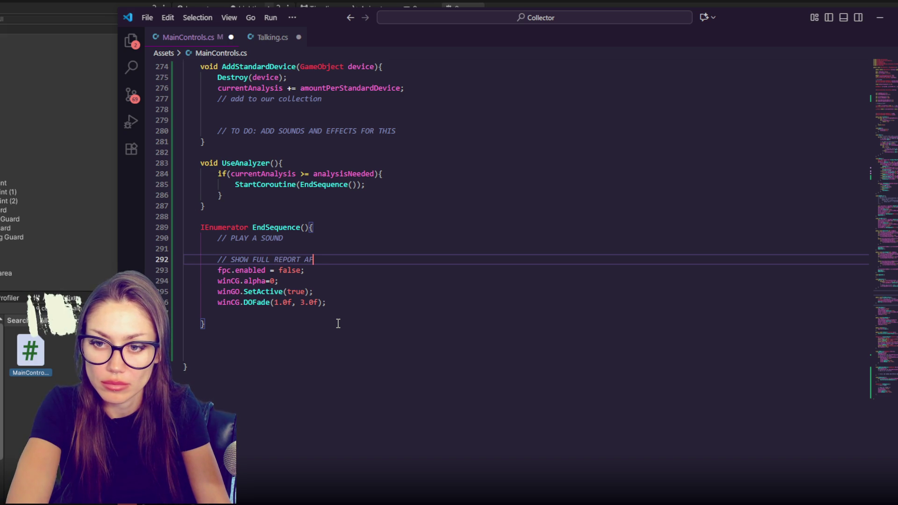
type("TER ANLYSIS")
key("ctrl+s")
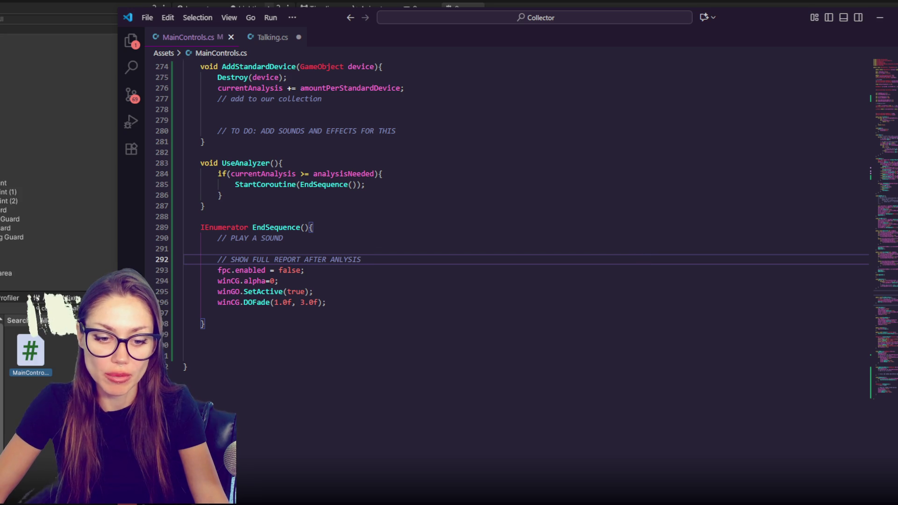
Step: Launch Photoshop CS6 from the Start menu and dismiss its File menu without choosing anything
key("super")
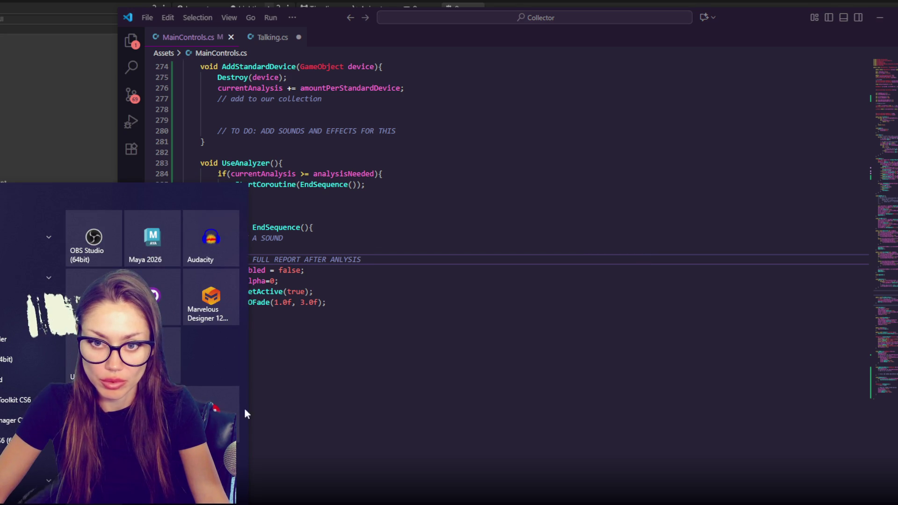
key("Escape")
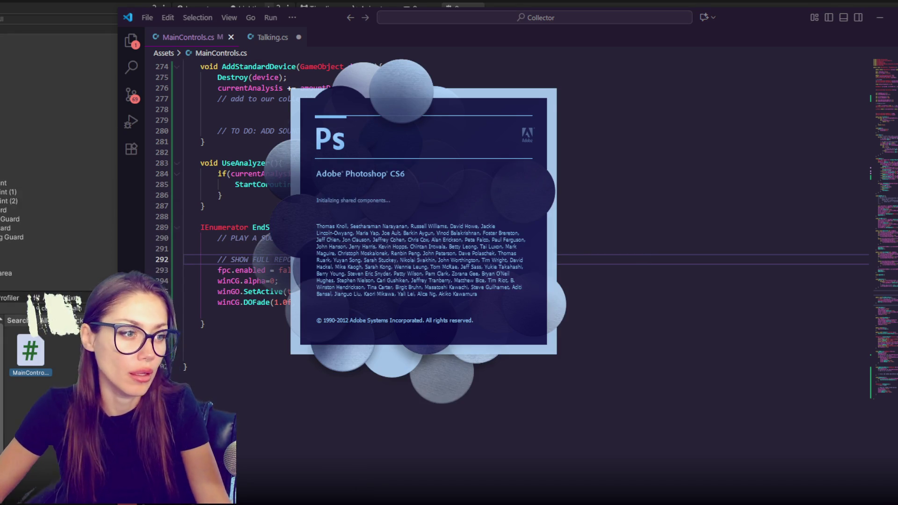
left_click(337, 301)
left_click(371, 257)
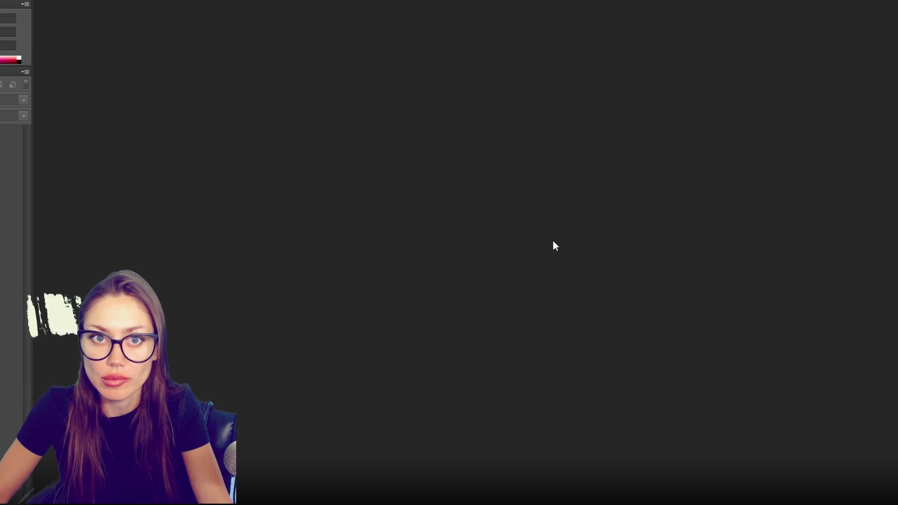
key("alt+f")
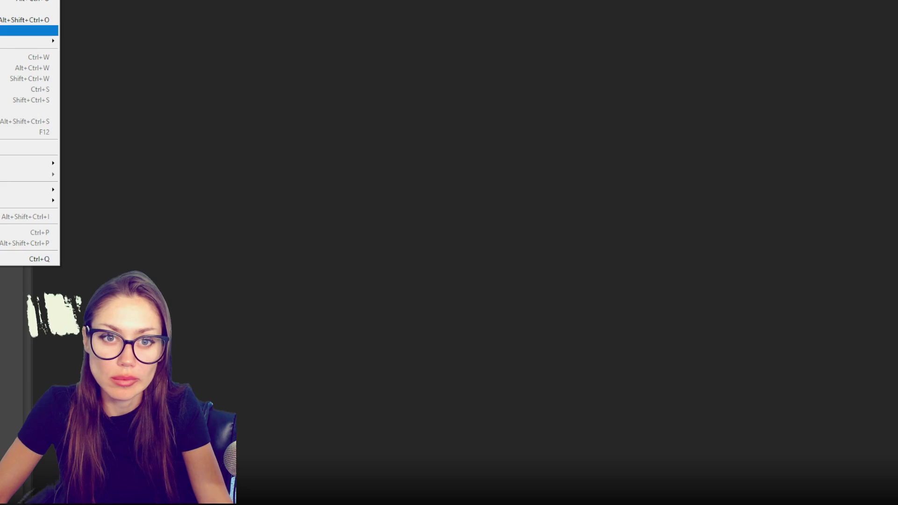
mouse_move(5, 41)
left_click(520, 85)
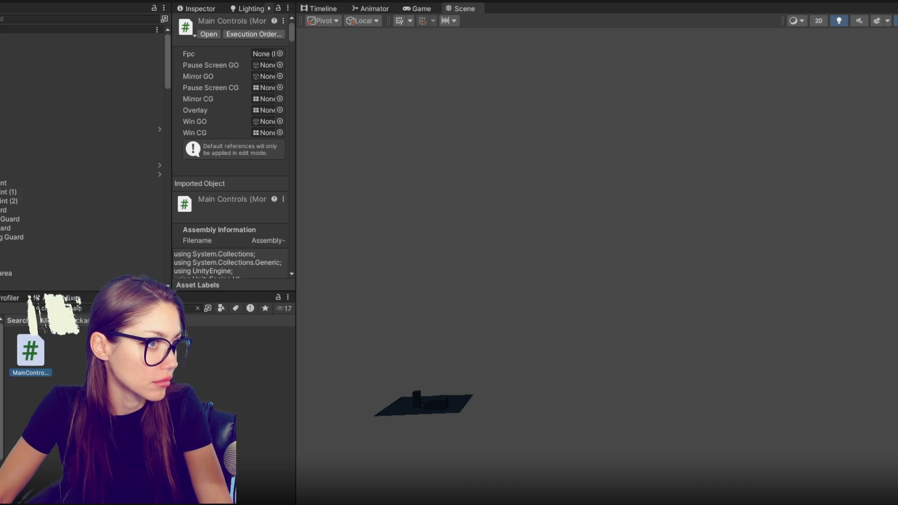
Step: Go from the Open Sans page back to the full Google Fonts listing in the browser
key("alt+Tab")
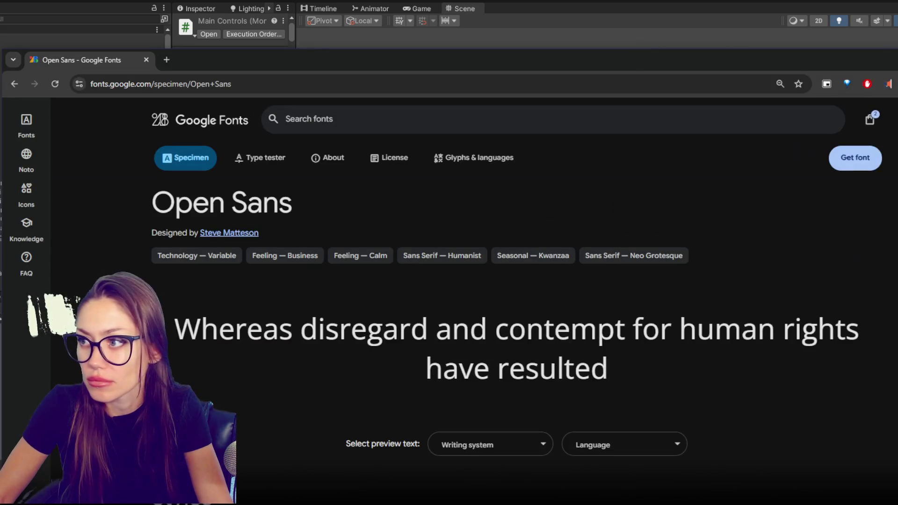
scroll(223, 173, "down", 4)
scroll(224, 178, "down", 4)
scroll(224, 178, "up", 2)
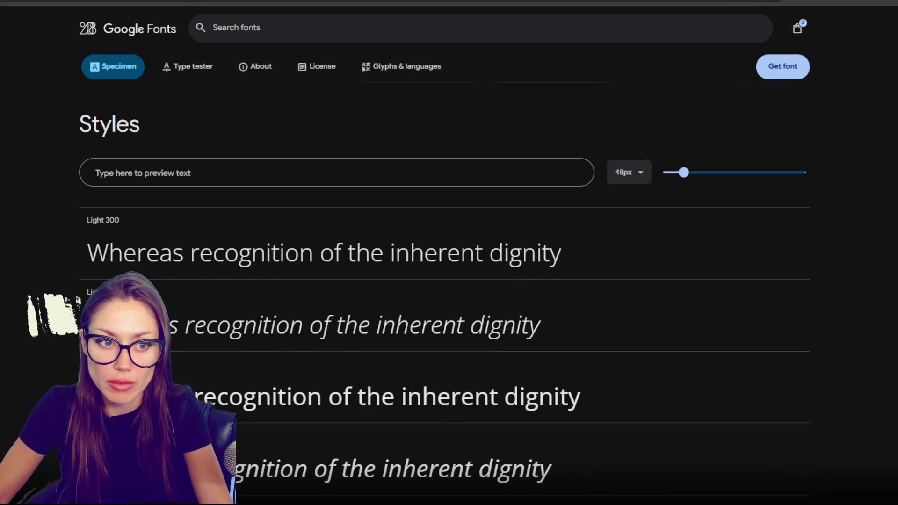
scroll(257, 241, "down", 3)
scroll(253, 235, "up", 5)
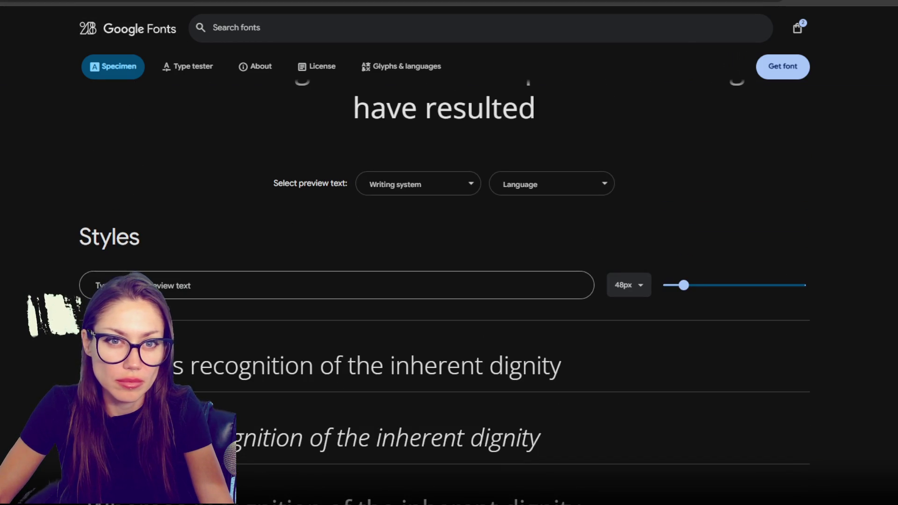
key("alt+Left")
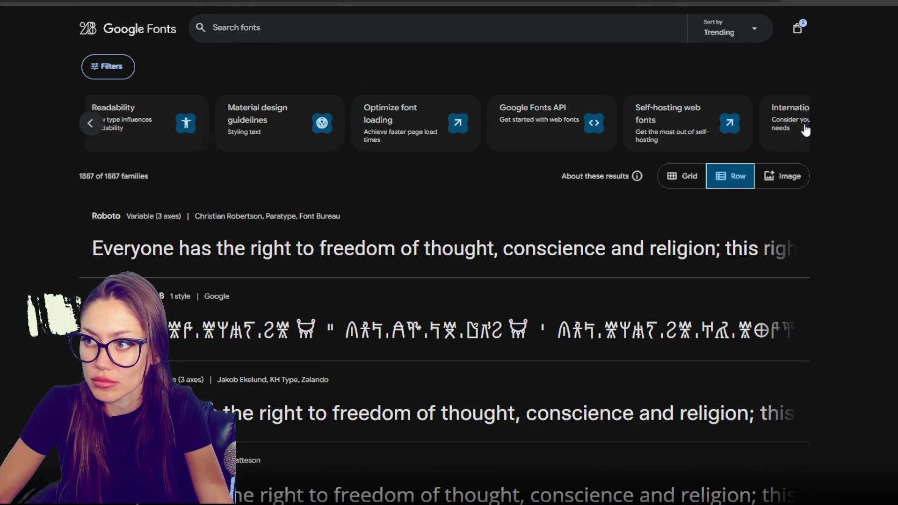
left_click(798, 123)
left_click(805, 130)
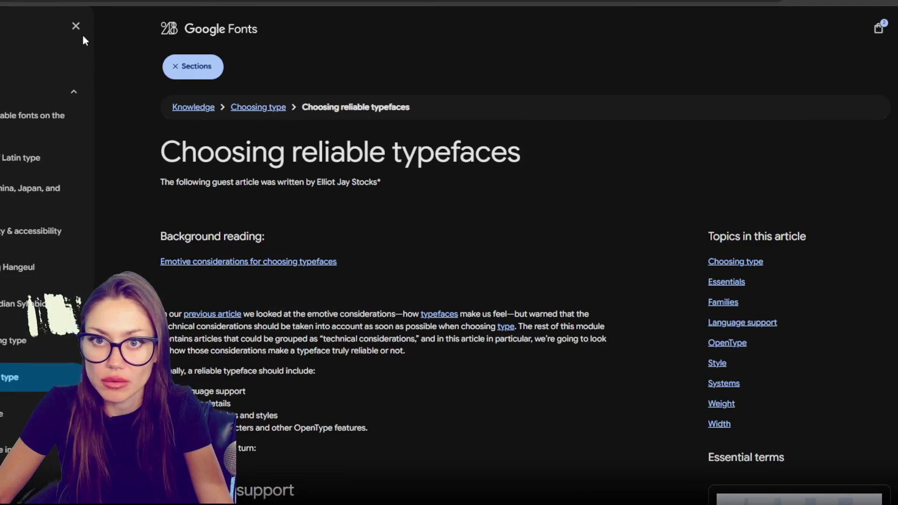
left_click(76, 28)
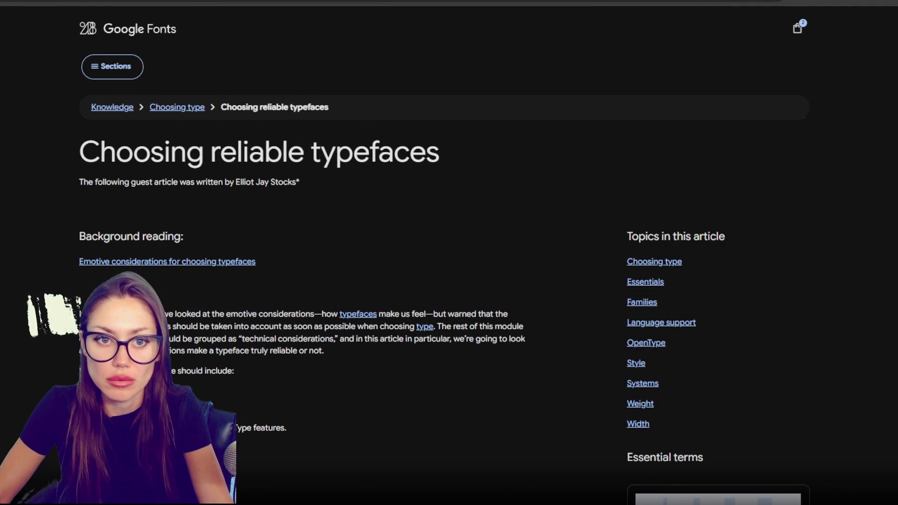
key("alt+Left")
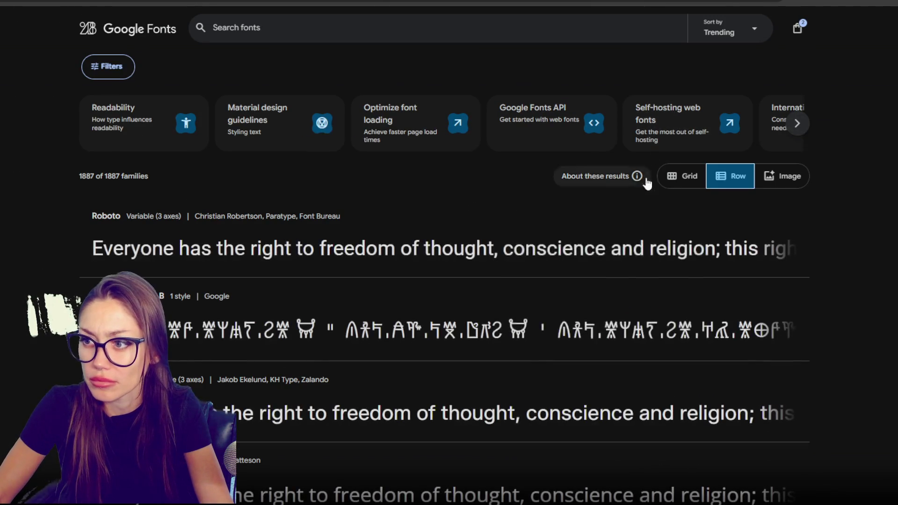
Step: Show the font families as a grid and open the Filters panel
left_click(689, 183)
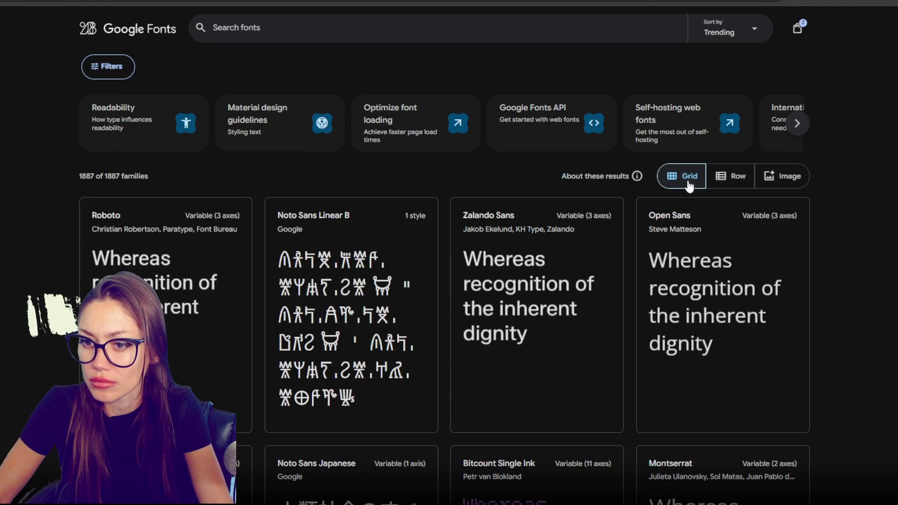
scroll(795, 270, "down", 1)
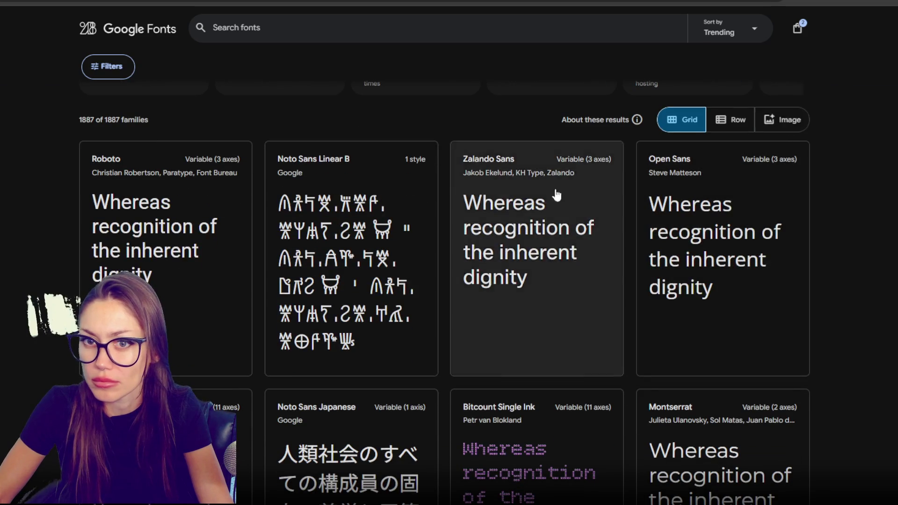
scroll(363, 201, "up", 1)
left_click(105, 72)
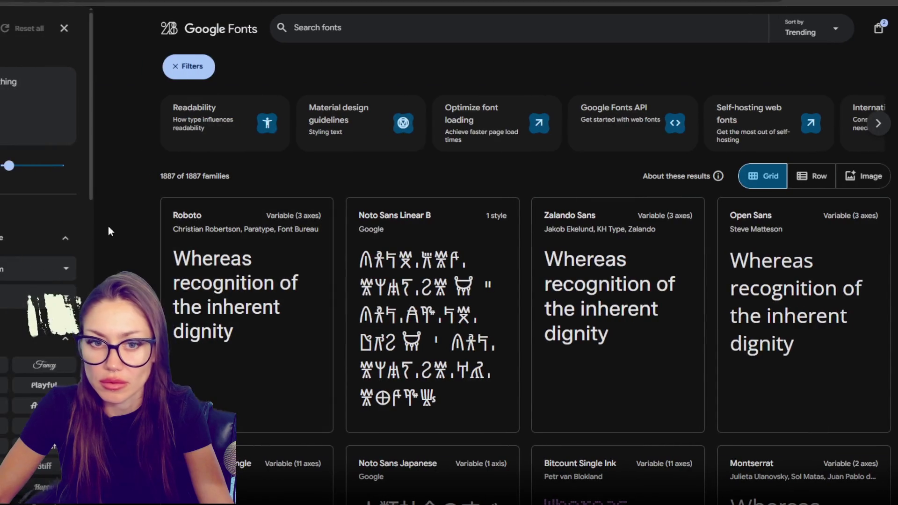
left_click(1, 55)
key("ctrl+a")
key("BackSpace")
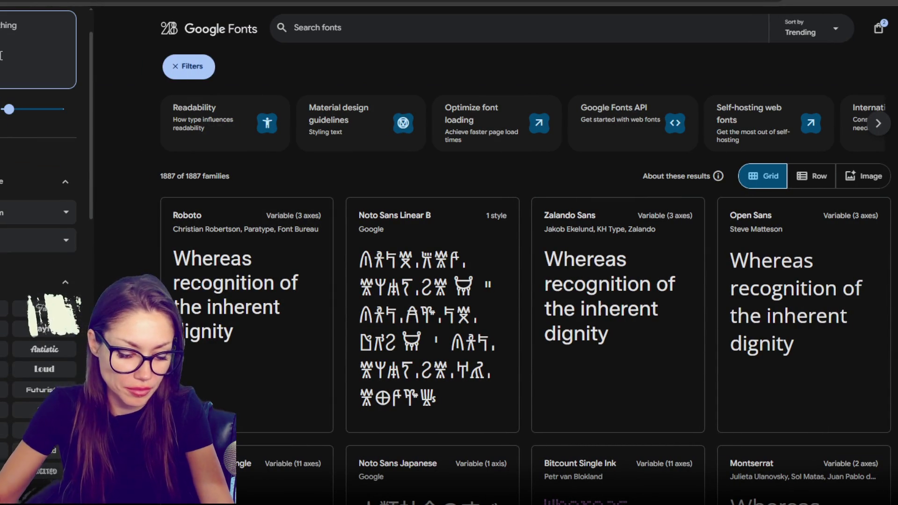
type("REIF")
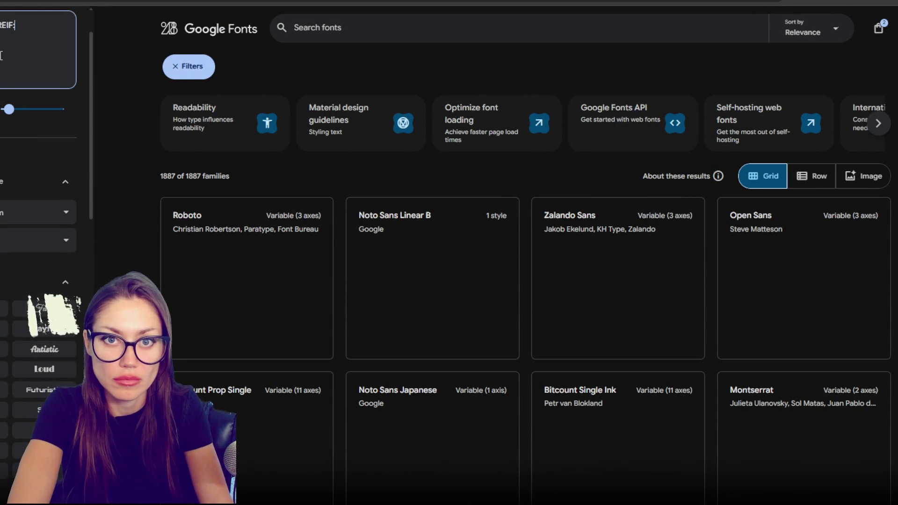
type(": Your")
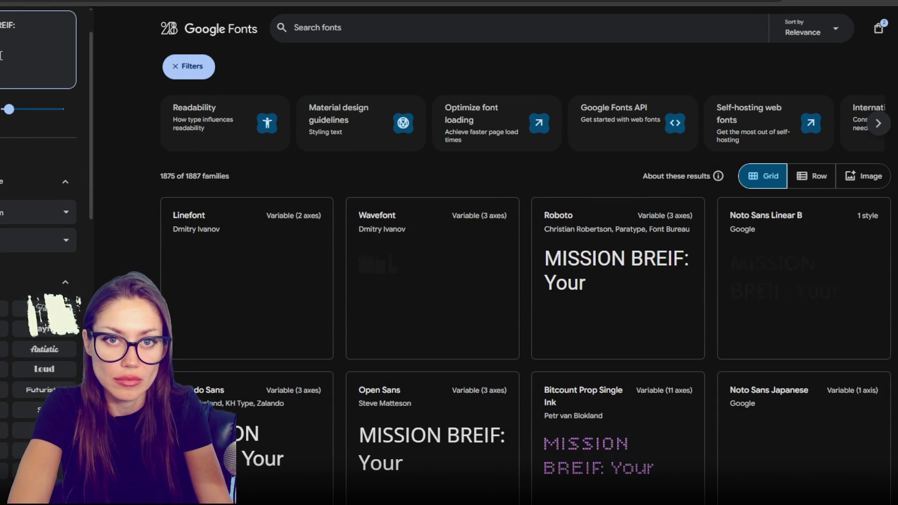
type(" missions is to...")
scroll(251, 248, "down", 1)
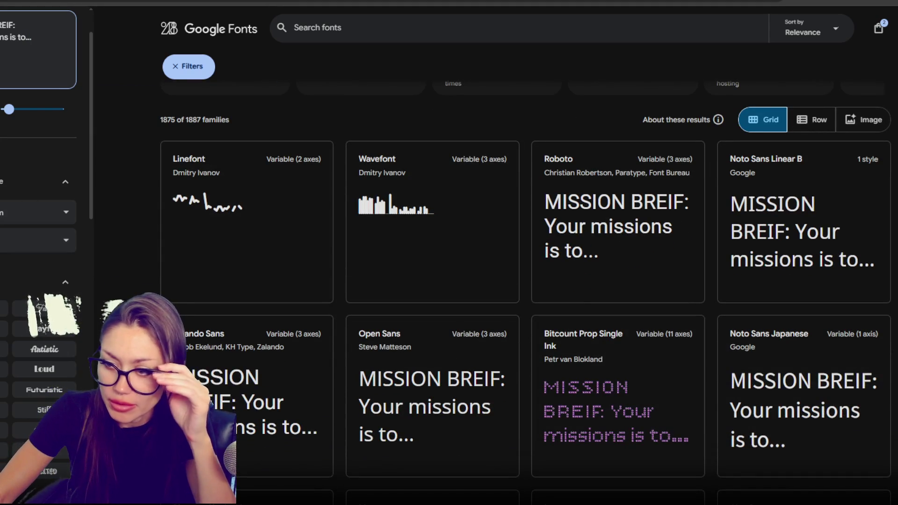
scroll(526, 309, "down", 3)
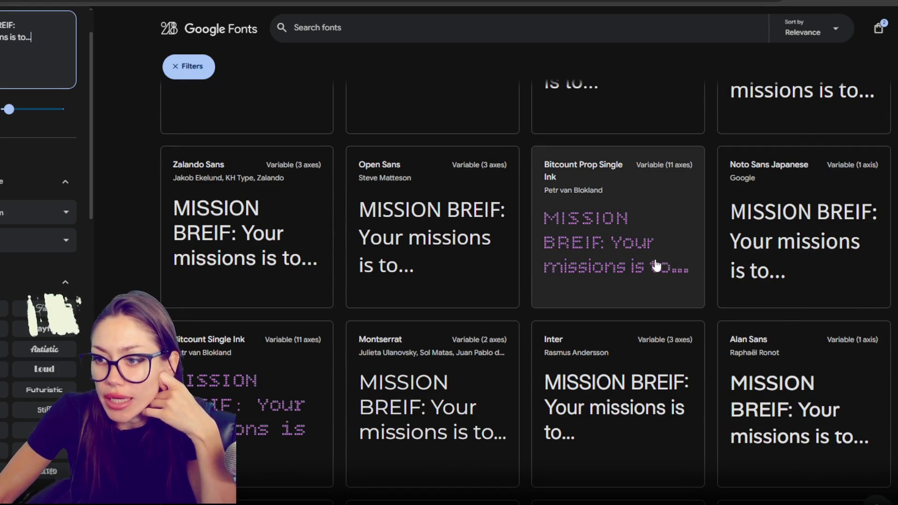
right_click(603, 271)
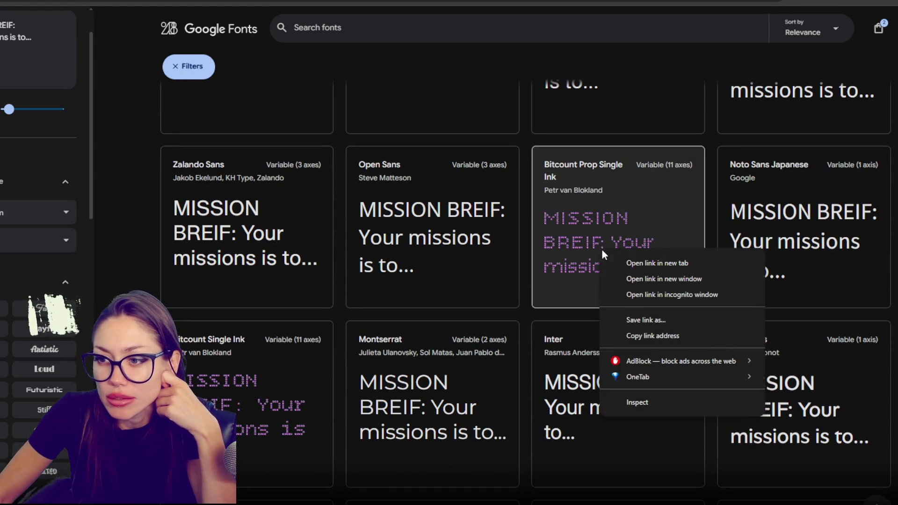
left_click(608, 262)
scroll(602, 271, "down", 10)
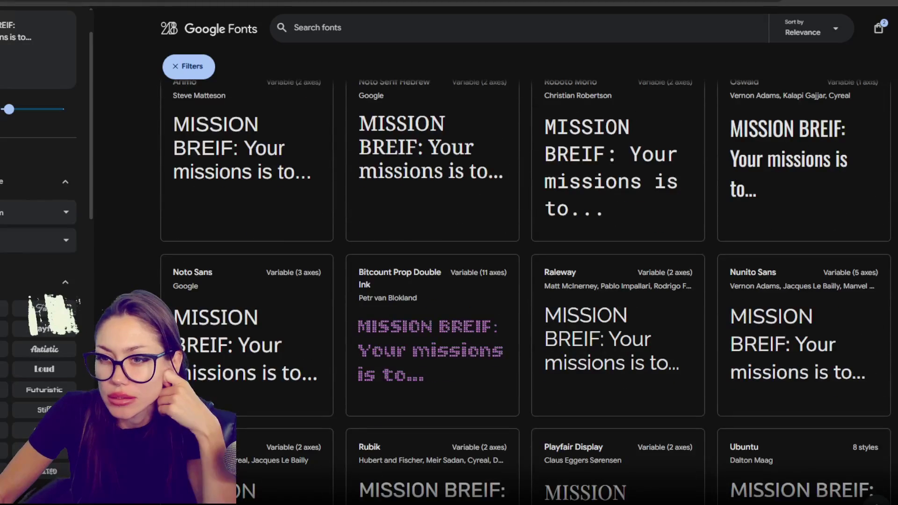
right_click(427, 177)
left_click(863, 274)
scroll(863, 274, "down", 6)
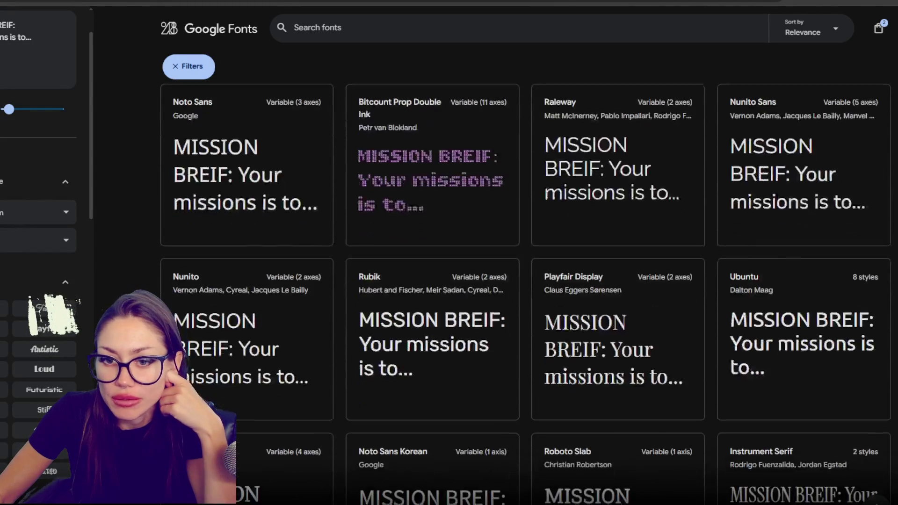
scroll(526, 291, "down", 5)
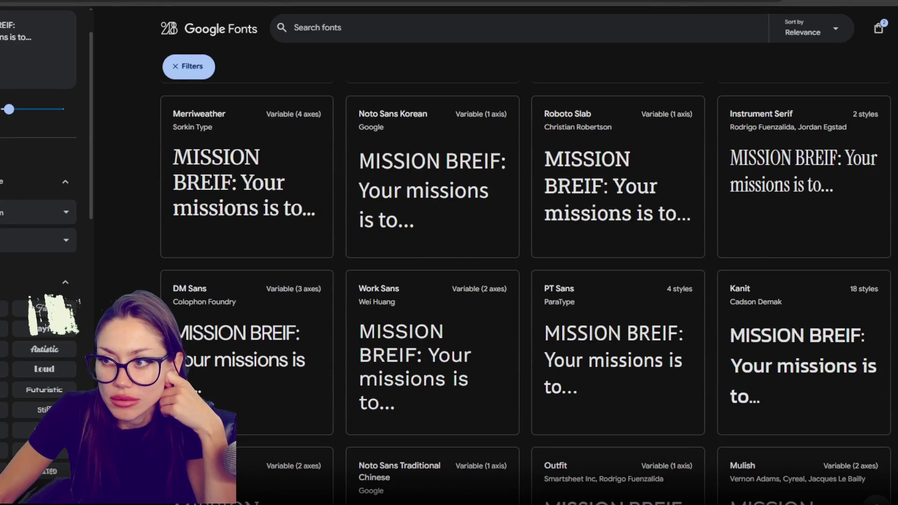
scroll(526, 291, "down", 6)
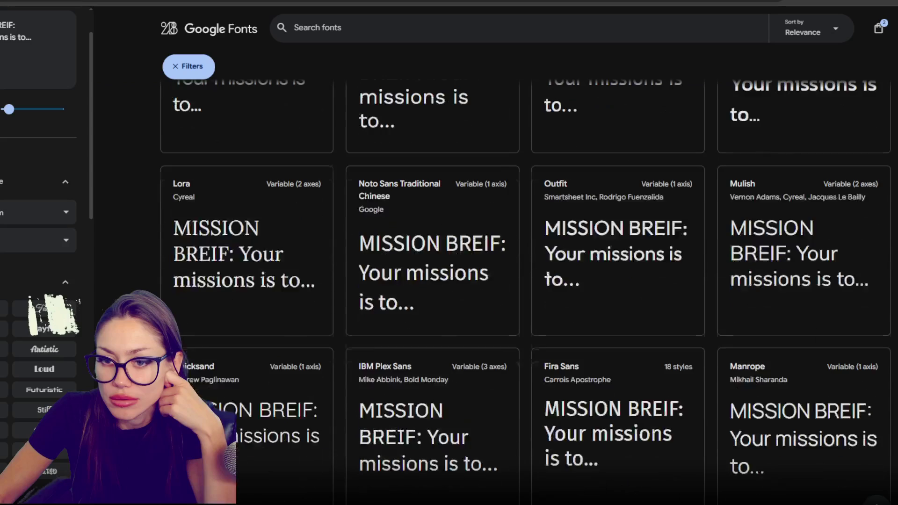
scroll(526, 291, "down", 2)
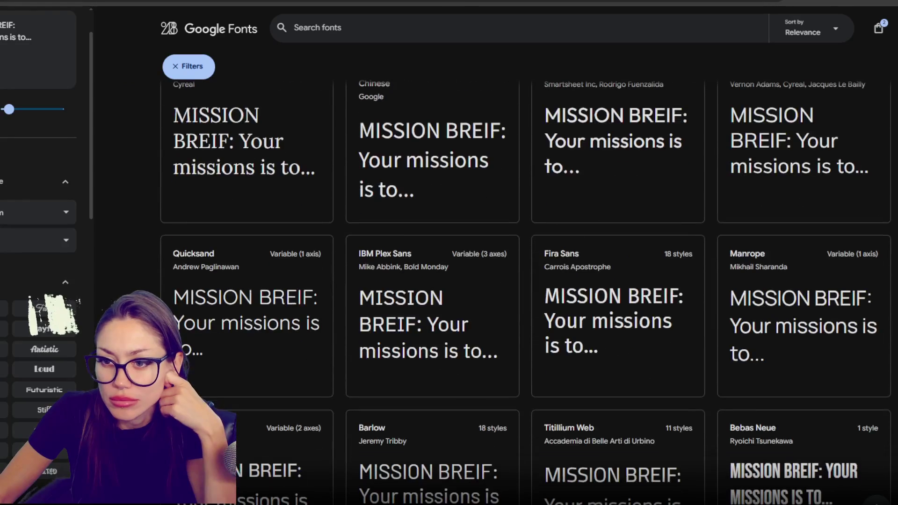
scroll(526, 291, "down", 4)
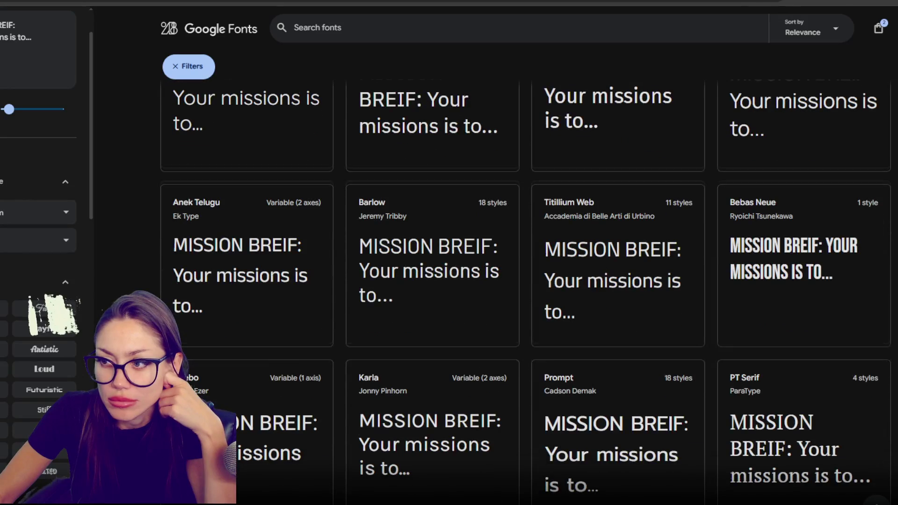
scroll(887, 211, "down", 3)
scroll(887, 211, "up", 1)
right_click(777, 143)
left_click(887, 212)
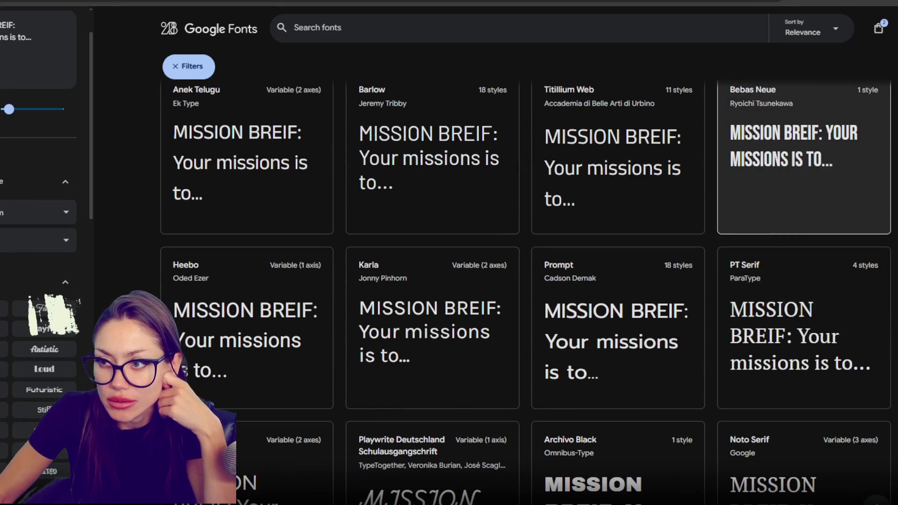
scroll(887, 211, "down", 3)
scroll(460, 292, "down", 2)
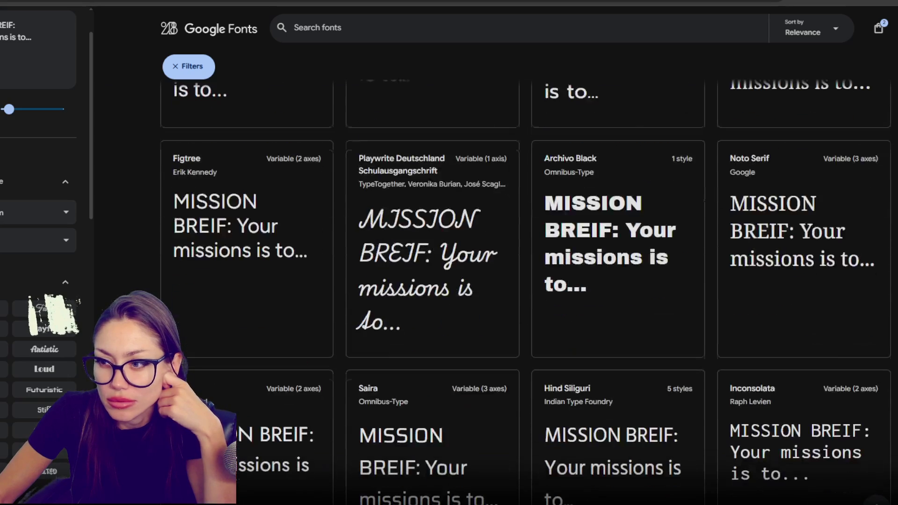
scroll(526, 292, "down", 5)
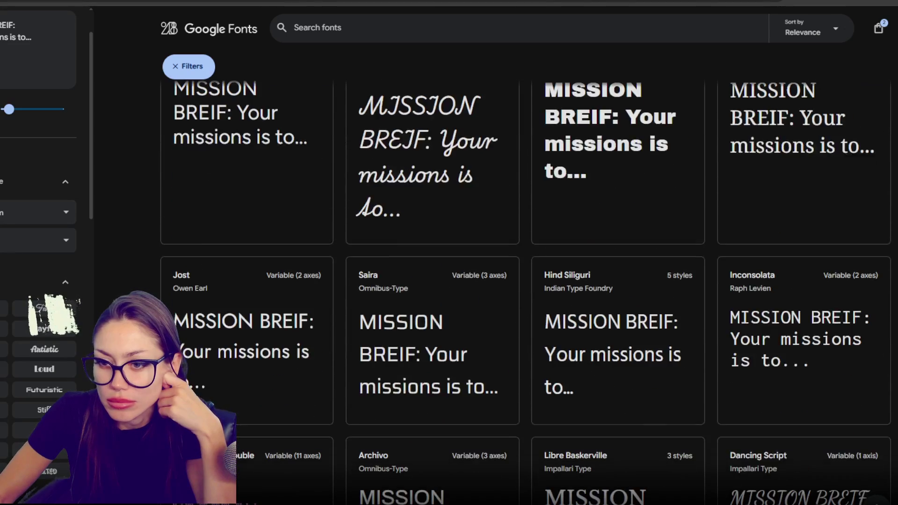
scroll(526, 292, "down", 7)
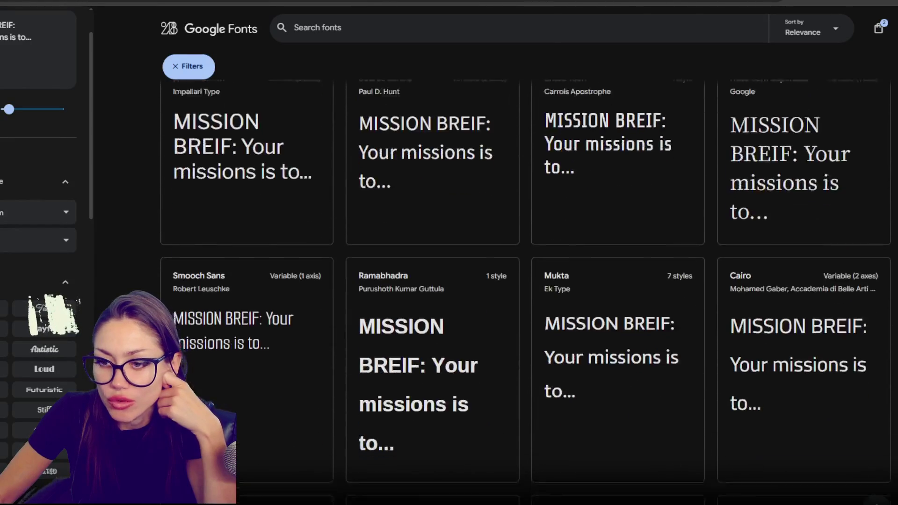
scroll(526, 292, "down", 4)
scroll(526, 291, "down", 6)
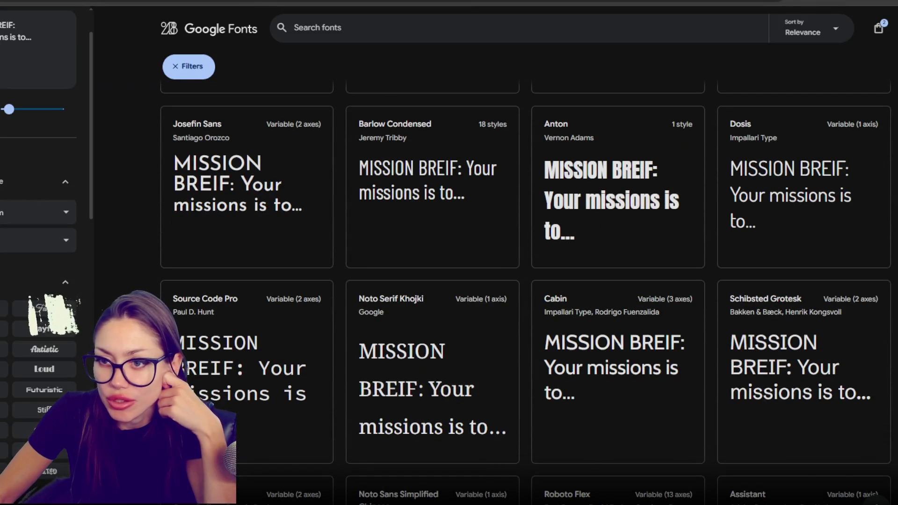
scroll(525, 292, "down", 1)
scroll(526, 292, "down", 1)
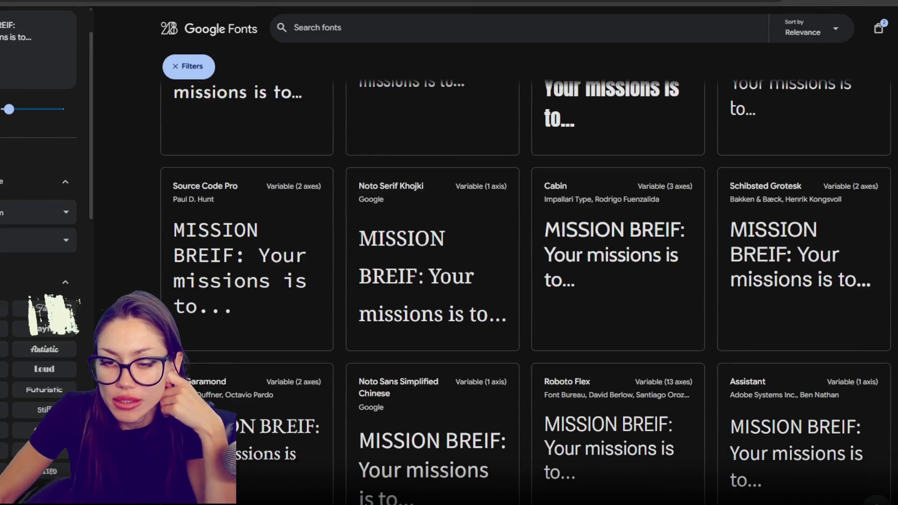
right_click(245, 266)
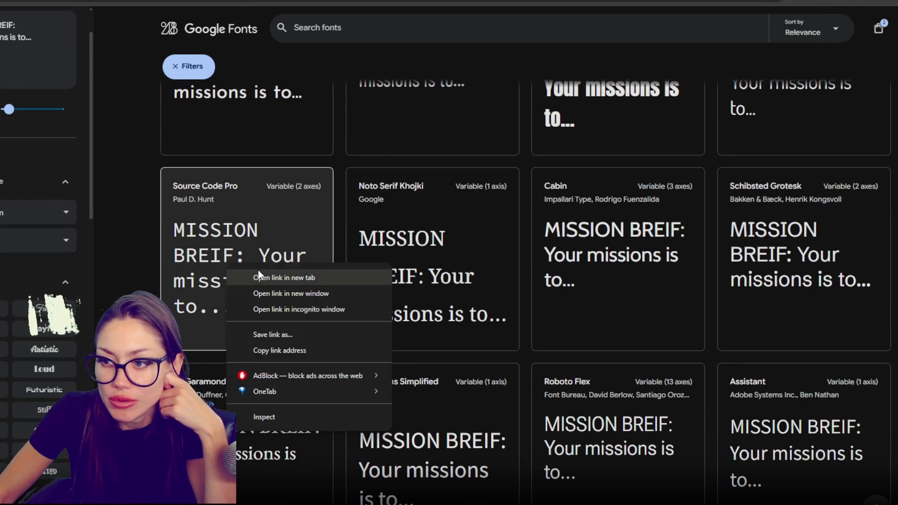
key("Escape")
scroll(668, 283, "down", 4)
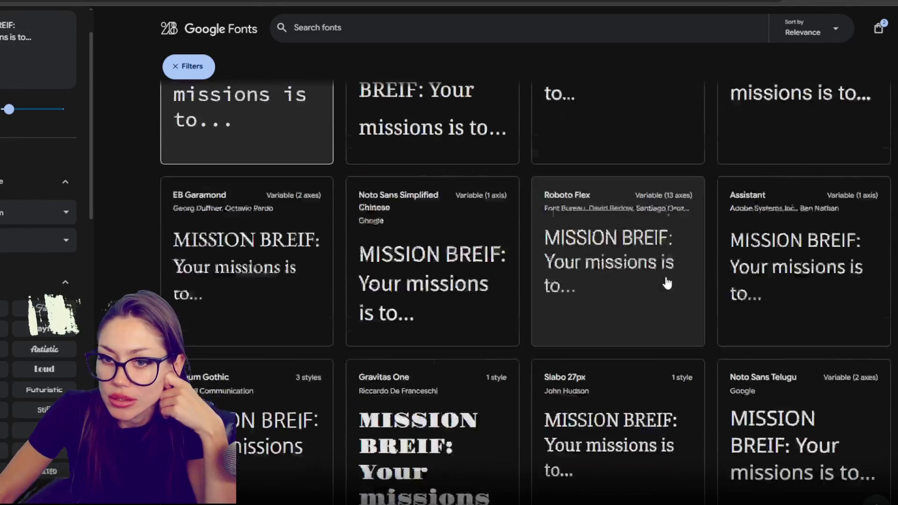
scroll(668, 277, "down", 5)
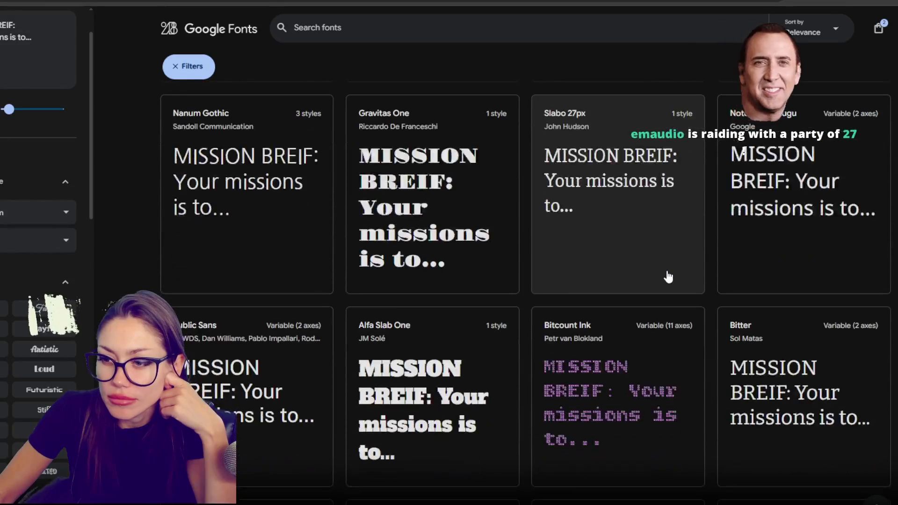
scroll(668, 278, "down", 2)
scroll(737, 263, "down", 1)
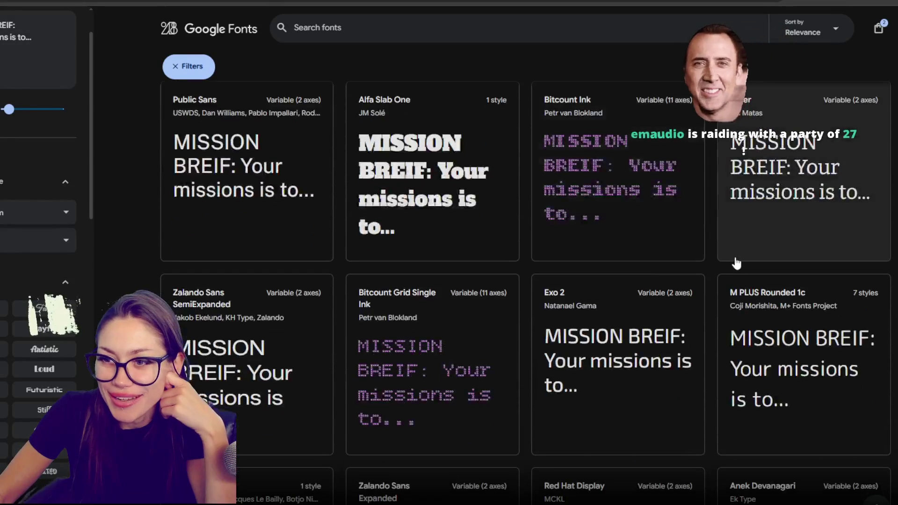
scroll(686, 255, "down", 2)
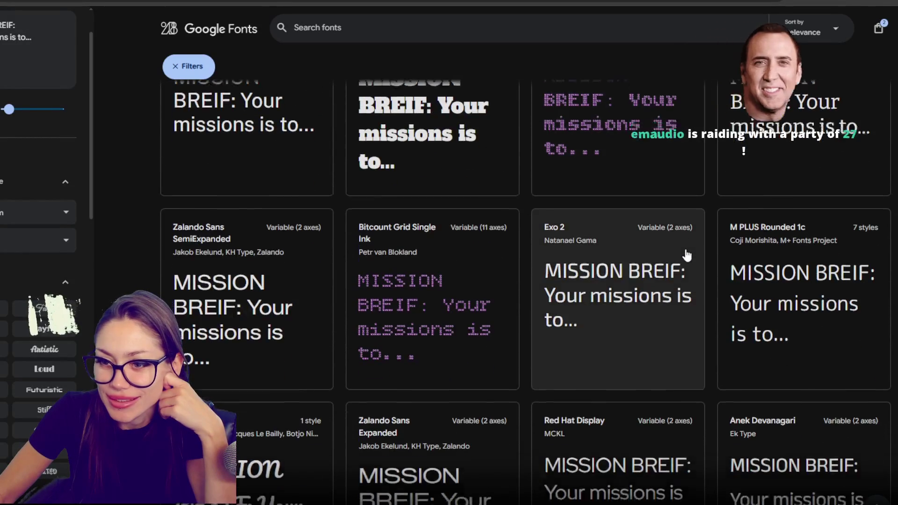
scroll(686, 255, "down", 5)
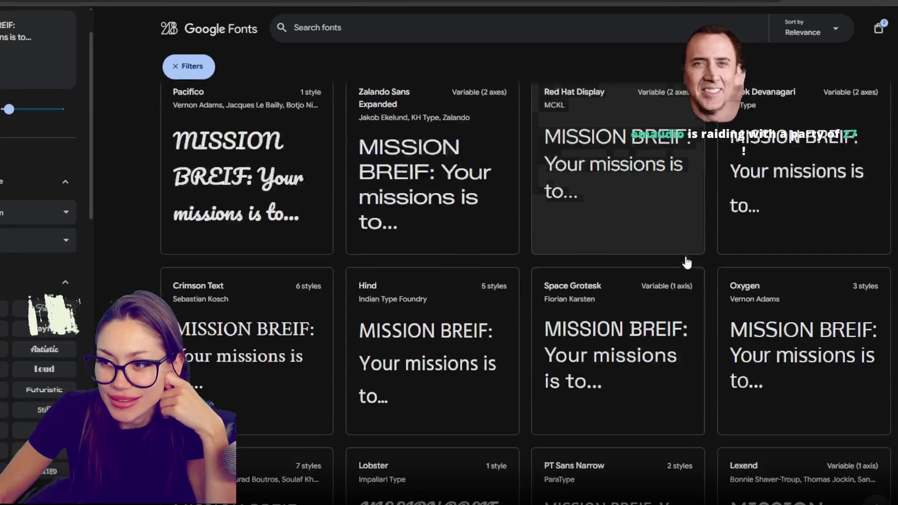
scroll(720, 263, "down", 6)
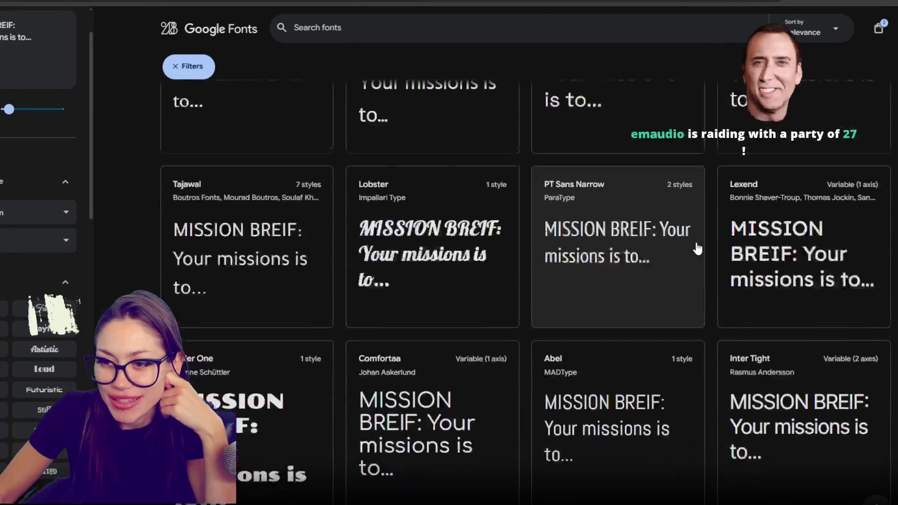
scroll(695, 245, "down", 3)
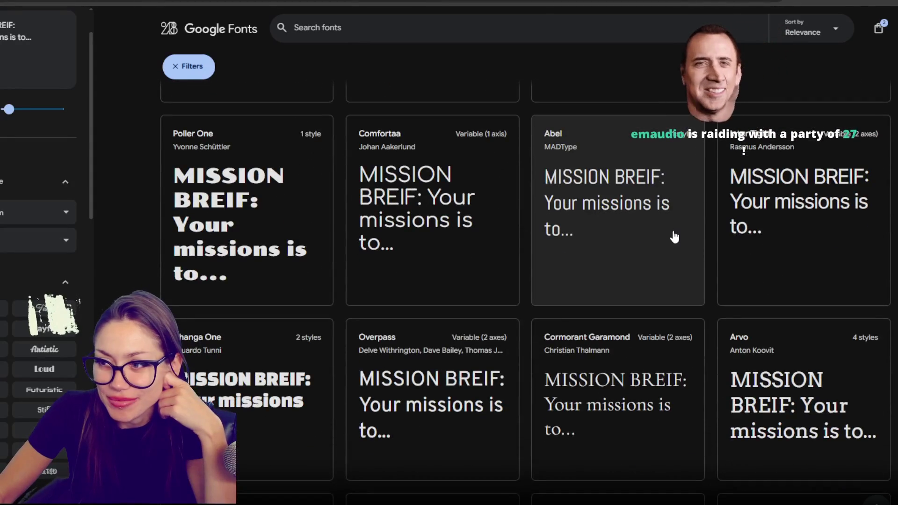
scroll(680, 238, "down", 6)
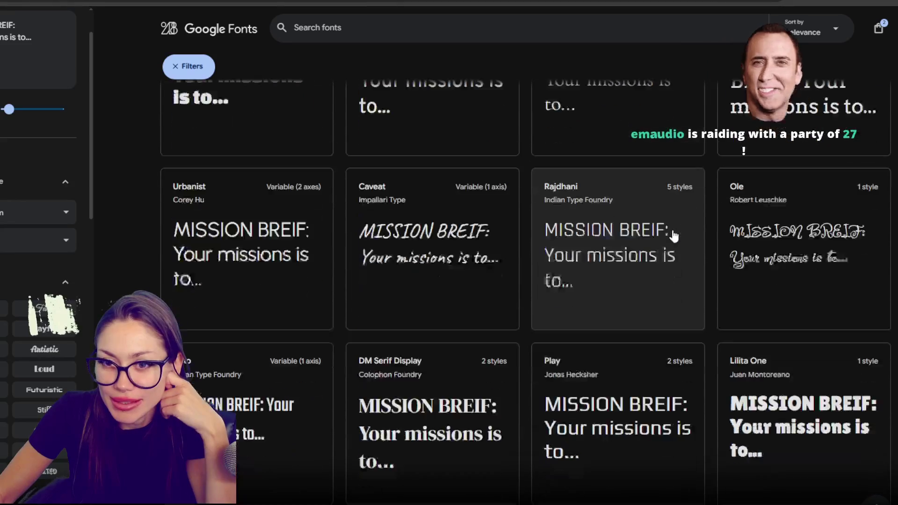
scroll(674, 235, "down", 4)
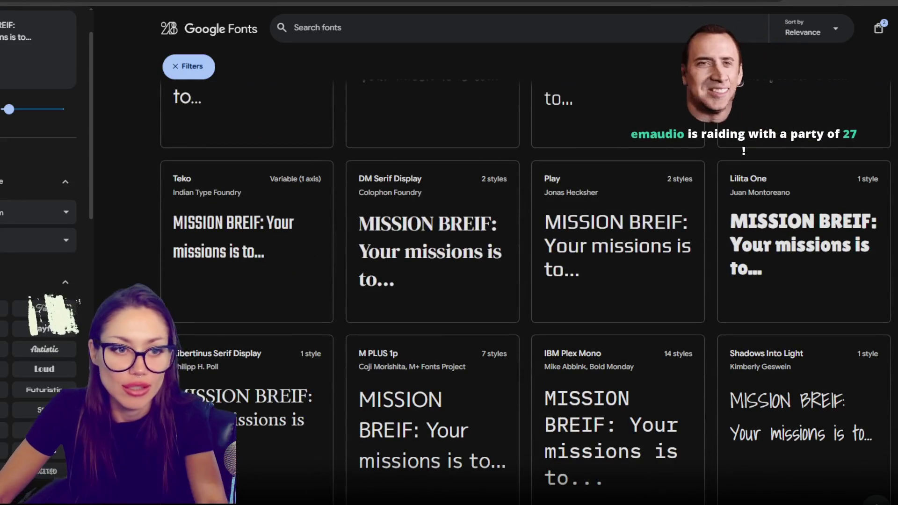
scroll(704, 274, "down", 1)
scroll(703, 270, "down", 3)
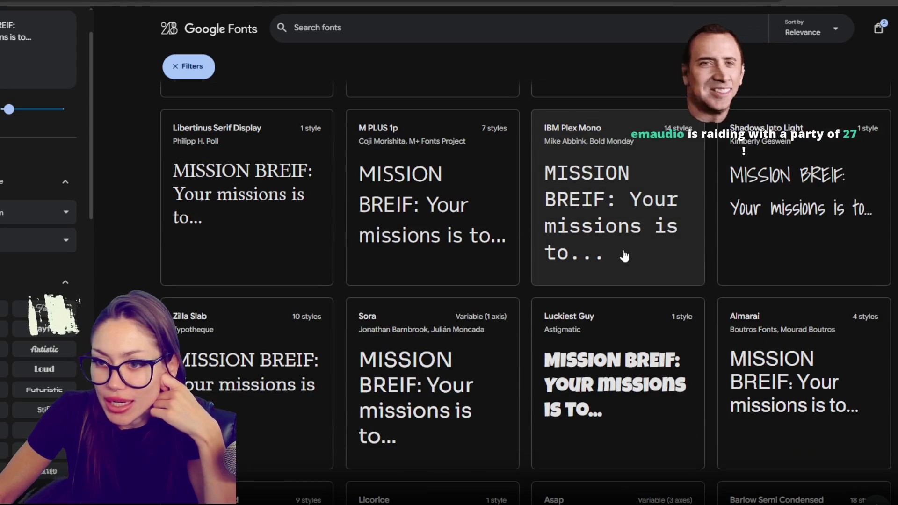
scroll(624, 255, "down", 5)
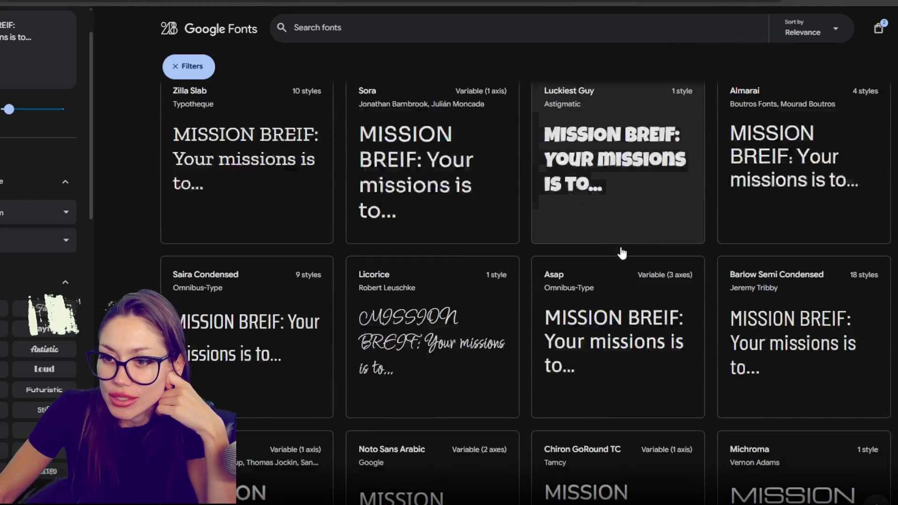
scroll(622, 254, "down", 3)
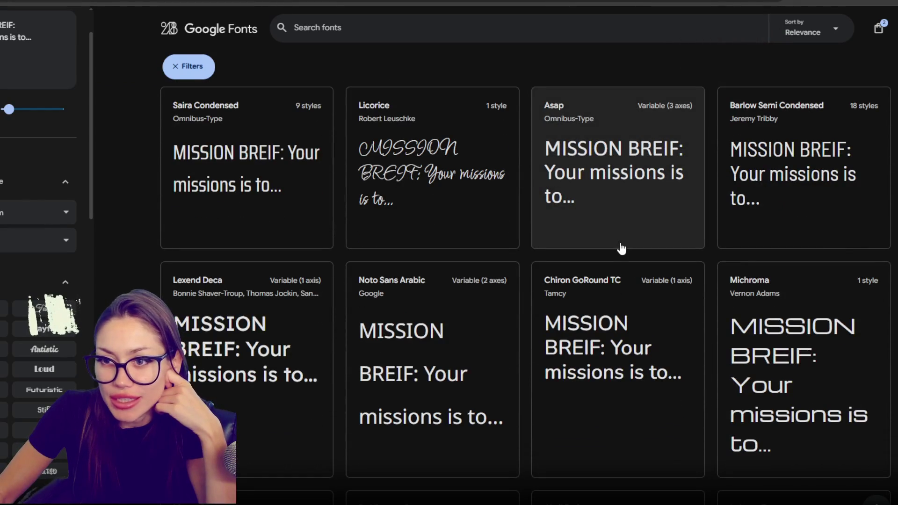
scroll(621, 249, "down", 1)
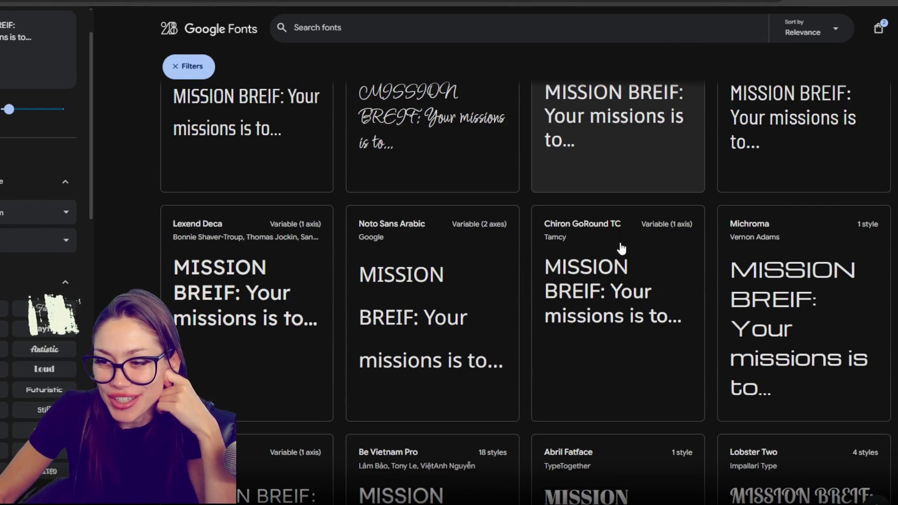
scroll(653, 241, "down", 2)
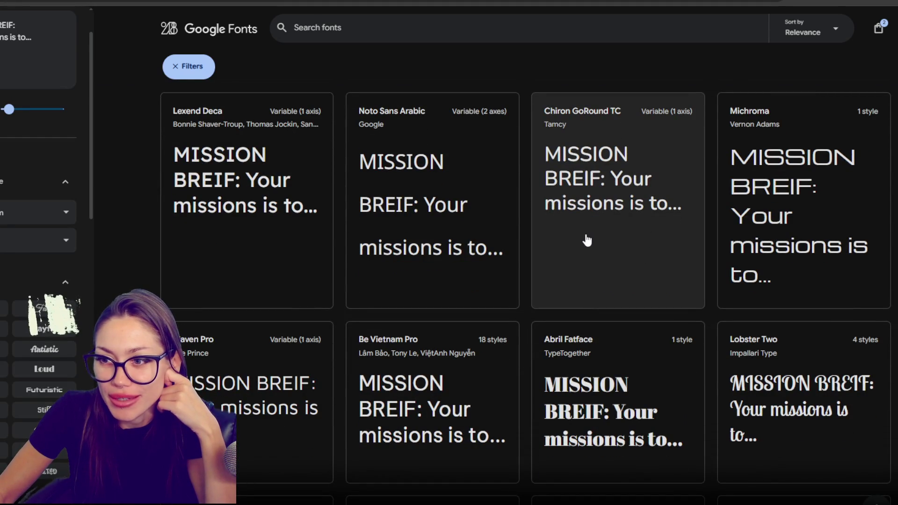
scroll(588, 240, "down", 1)
scroll(634, 227, "up", 1)
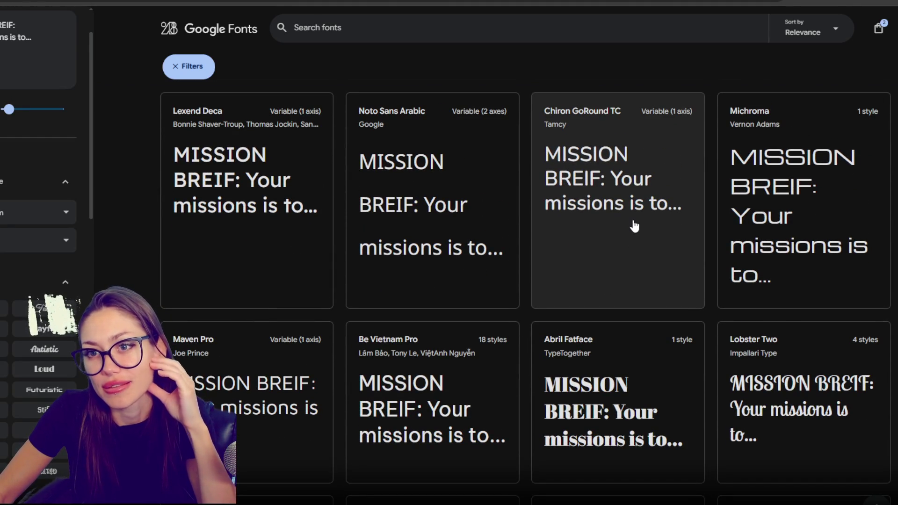
scroll(634, 227, "down", 1)
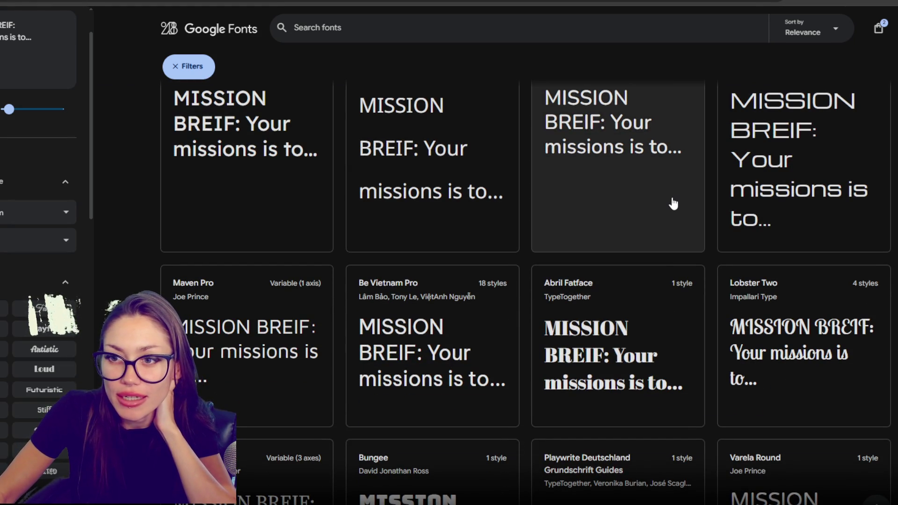
scroll(674, 204, "down", 1)
scroll(674, 203, "up", 1)
scroll(714, 194, "down", 1)
scroll(714, 191, "down", 1)
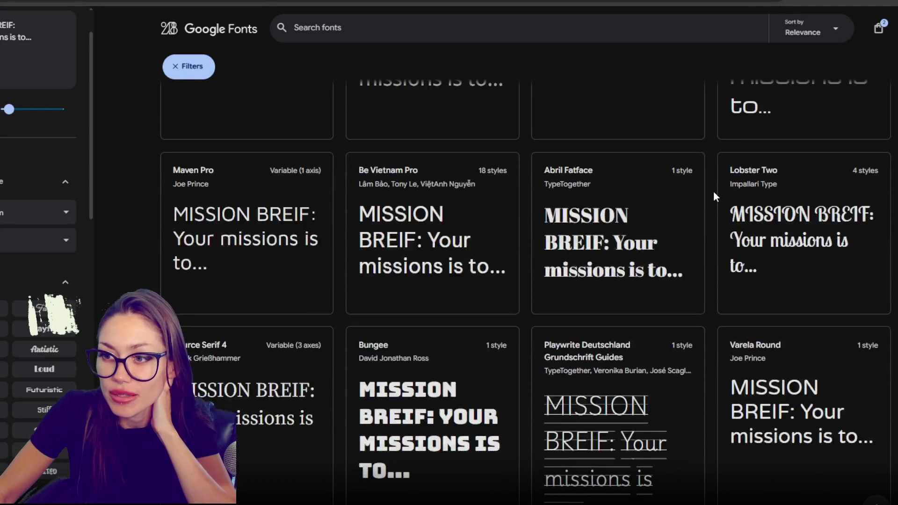
scroll(714, 191, "down", 1)
scroll(714, 191, "down", 1)
scroll(714, 191, "up", 4)
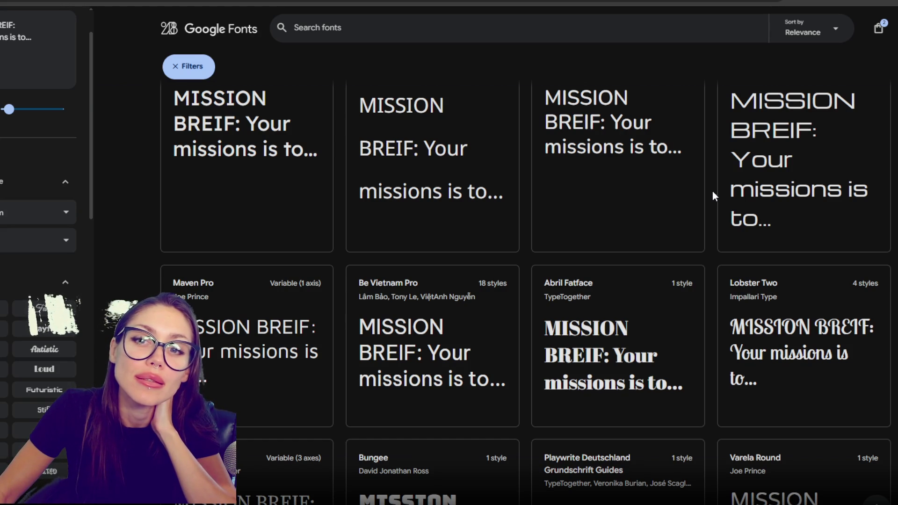
scroll(713, 194, "down", 3)
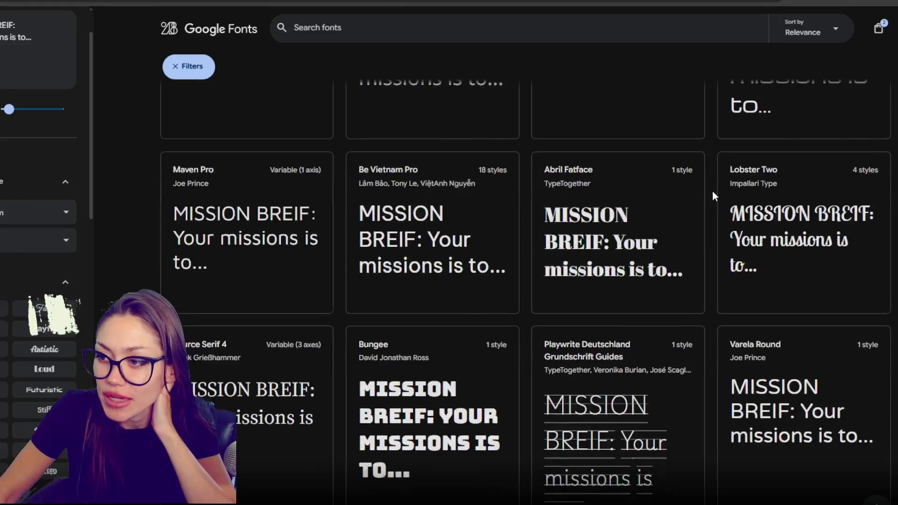
scroll(714, 195, "down", 1)
scroll(712, 191, "up", 1)
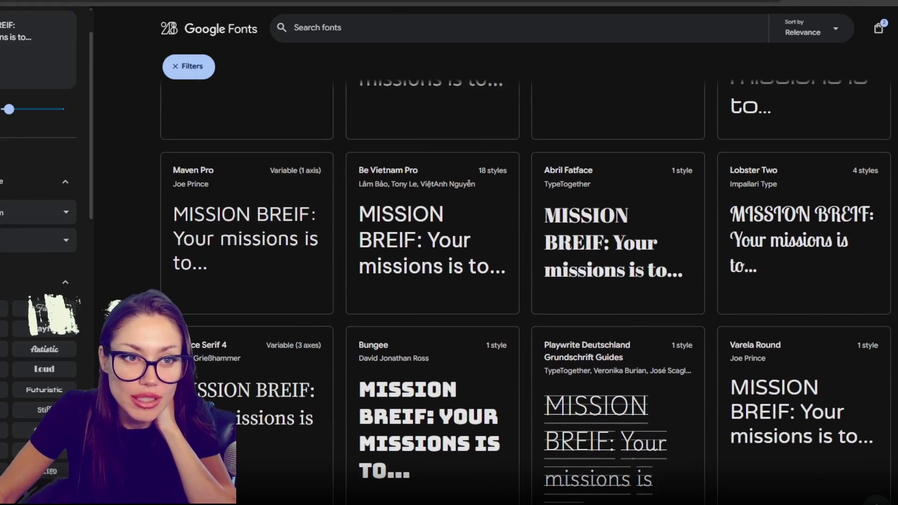
scroll(466, 330, "down", 5)
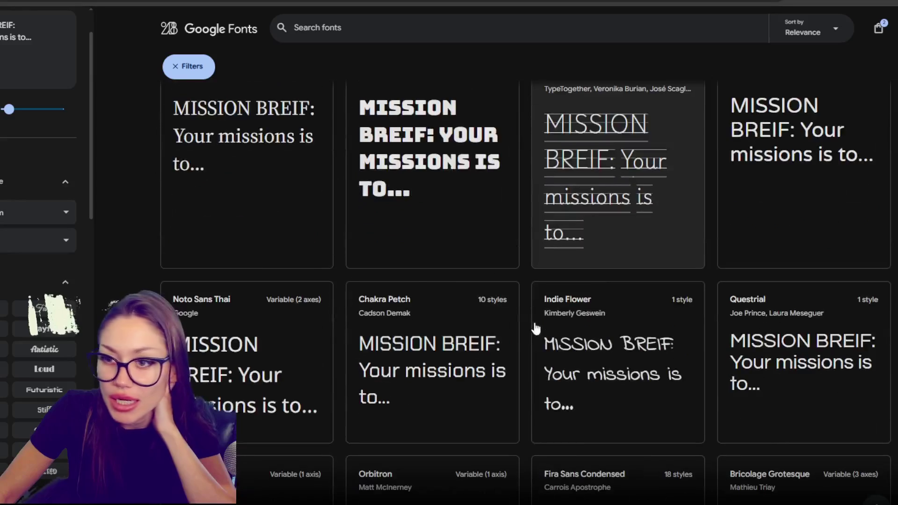
scroll(467, 330, "down", 3)
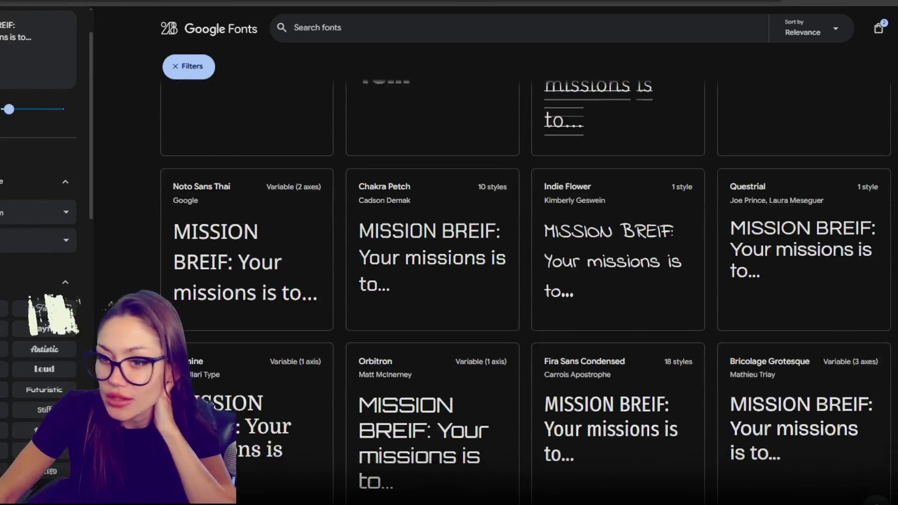
scroll(467, 330, "down", 1)
Step: Check link options on the Noto Sans Thai, Chakra Petch and Orbitron font cards
right_click(269, 179)
key("Escape")
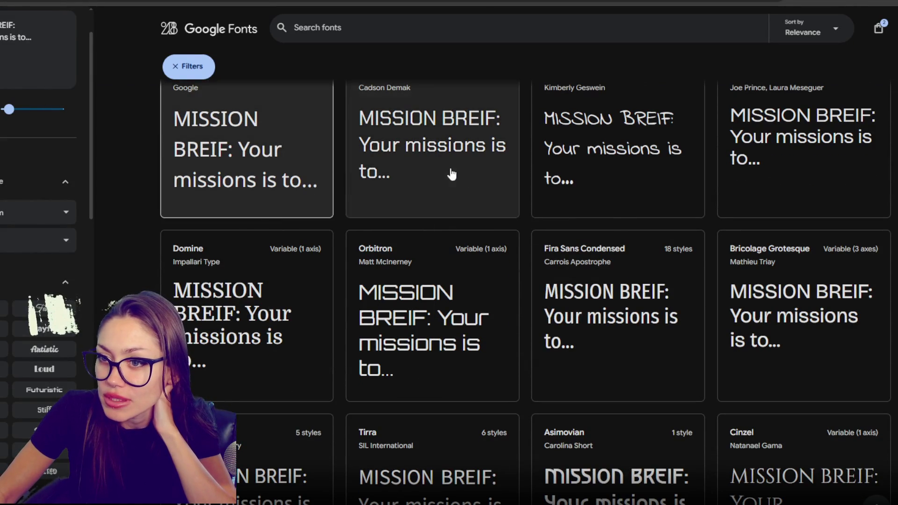
right_click(463, 174)
key("Escape")
scroll(464, 179, "up", 3)
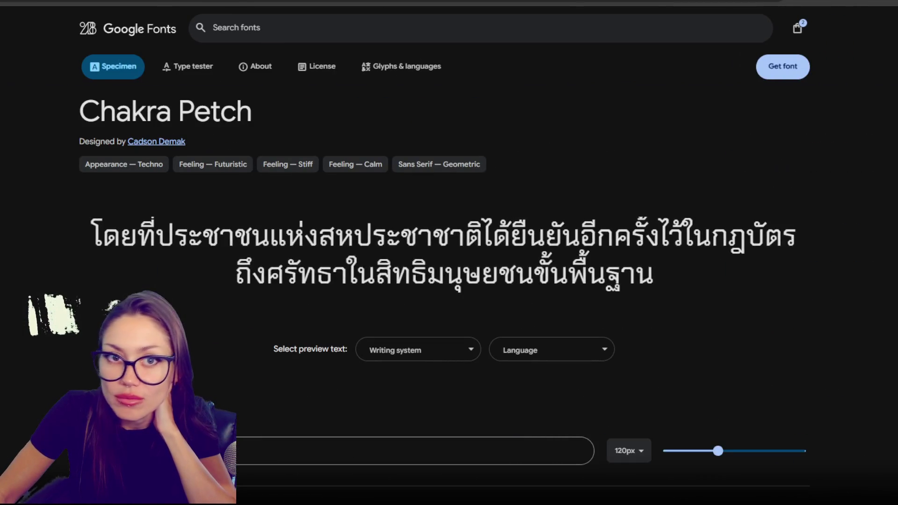
right_click(437, 244)
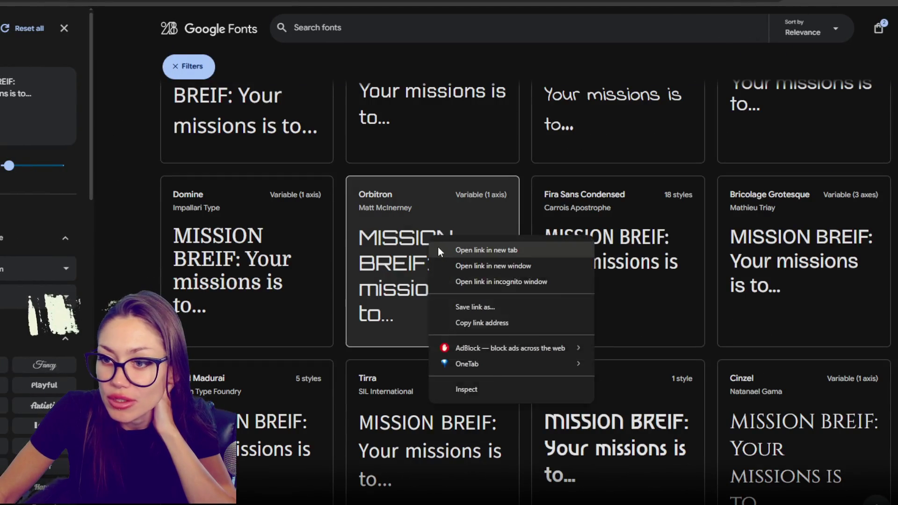
key("Escape")
scroll(437, 247, "down", 5)
scroll(526, 294, "down", 10)
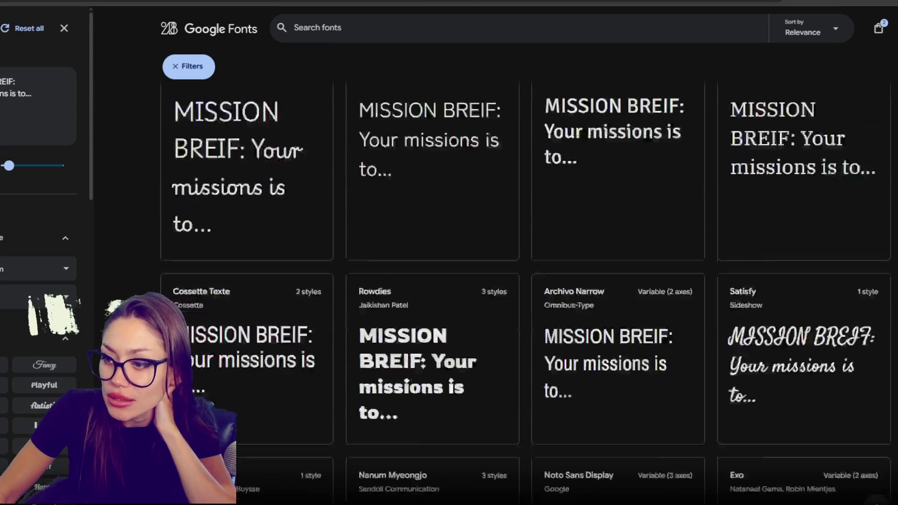
scroll(526, 294, "down", 4)
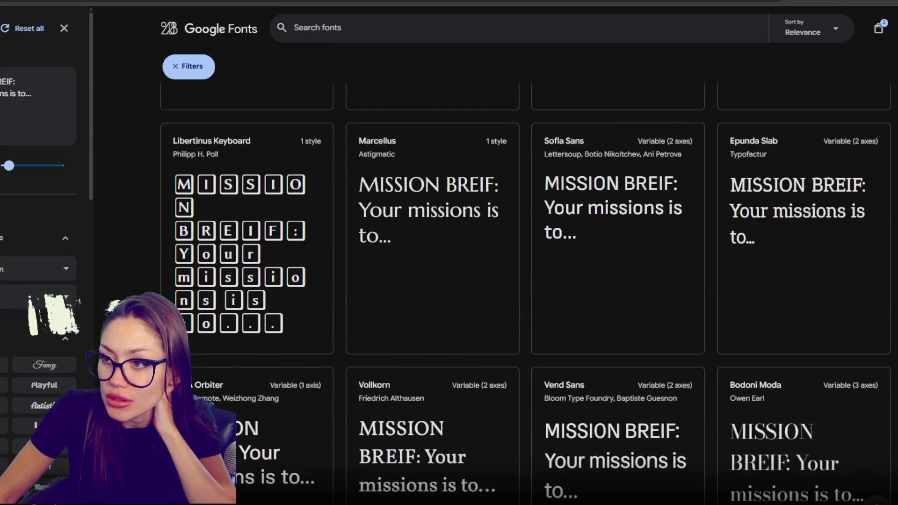
scroll(525, 293, "down", 3)
scroll(41, 222, "down", 5)
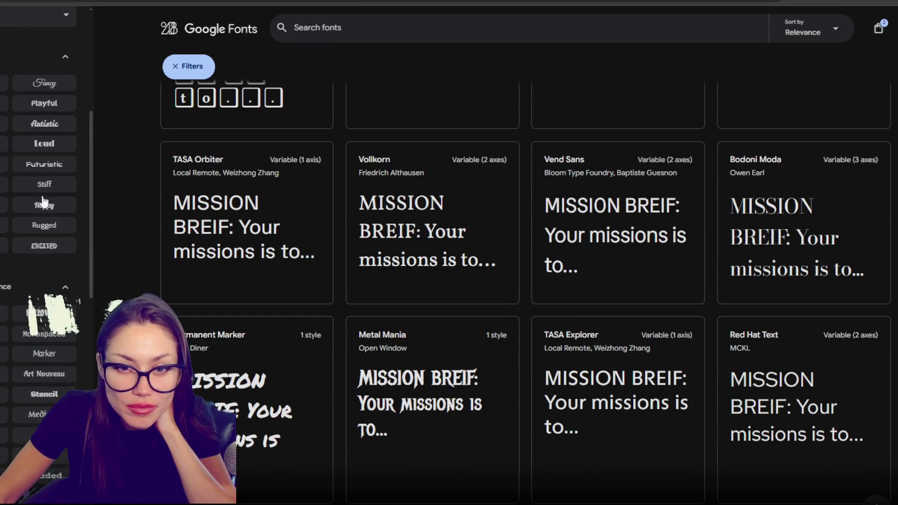
Step: Filter the catalogue to fonts with a Futuristic feeling and look at the Tektur card
left_click(56, 164)
scroll(103, 183, "down", 2)
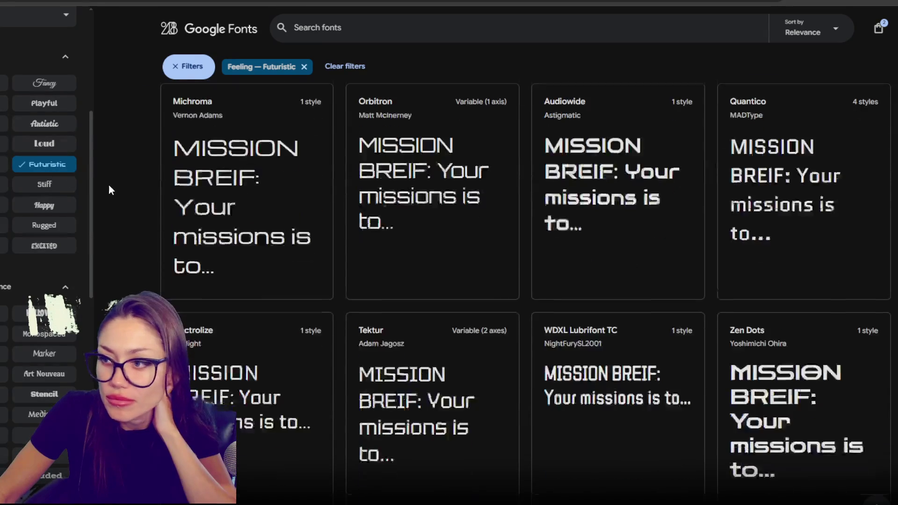
scroll(108, 186, "down", 2)
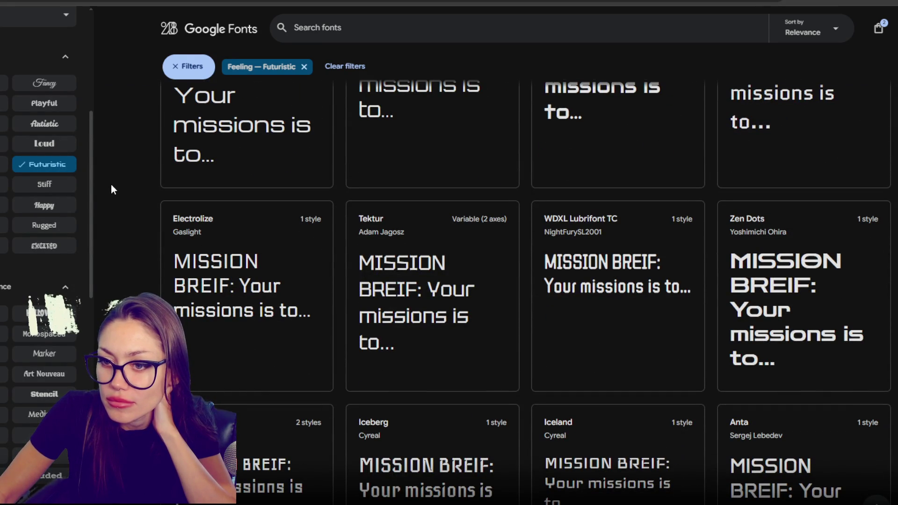
right_click(430, 269)
scroll(840, 313, "up", 2)
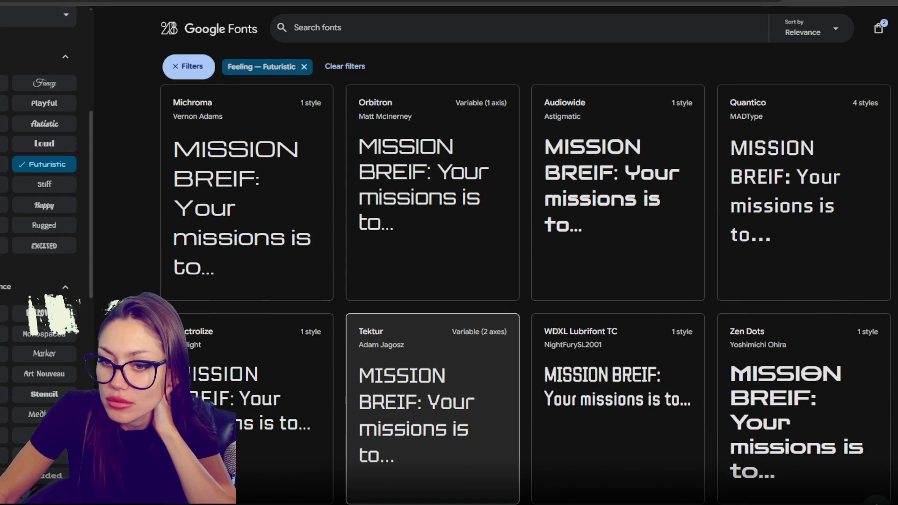
Step: Add Electrolize to the selection, remove Taprom, download Electrolize, and minimize Chrome
left_click(330, 397)
scroll(774, 253, "down", 2)
scroll(775, 253, "up", 5)
left_click(782, 66)
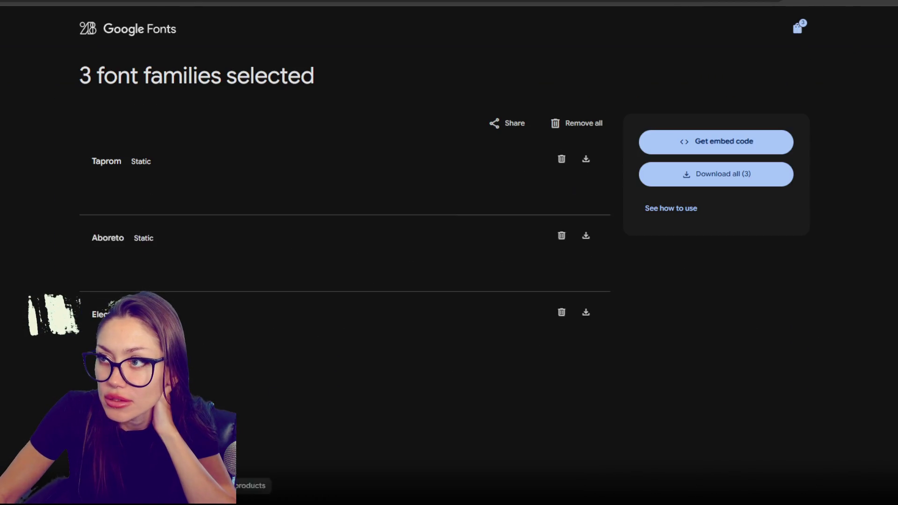
left_click(561, 159)
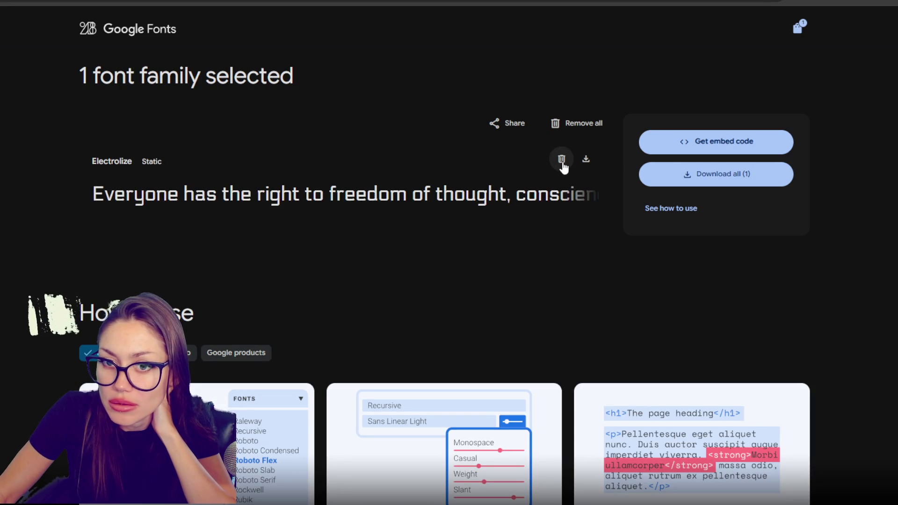
left_click(586, 161)
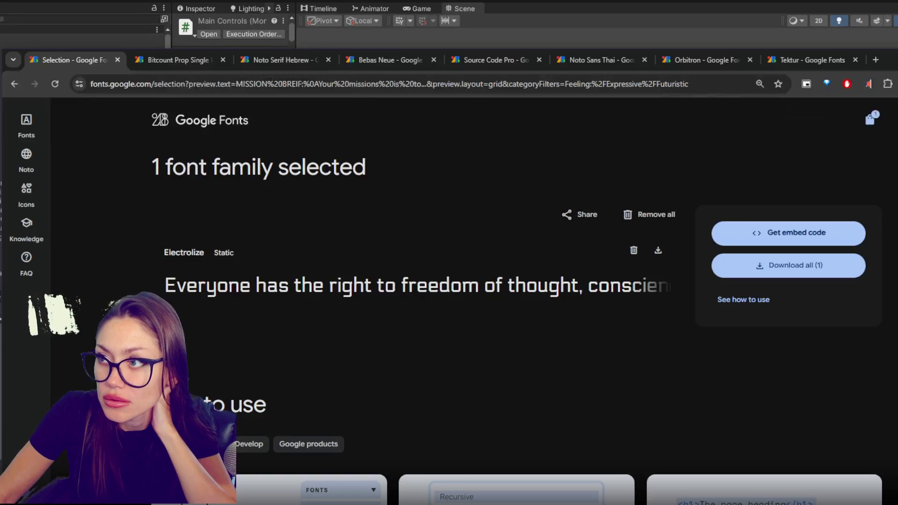
left_click(890, 64)
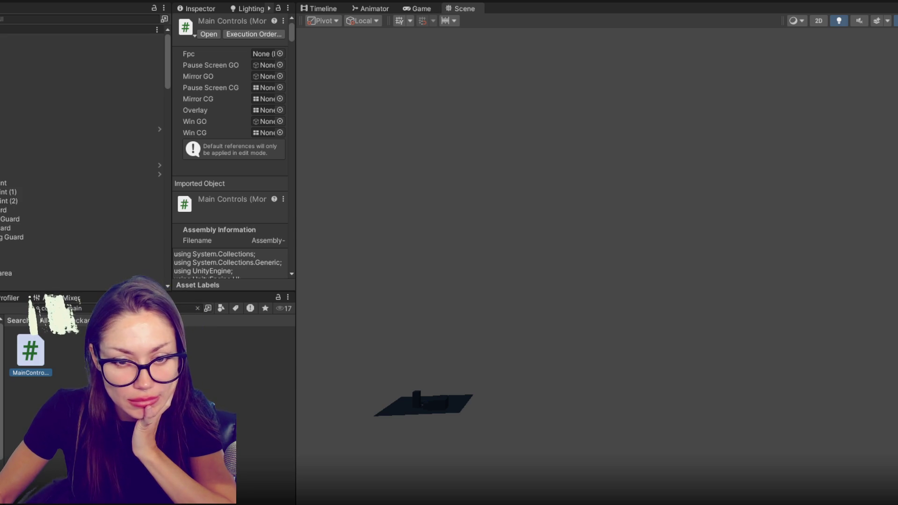
Step: Create a TextMeshPro Font Asset from Electrolize-Regular through Create > TextMeshPro > Font Asset
left_click(197, 308)
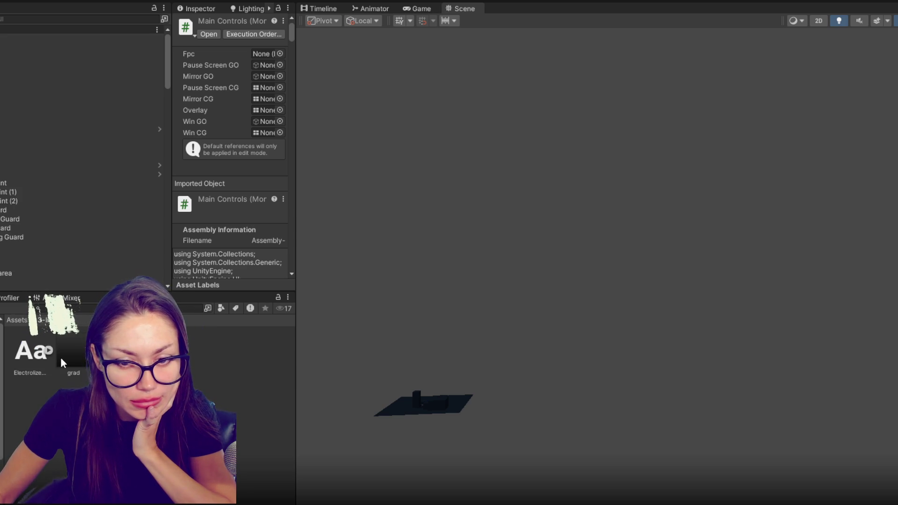
left_click(30, 351)
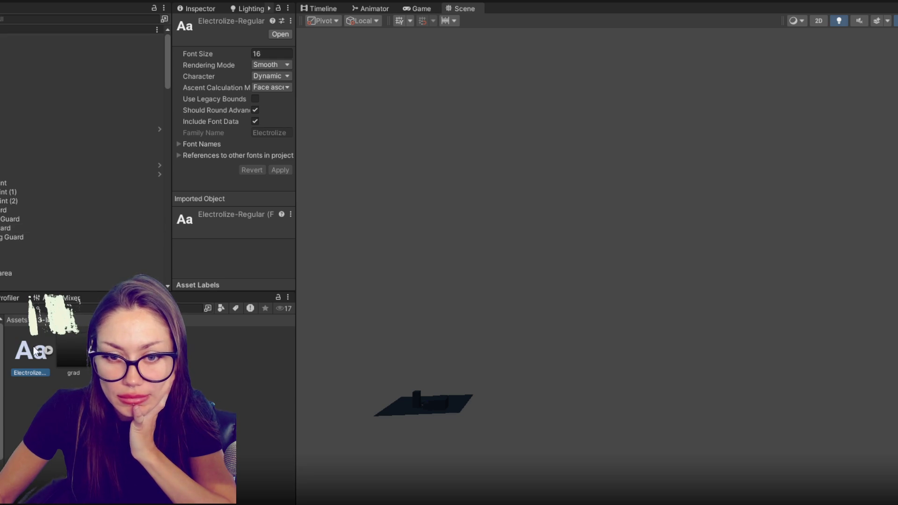
right_click(27, 348)
mouse_move(134, 32)
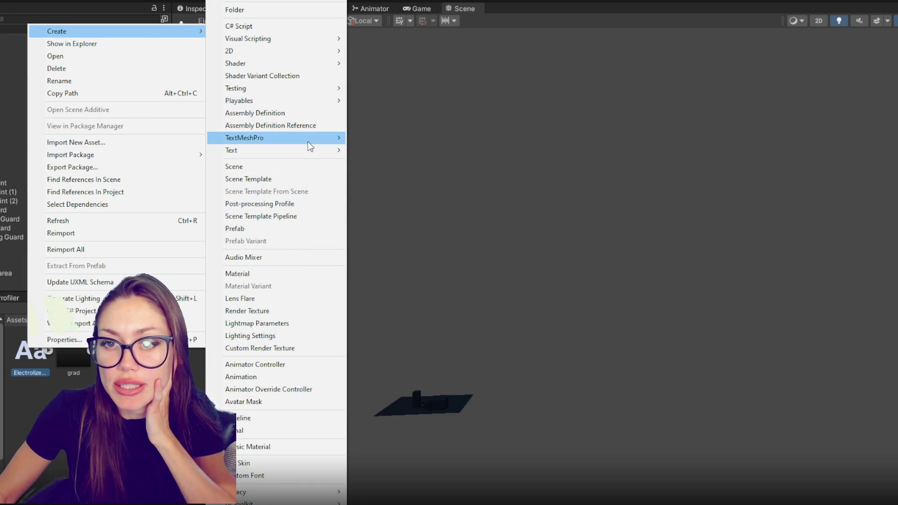
mouse_move(308, 142)
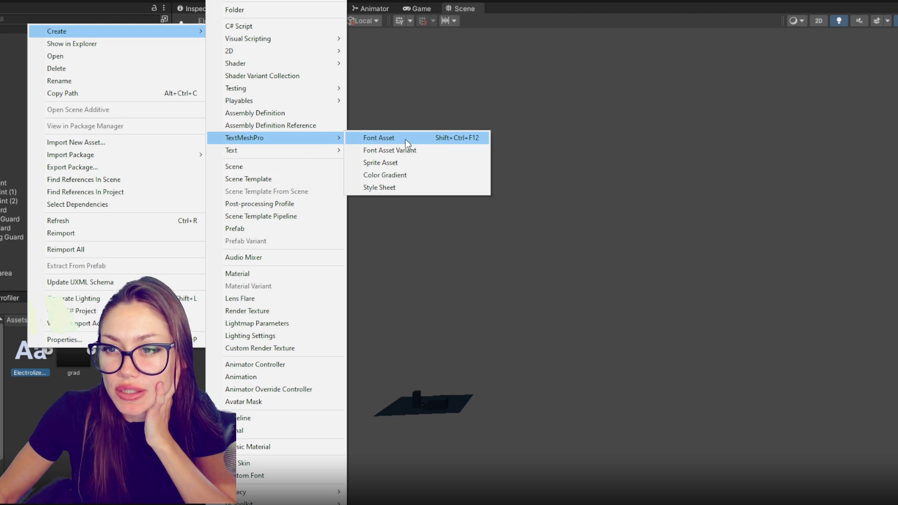
left_click(405, 139)
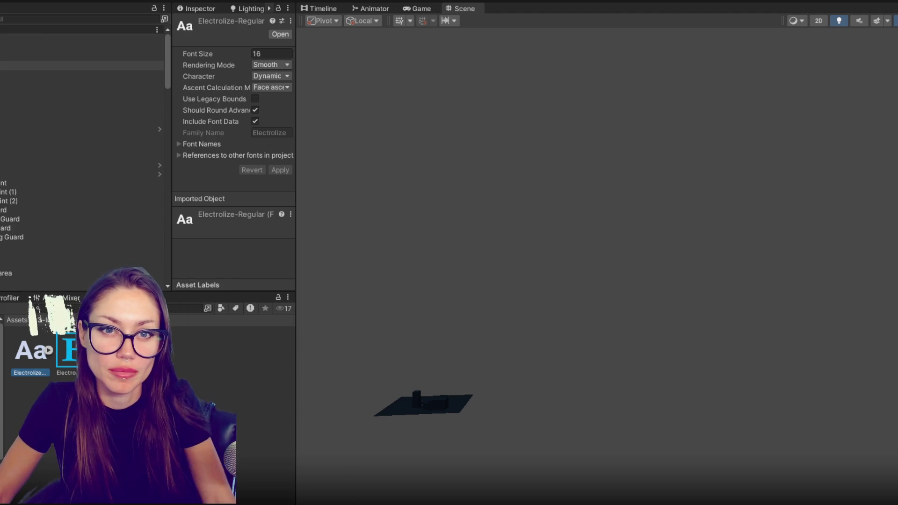
left_click(82, 66)
Step: Add an empty object under the Canvas with the stretch-stretch anchor preset
left_click(82, 56)
right_click(82, 56)
left_click(72, 224)
left_click_drag(307, 82, 349, 85)
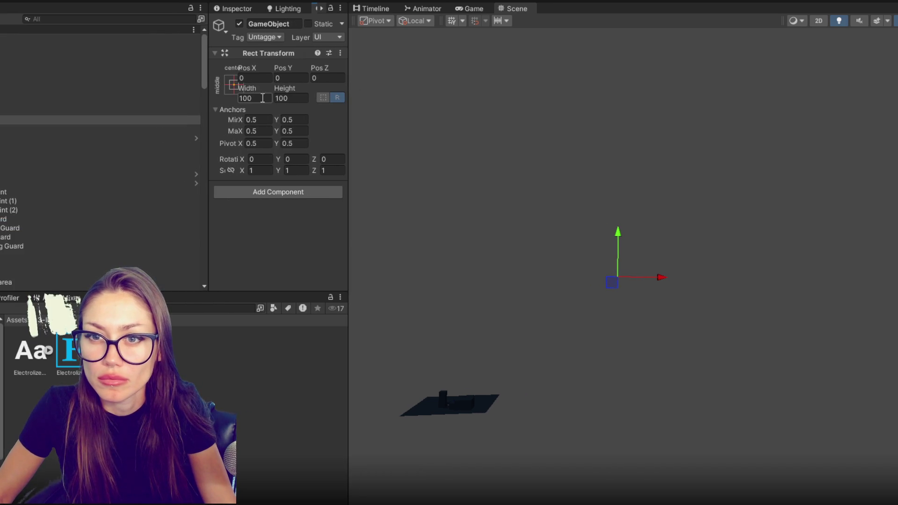
left_click(234, 85)
left_click(354, 254, "alt+shift")
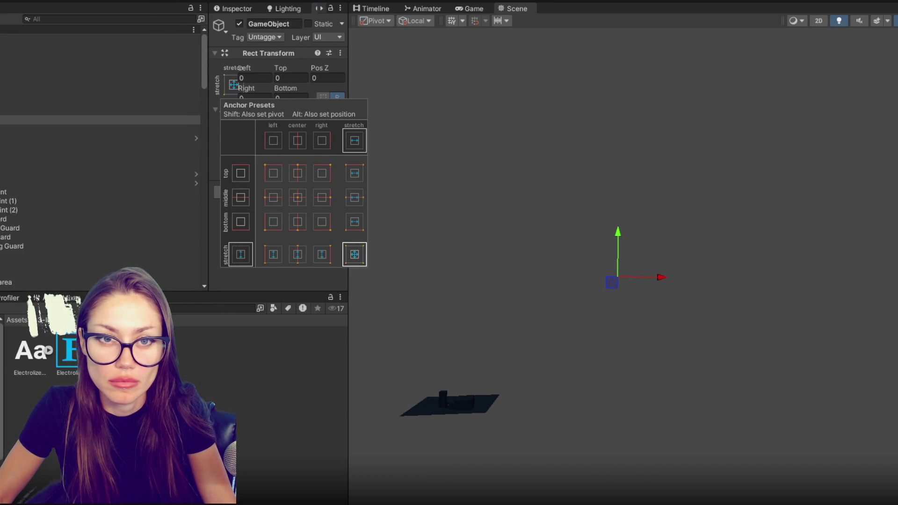
left_click(752, 186)
Step: Add a UI Panel inside the new empty object and select it
right_click(92, 134)
left_click(94, 125)
right_click(94, 122)
mouse_move(140, 345)
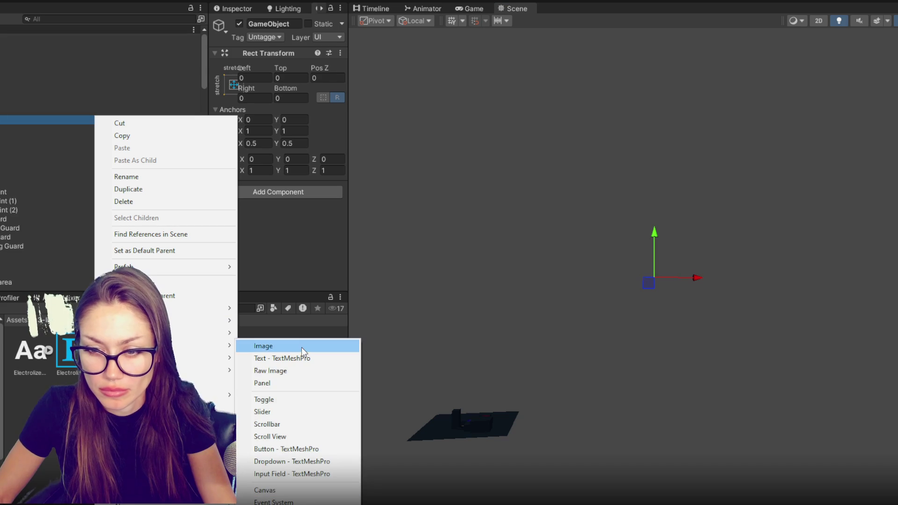
left_click(293, 385)
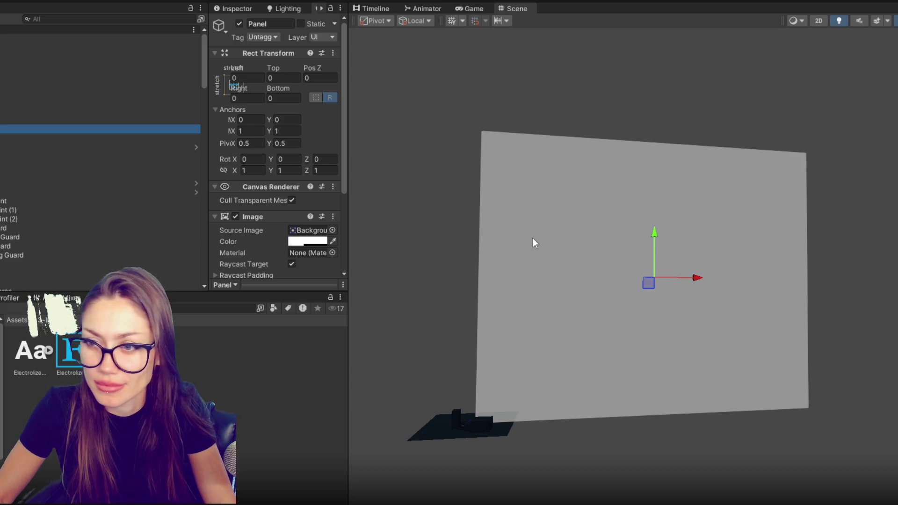
left_click_drag(203, 145, 130, 146)
left_click(14, 120)
Step: Add a TextMeshPro text element to the Panel reading 'MISSION BRIEF'
right_click(19, 128)
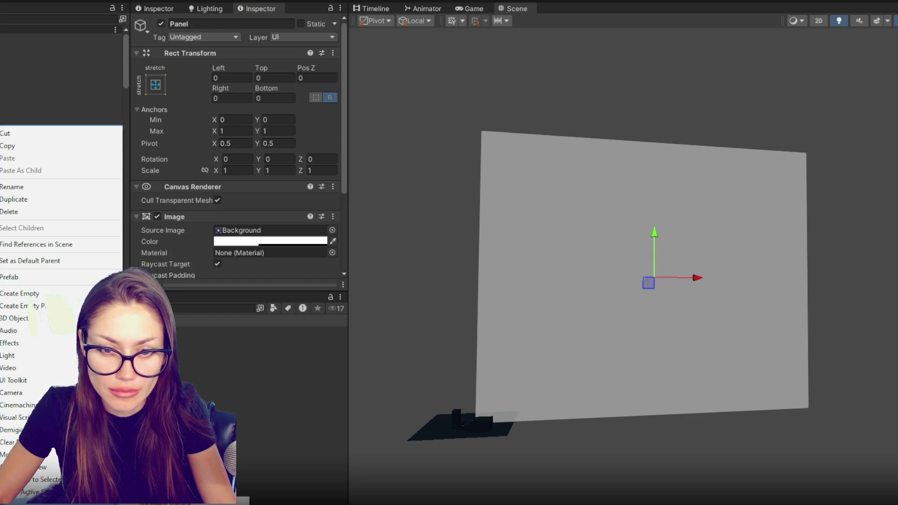
mouse_move(113, 343)
left_click(211, 348)
left_click(252, 270)
type("MISSION BRIEF")
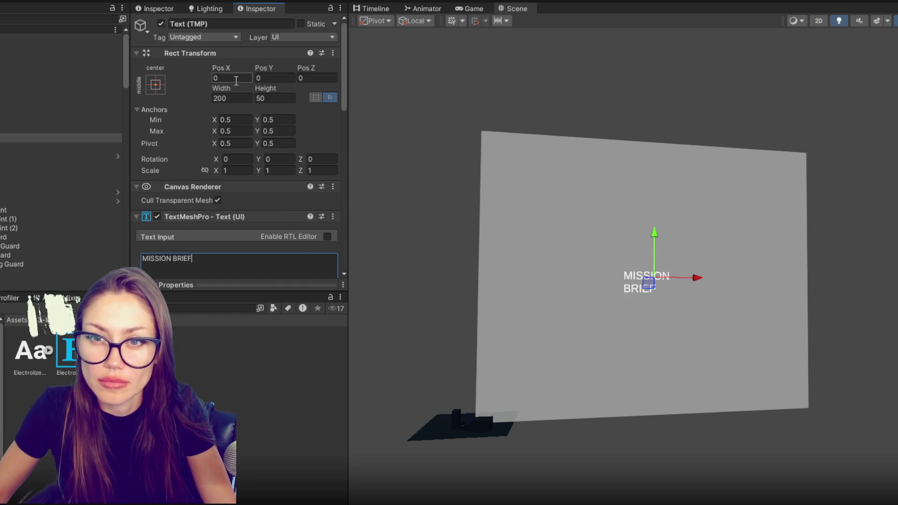
Step: Stretch the text to fill the panel with Left, Top, Right and Bottom set to 100
left_click(156, 84)
left_click(278, 261, "alt")
left_click(235, 78)
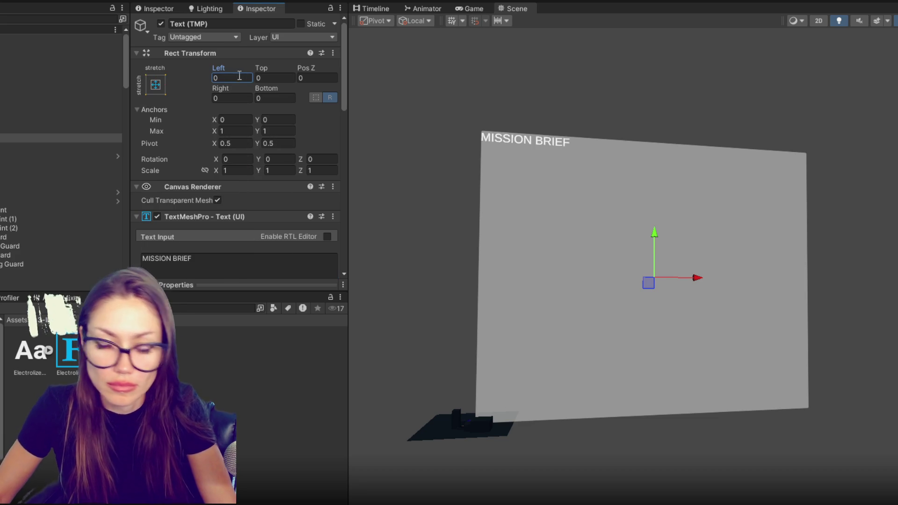
type("100")
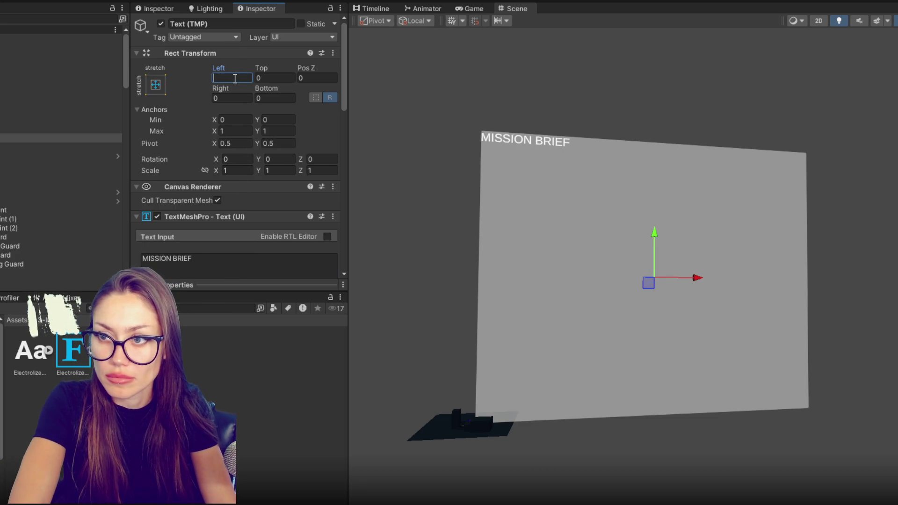
key("Tab")
type("100")
key("Tab")
key("Tab")
type("100")
key("Tab")
type("100")
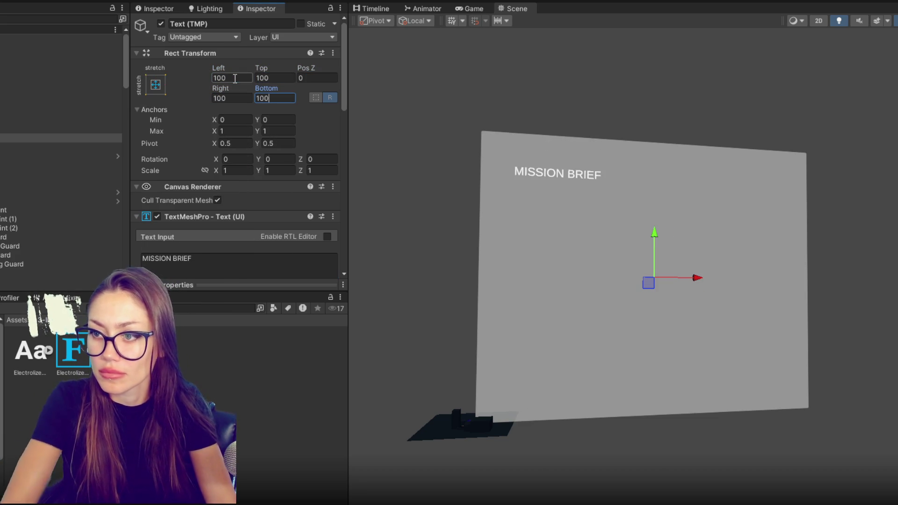
Step: Assign the Electrolize-Regular SDF font asset to the MISSION BRIEF text
mouse_move(623, 255)
left_mouse_down()
mouse_move(642, 258)
mouse_move(638, 278)
left_mouse_up()
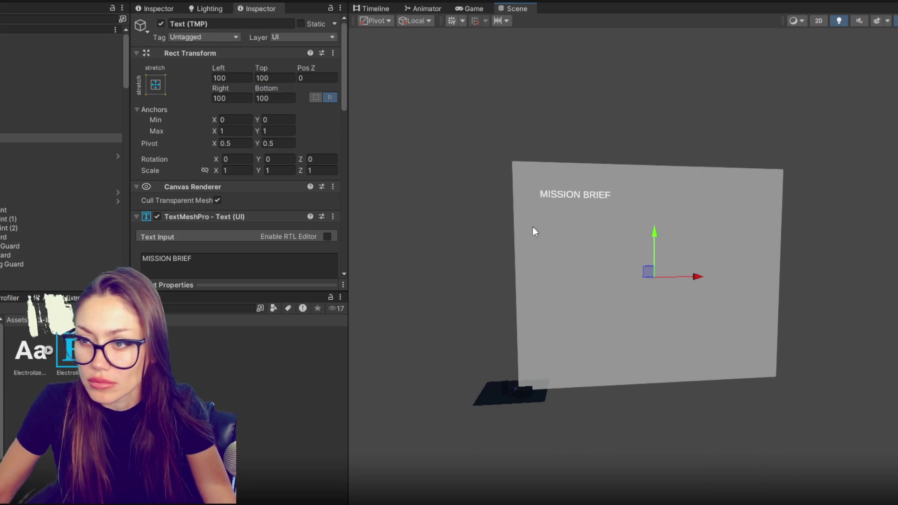
scroll(235, 232, "down", 5)
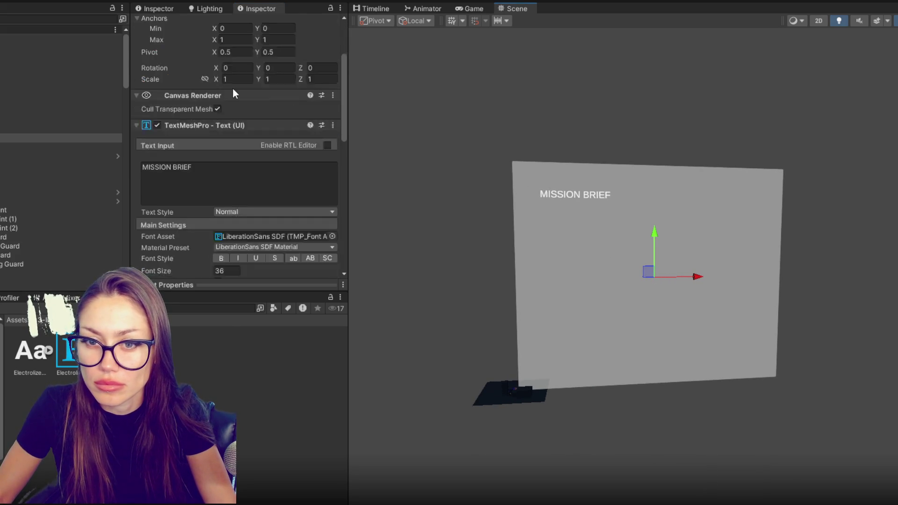
mouse_move(30, 351)
left_mouse_down()
mouse_move(267, 155)
mouse_move(294, 70)
left_mouse_up()
scroll(262, 178, "down", 3)
scroll(269, 136, "down", 3)
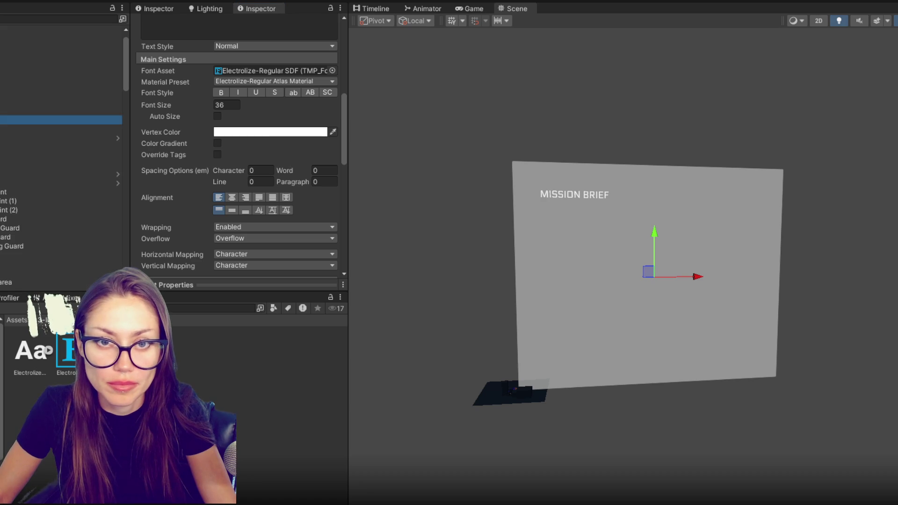
left_click(68, 129)
scroll(183, 147, "up", 5)
left_click(185, 147)
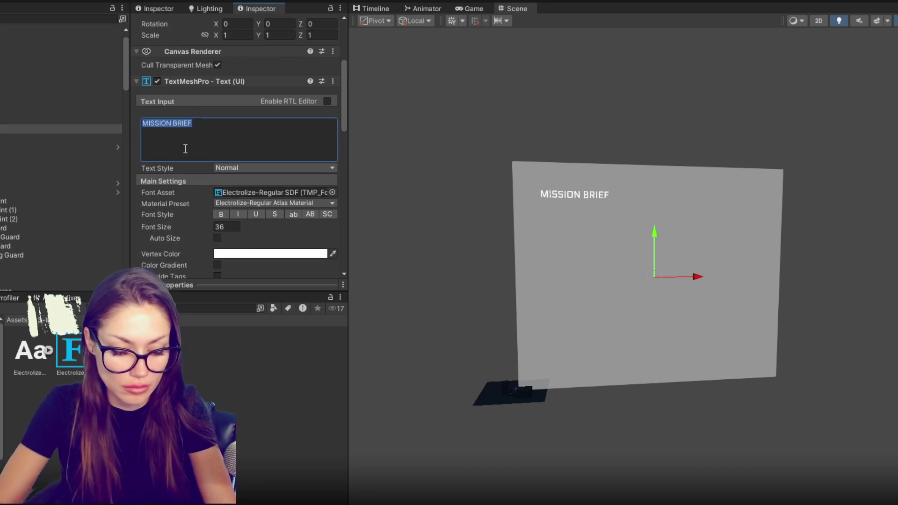
Step: Type 'Your mission is to' in the copy, lower its Top to about 147, and set font size 25
type("Your mission is to")
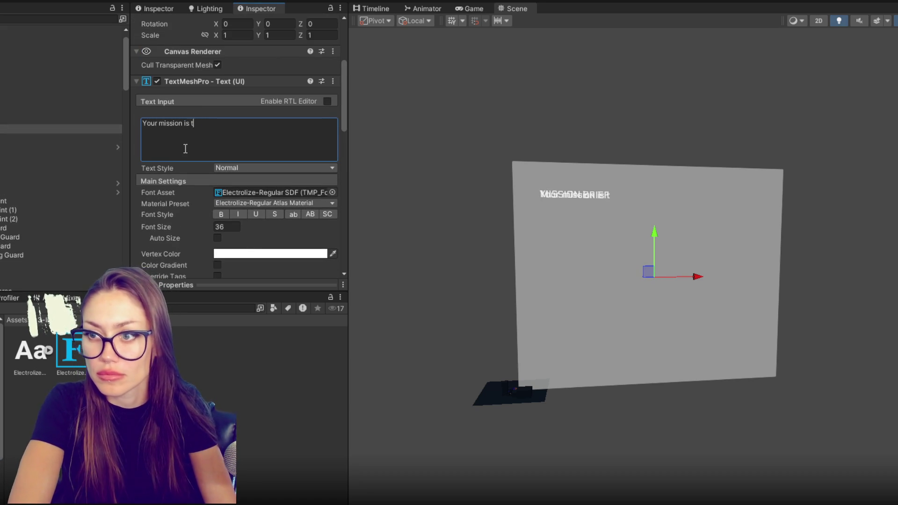
scroll(232, 63, "up", 5)
left_click_drag(264, 68, 561, 45)
scroll(190, 166, "down", 8)
left_click(232, 180)
type("20")
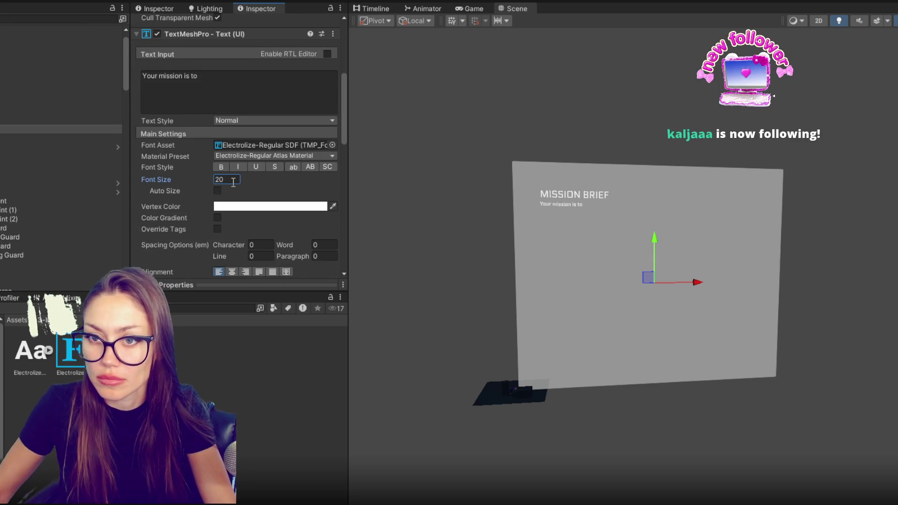
key("BackSpace")
type("5")
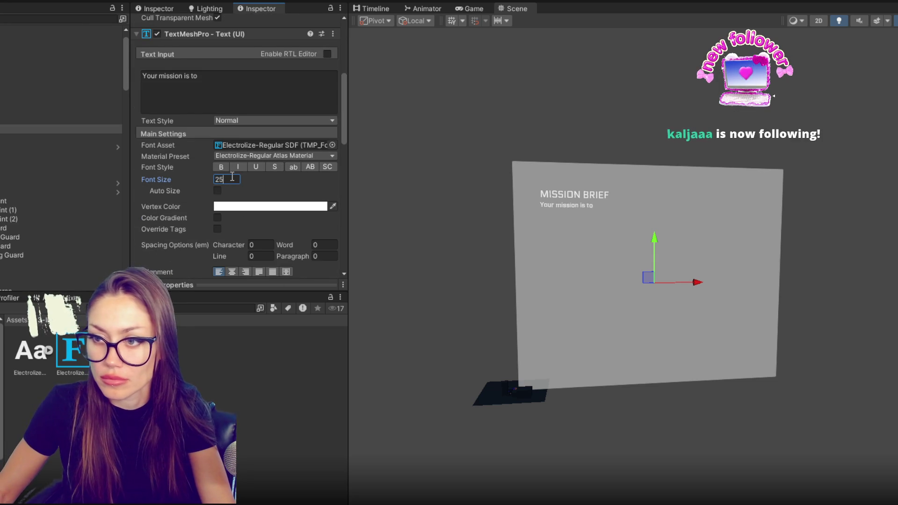
Step: Clear the copied text's Text Input so it is left empty
left_click(247, 88)
key("ctrl+a")
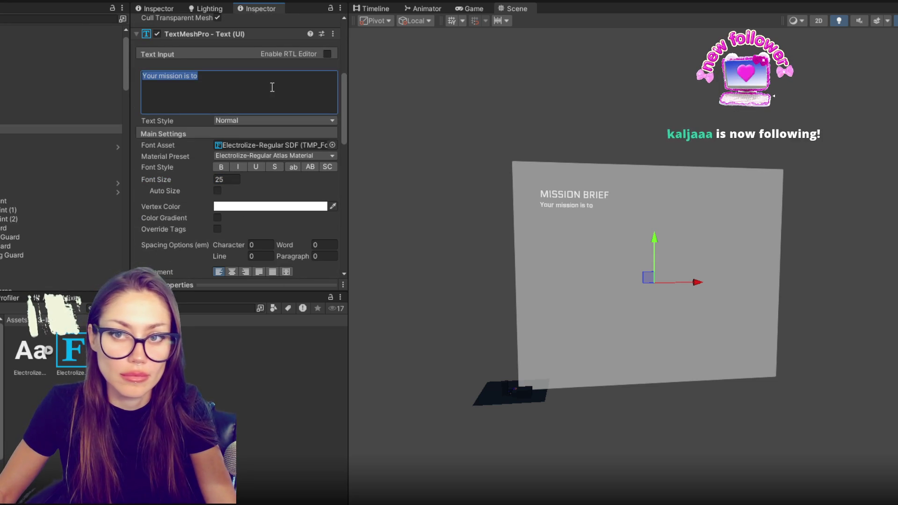
scroll(266, 91, "up", 3)
scroll(265, 130, "up", 2)
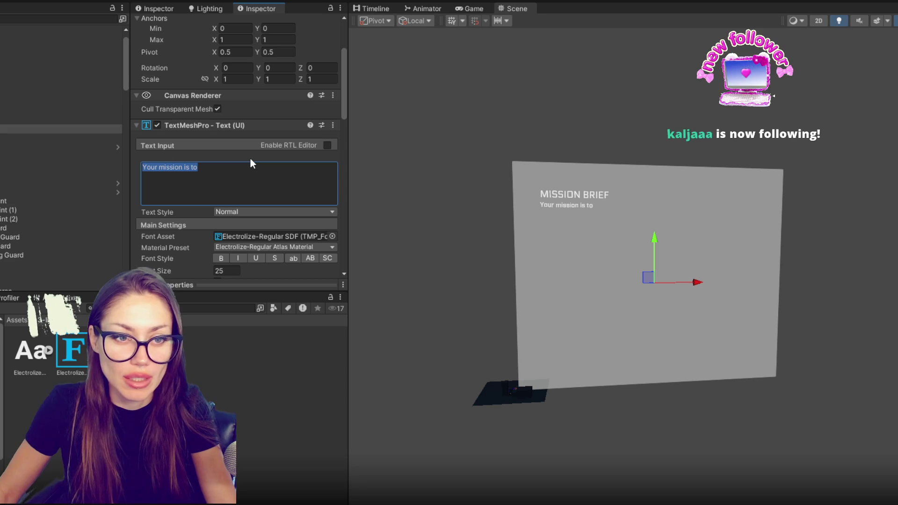
key("BackSpace")
type("Your mission is to")
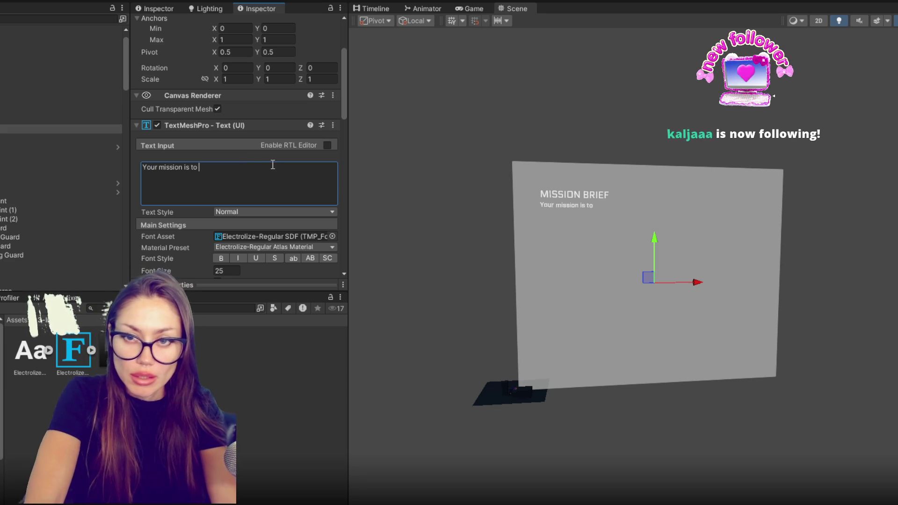
key("ctrl+a")
key("BackSpace")
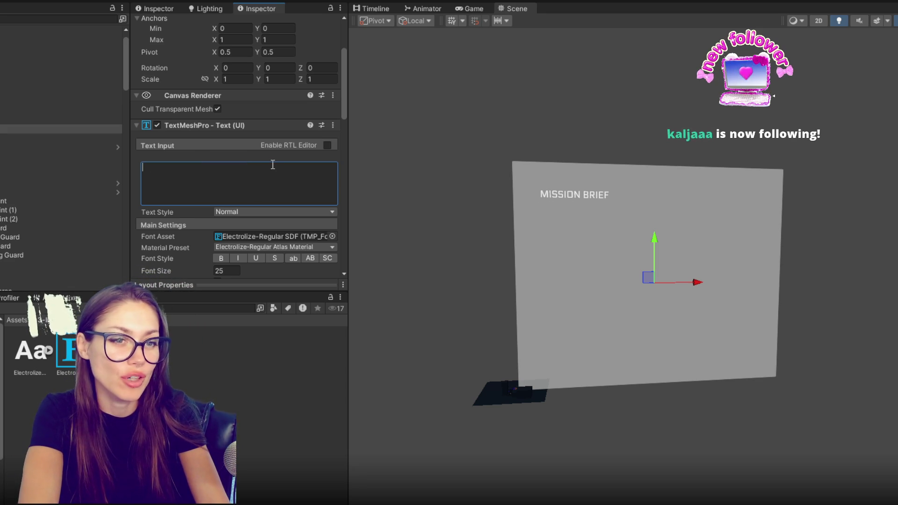
type("Tech")
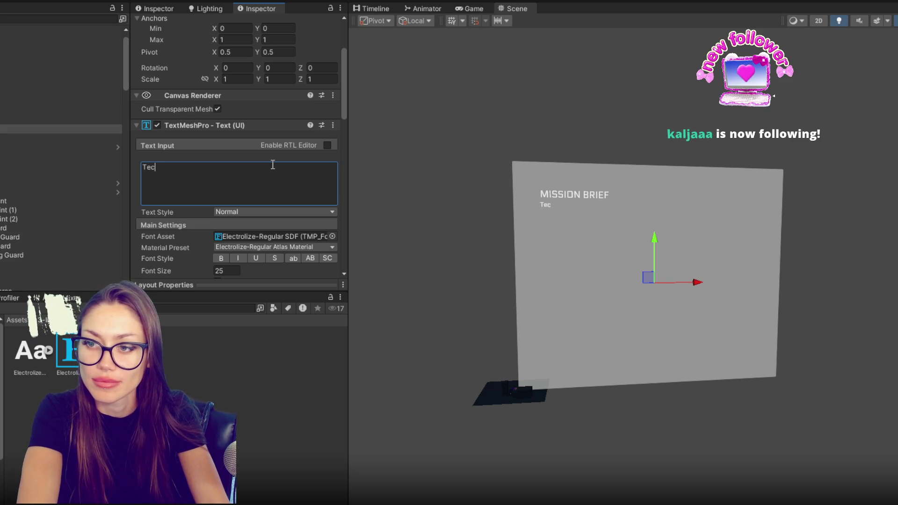
key("BackSpace")
key("BackSpace")
key("BackSpace")
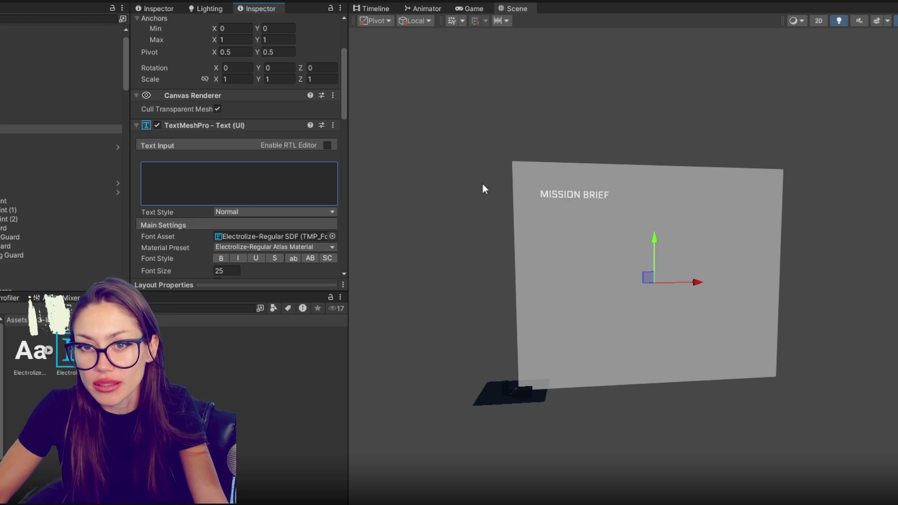
scroll(679, 210, "up", 2)
scroll(664, 225, "up", 2)
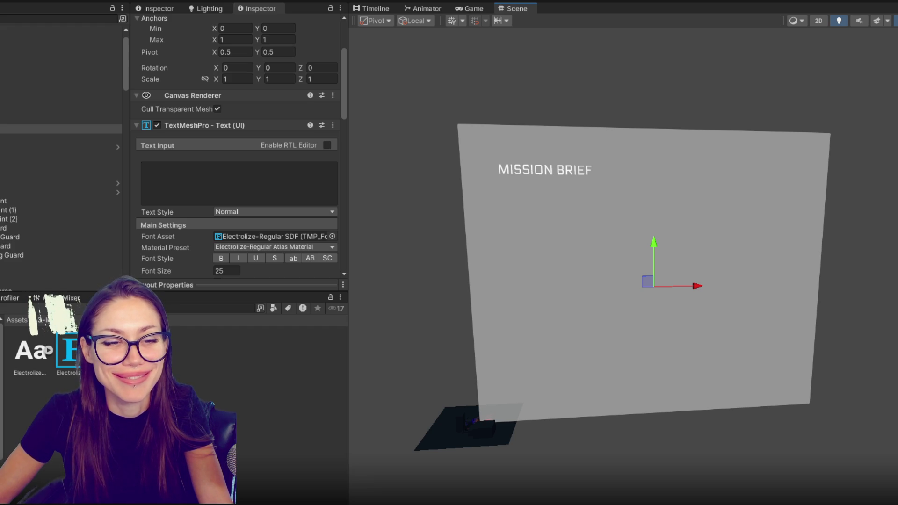
left_click(294, 175)
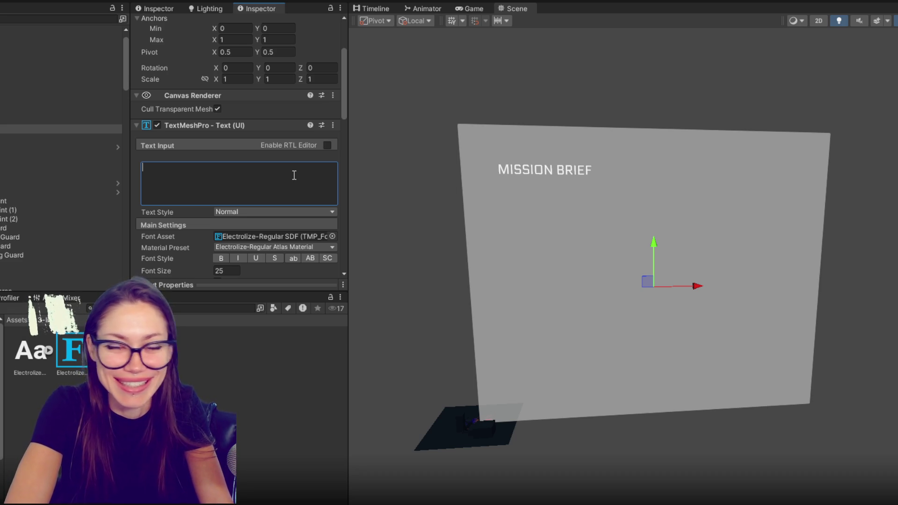
Step: Type the opening about a tech CEO who recently released a series of mysterious devices
type("Tech CEO, ")
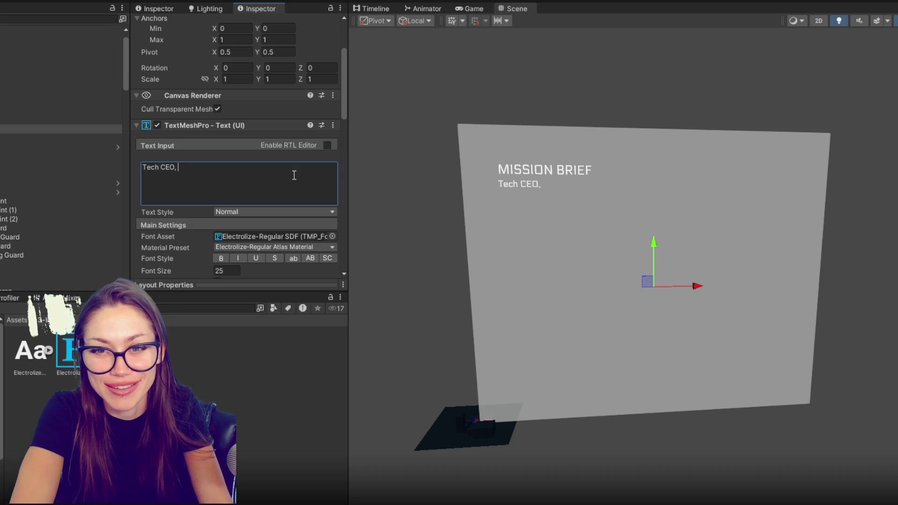
type("Click")
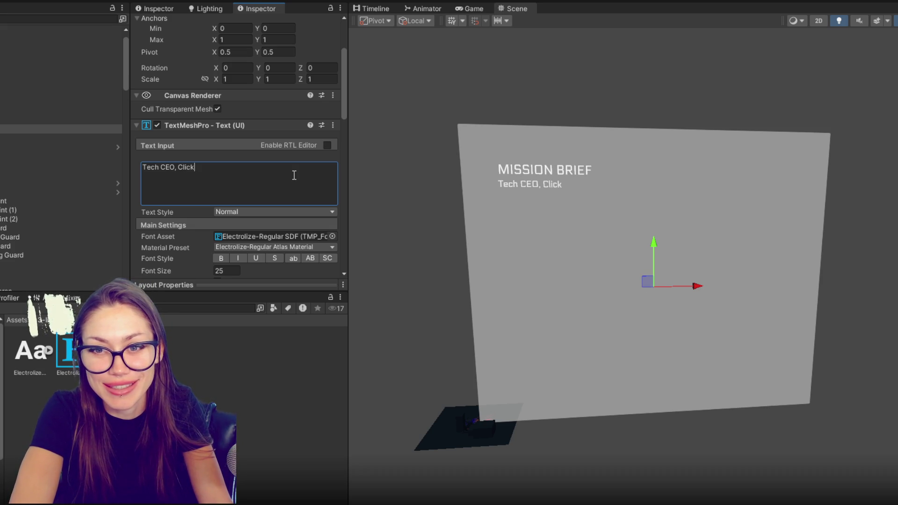
type(" Bait")
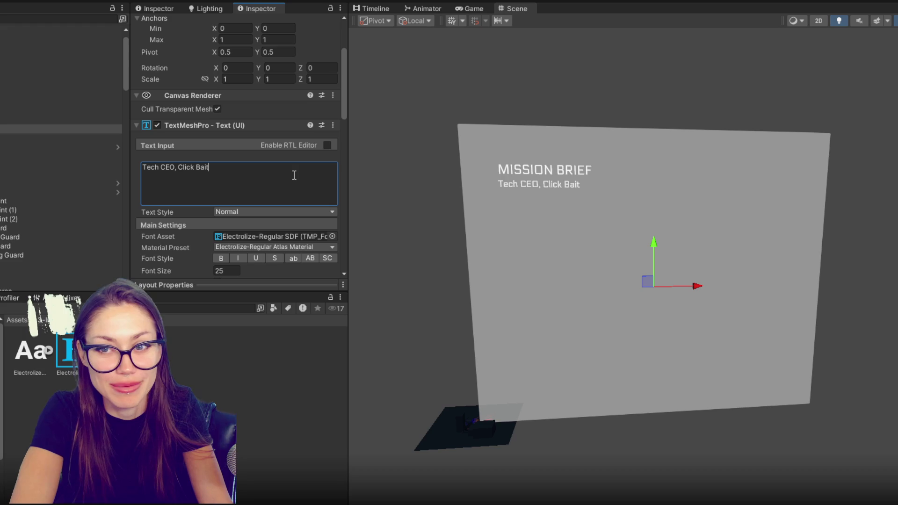
type("man, has recently relea")
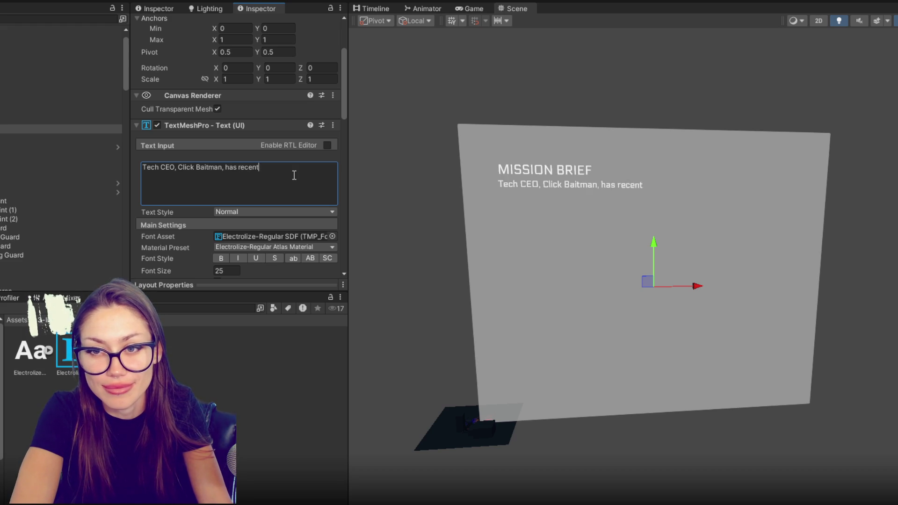
type("sed")
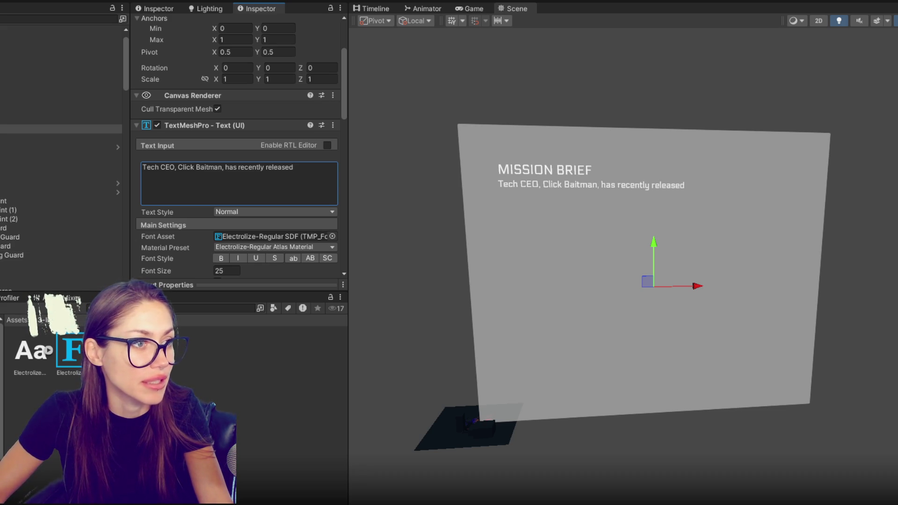
left_click(311, 165)
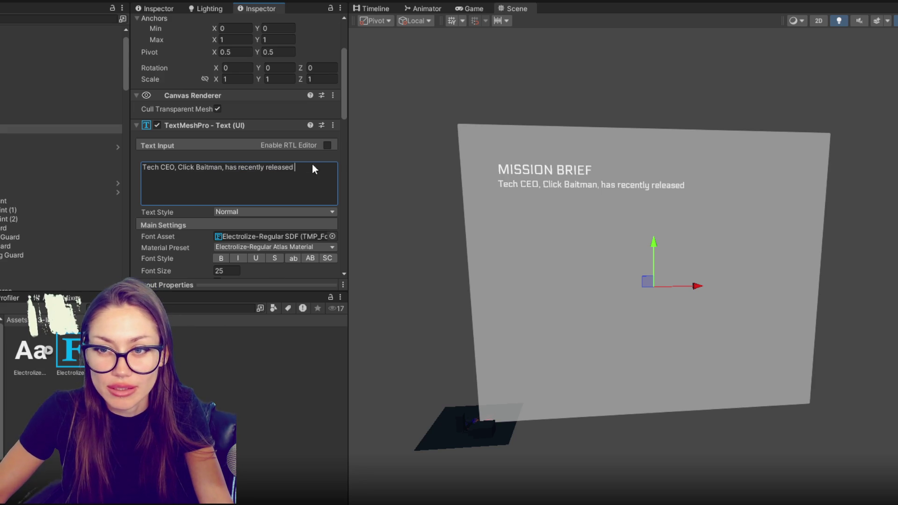
left_click(314, 165)
type("pr")
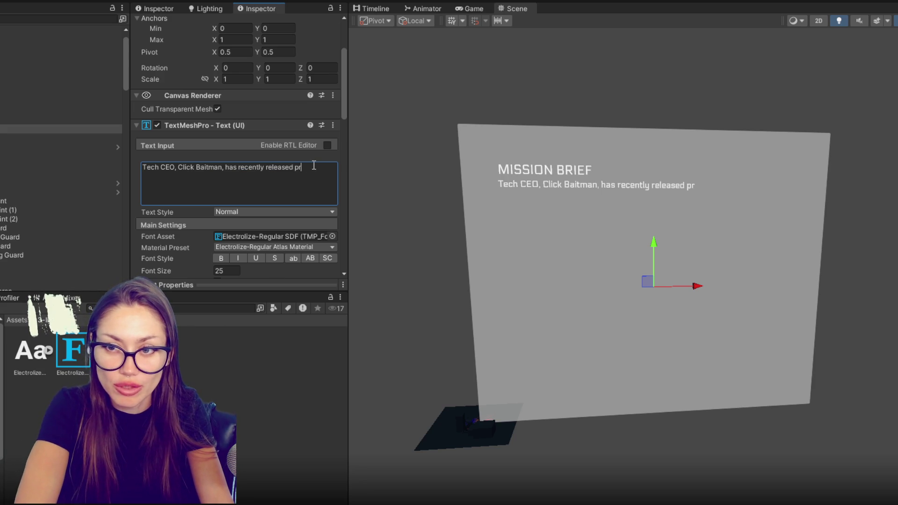
type("ototpye")
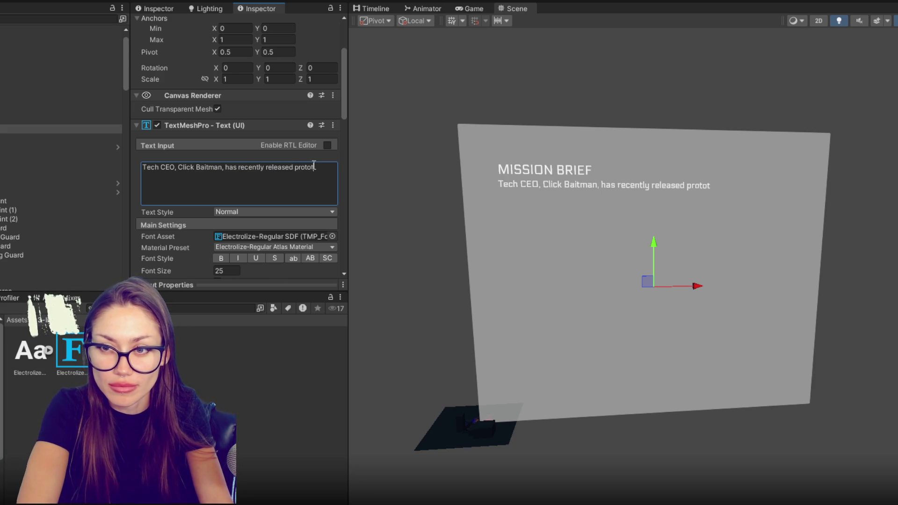
key("BackSpace")
key("BackSpace")
key("BackSpace")
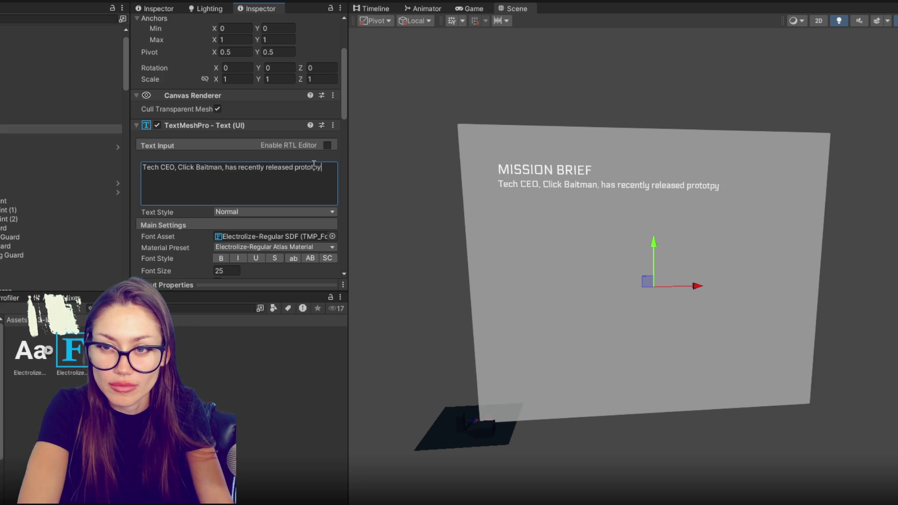
key("BackSpace")
key("BackSpace")
key("BackSpace")
type("a ")
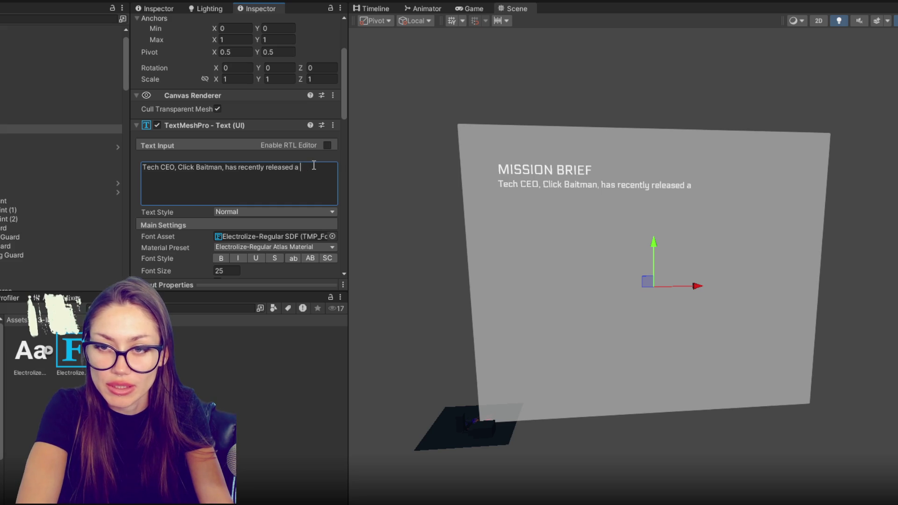
type("series of myserious devices")
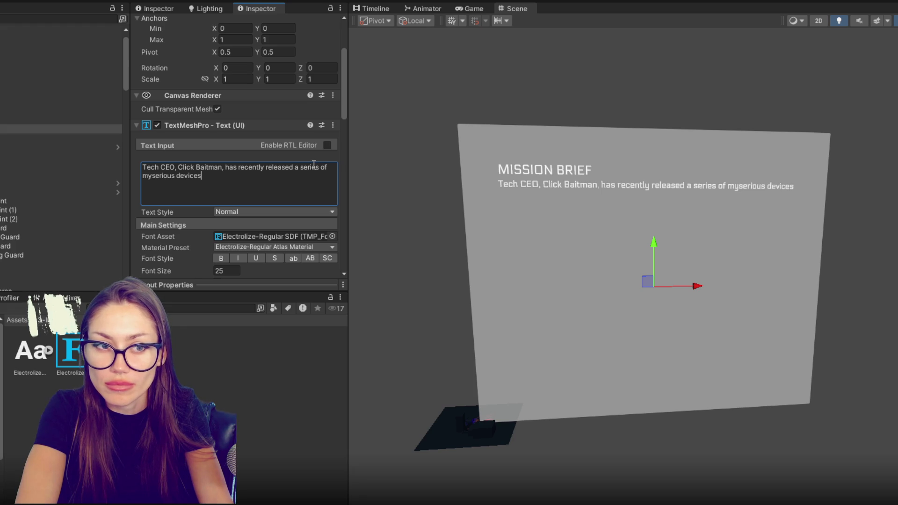
type("in a ")
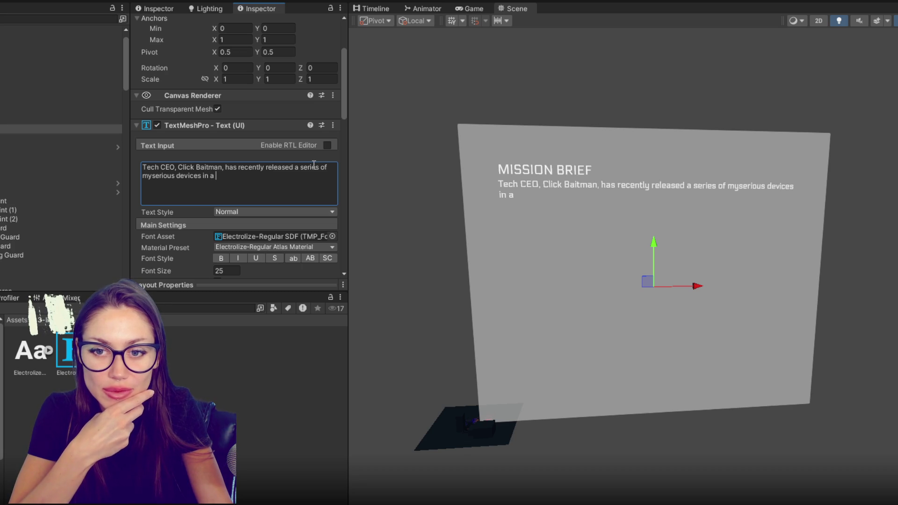
key("BackSpace")
key("BackSpace")
key("BackSpace")
key("BackSpace")
key("BackSpace")
Step: Append 'to the general public. People have been reported to behave differently after aquiring these devices.'
type("to the general public. ")
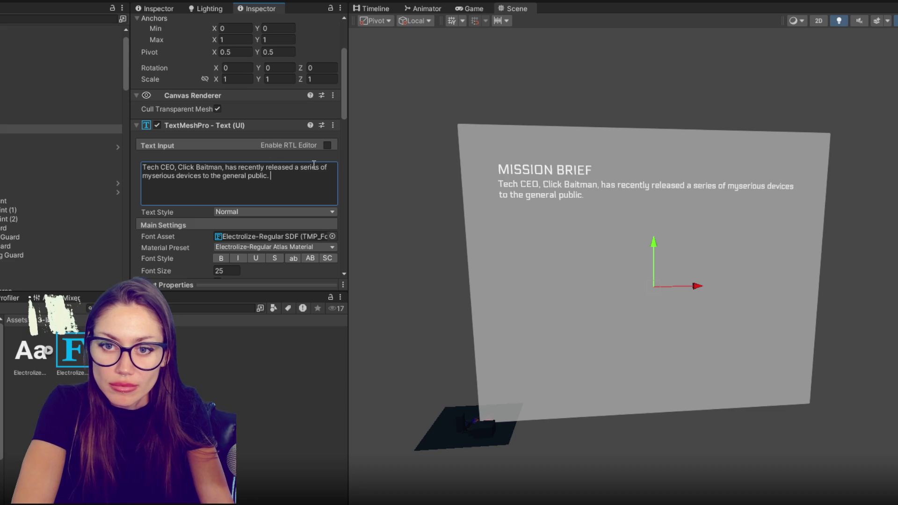
type("Peop")
type("le have been rep")
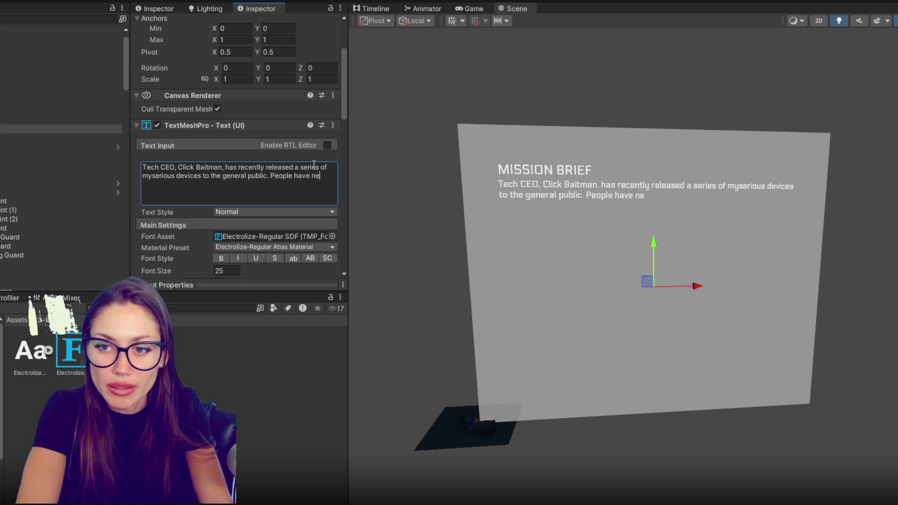
type("orted to be ha")
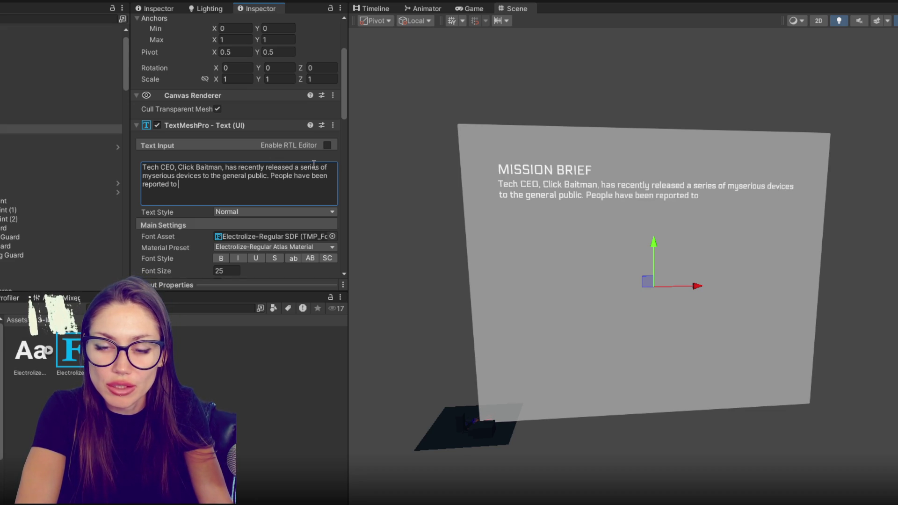
key("BackSpace")
key("BackSpace")
key("BackSpace")
type("have di")
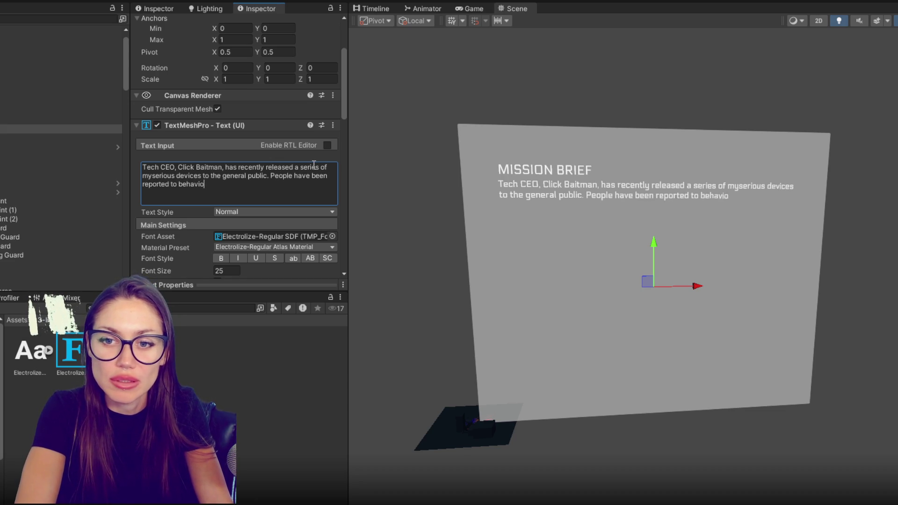
type("fferently af")
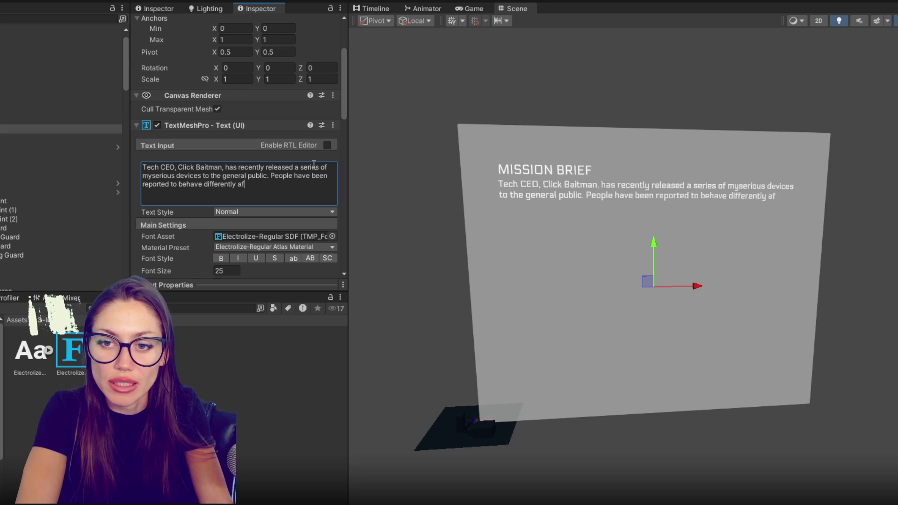
type("ter aquiring these d")
key("BackSpace")
key("BackSpace")
type("ing these devices.")
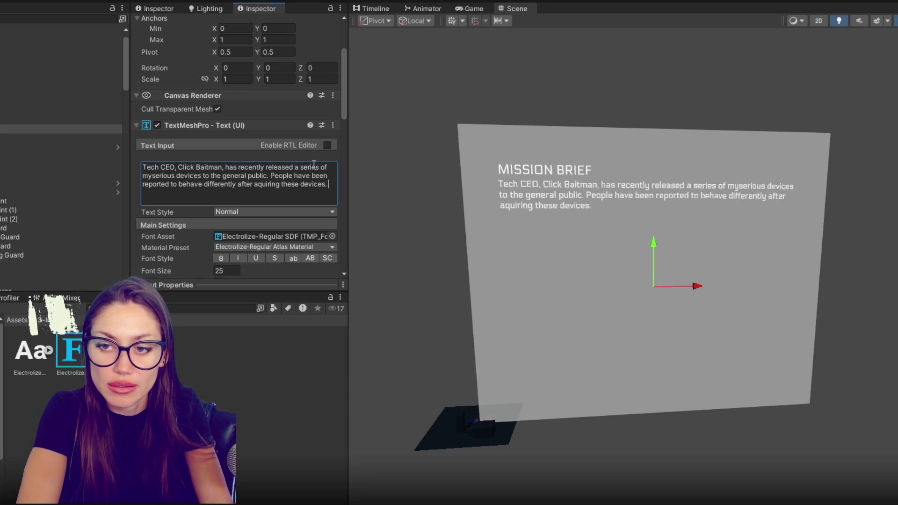
key("ctrl+a")
type("c")
key("ctrl+z")
Step: Start a new paragraph saying special edition gift devices were sent to people
key("ctrl+a")
left_click(335, 186)
key("Return")
type("Recently, ")
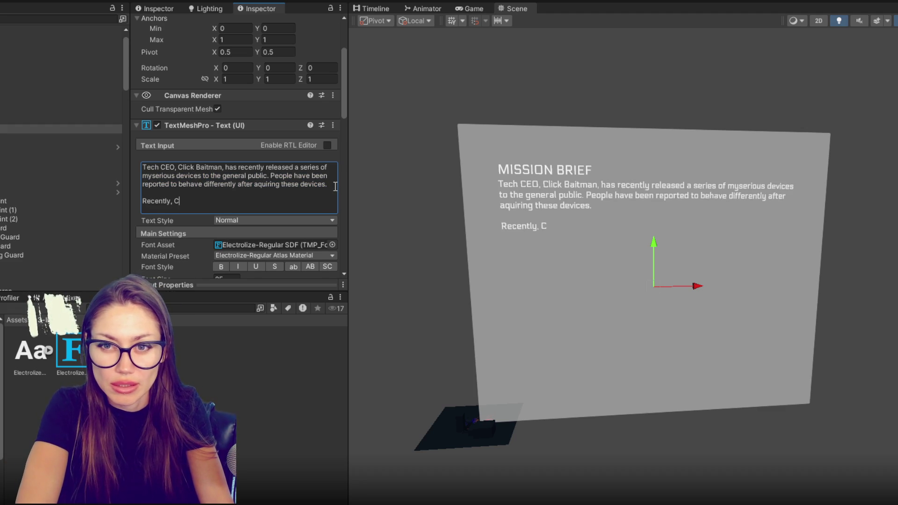
type("Baitman ")
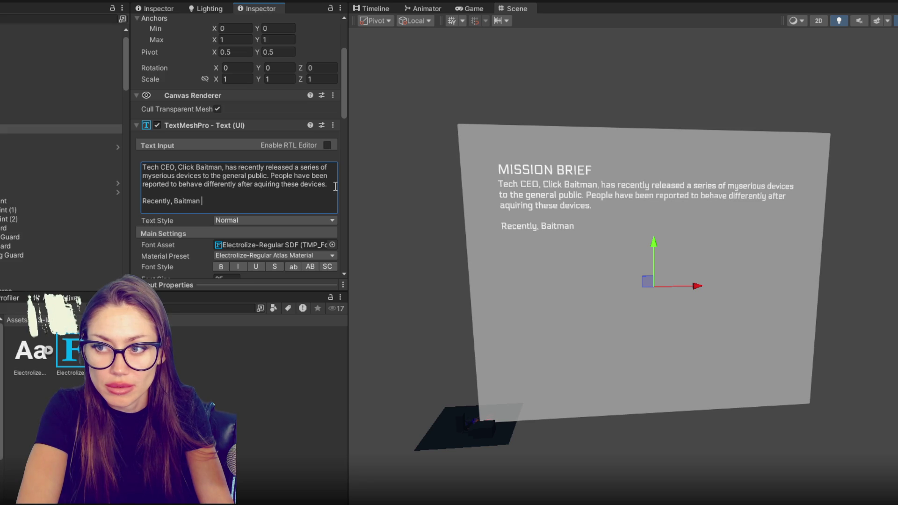
type("has")
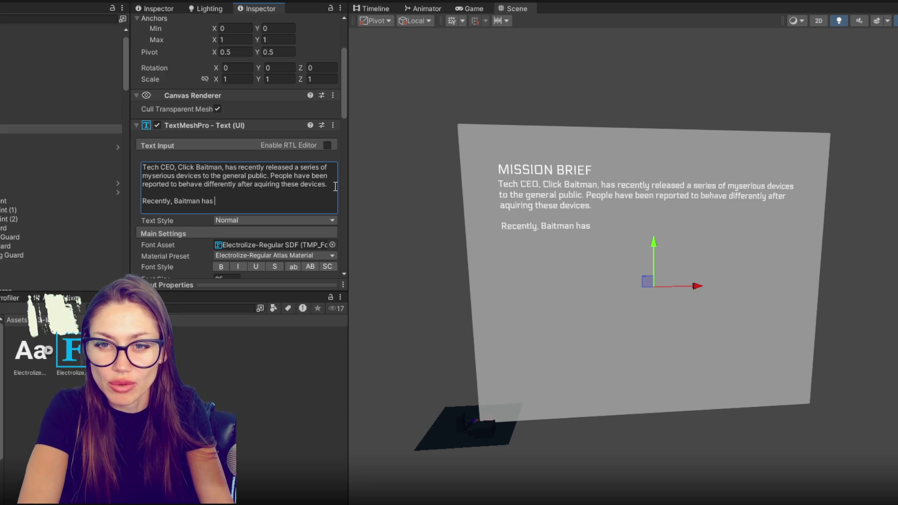
key("BackSpace")
key("BackSpace")
key("BackSpace")
type("sent gifts o")
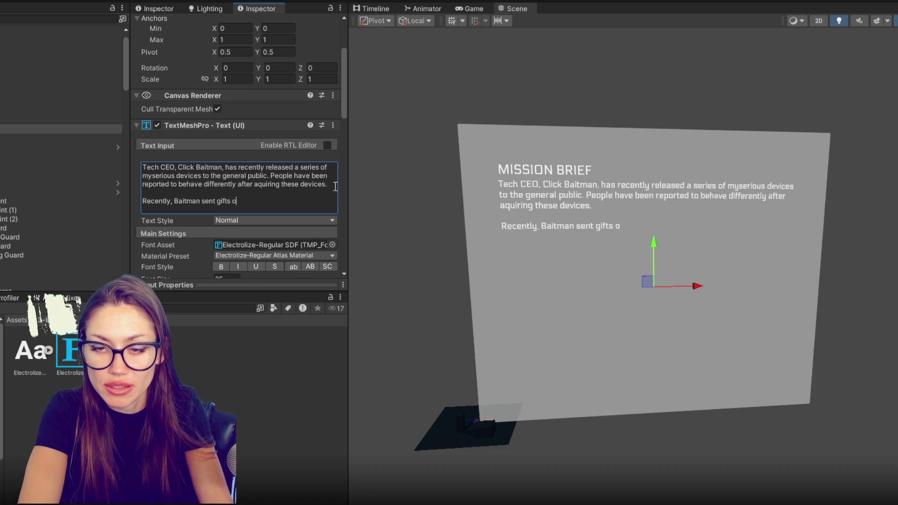
type("f specific")
key("BackSpace")
key("BackSpace")
key("BackSpace")
key("BackSpace")
key("BackSpace")
key("BackSpace")
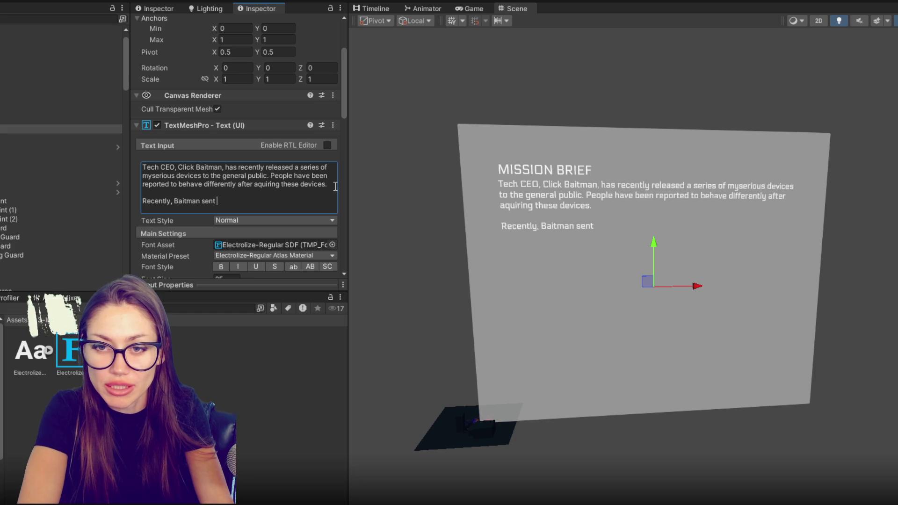
type("special edi")
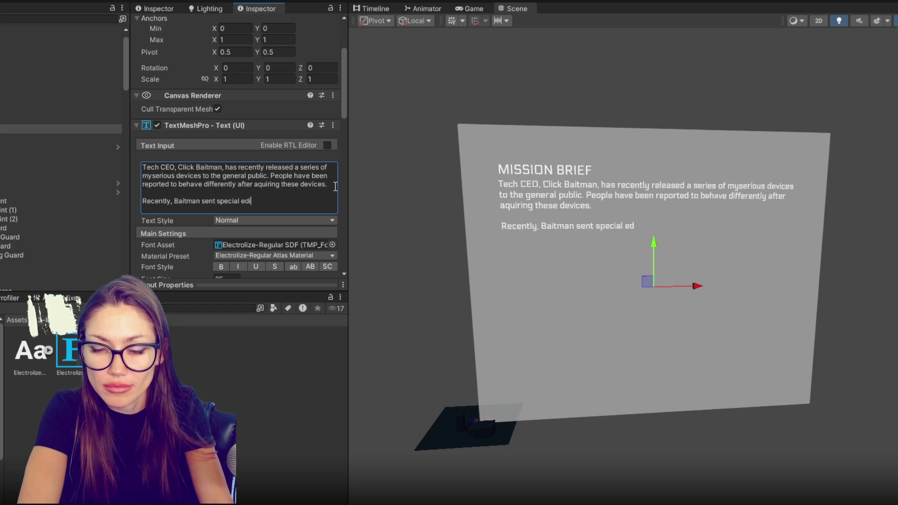
type("tion g")
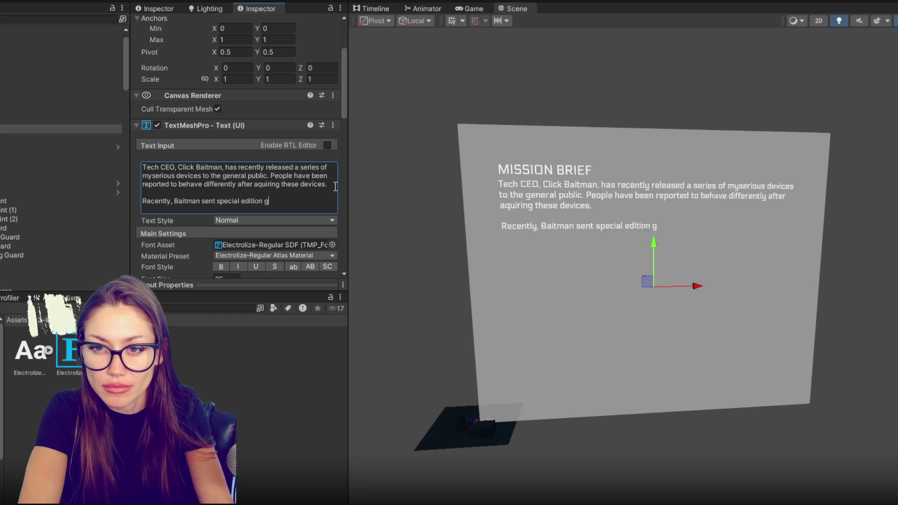
type("ift d")
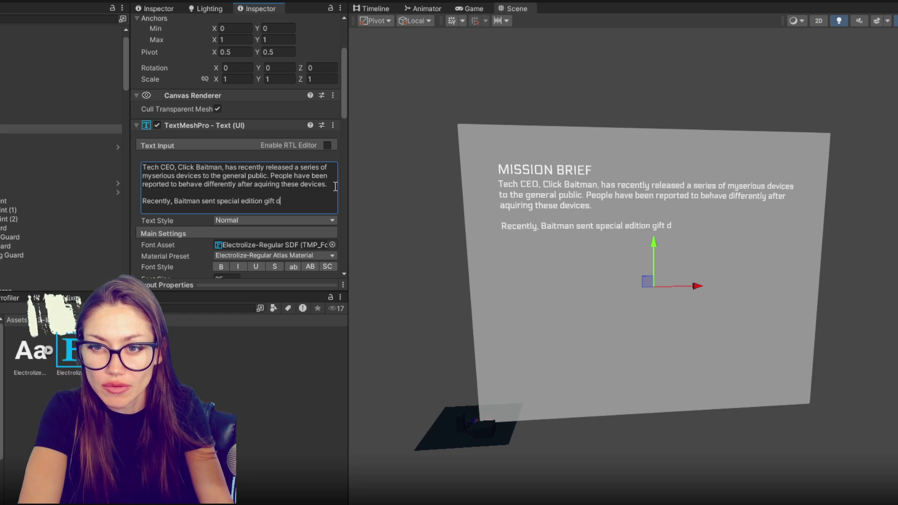
type("evices to people")
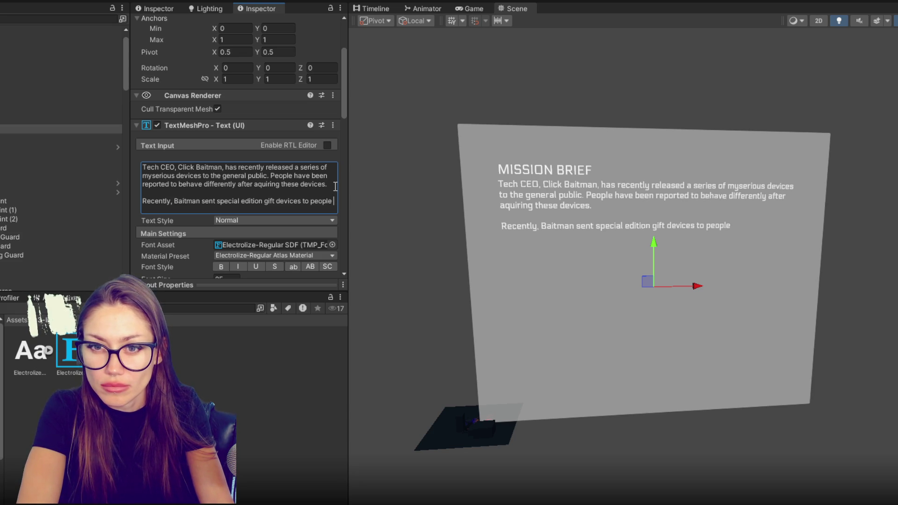
Step: Change the brief's opening word 'Tech' to 'Local tech'
left_click(147, 160)
key("BackSpace")
type("Local t")
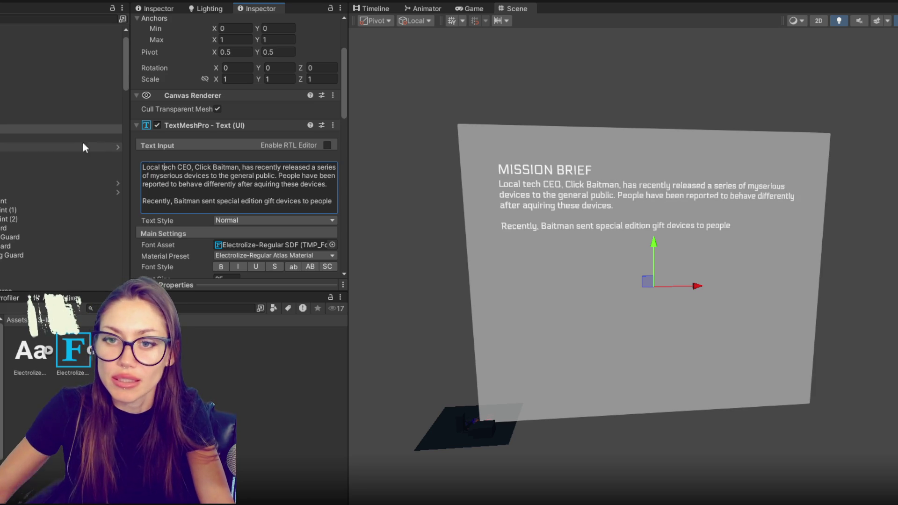
Step: Finish the paragraph: unrelated people, prominent community members with no known connection to his companies
left_click(338, 205)
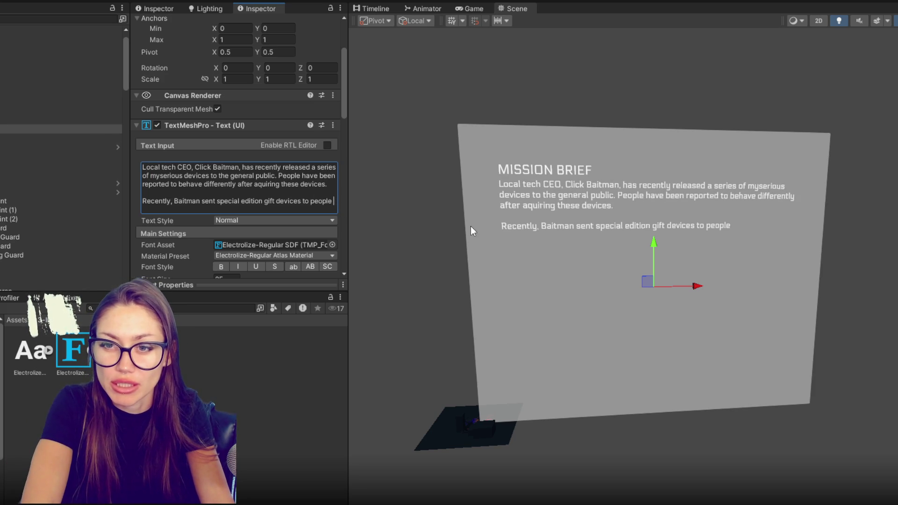
key("BackSpace")
key("BackSpace")
key("BackSpace")
type("seemling unrelated ")
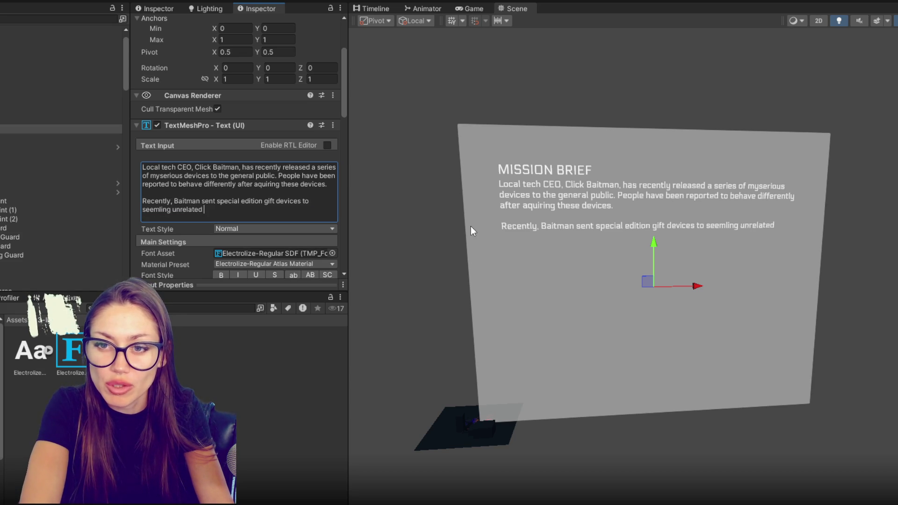
type("people.")
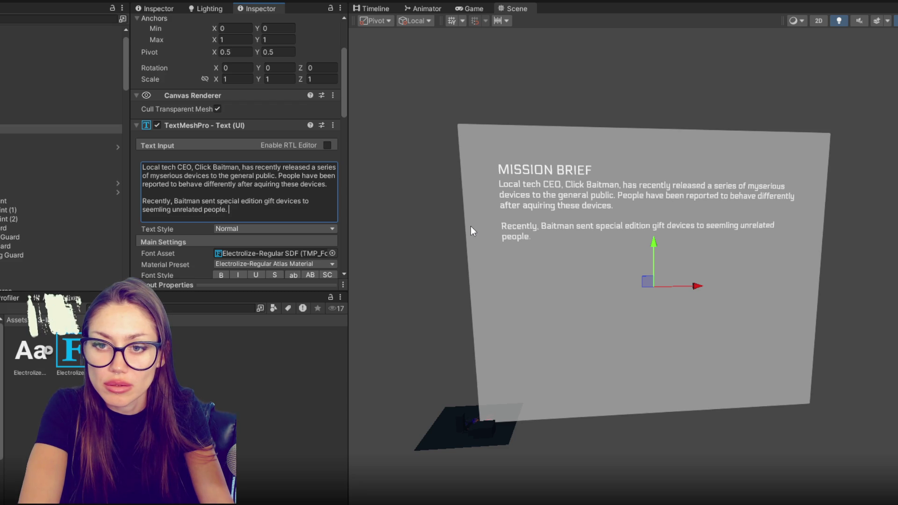
type("These are pr")
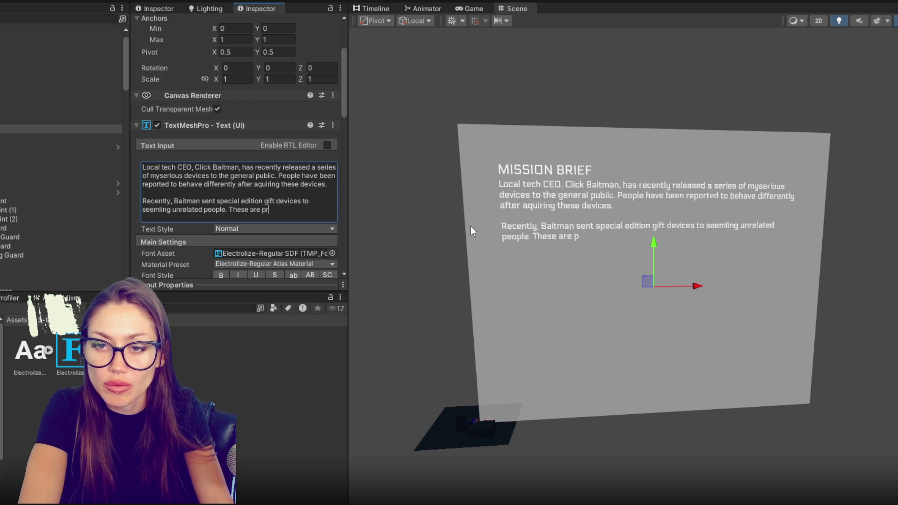
type("ominent member")
key("BackSpace")
key("BackSpace")
key("BackSpace")
type("embers of the communit")
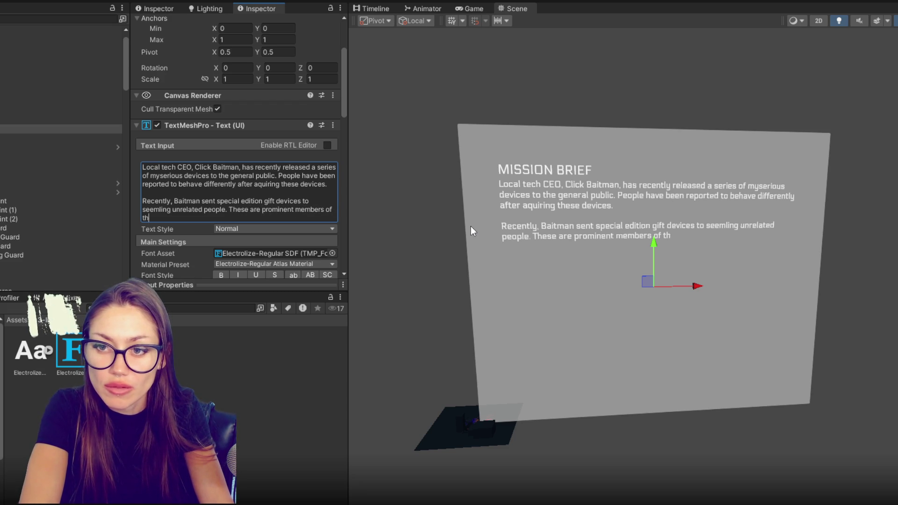
type("y and ")
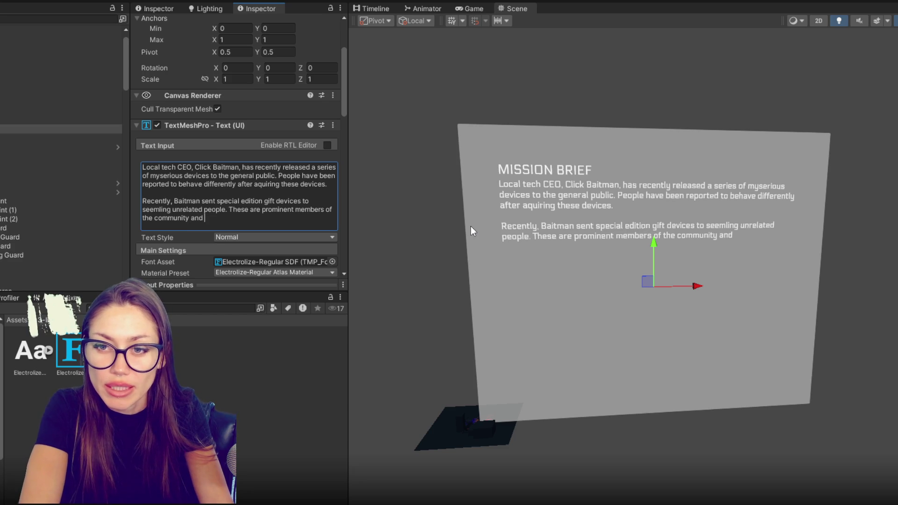
type("have no known backgroun")
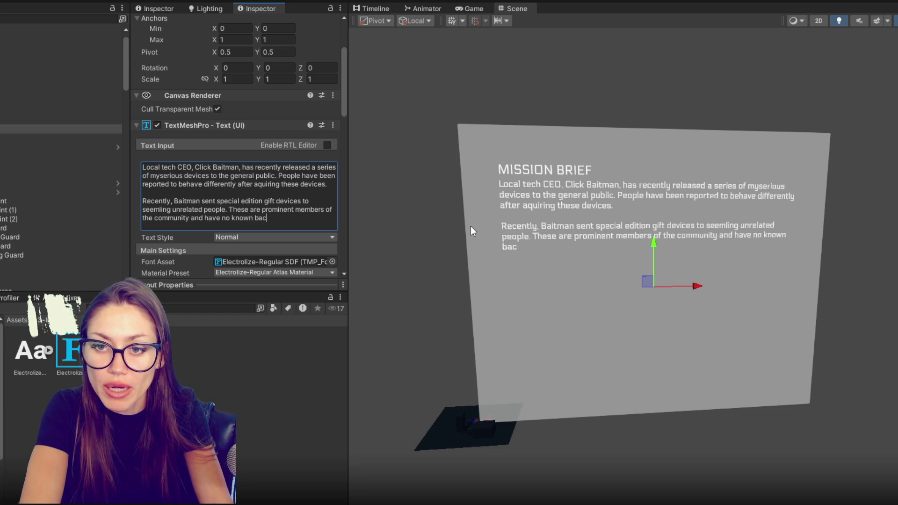
key("BackSpace")
key("BackSpace")
key("BackSpace")
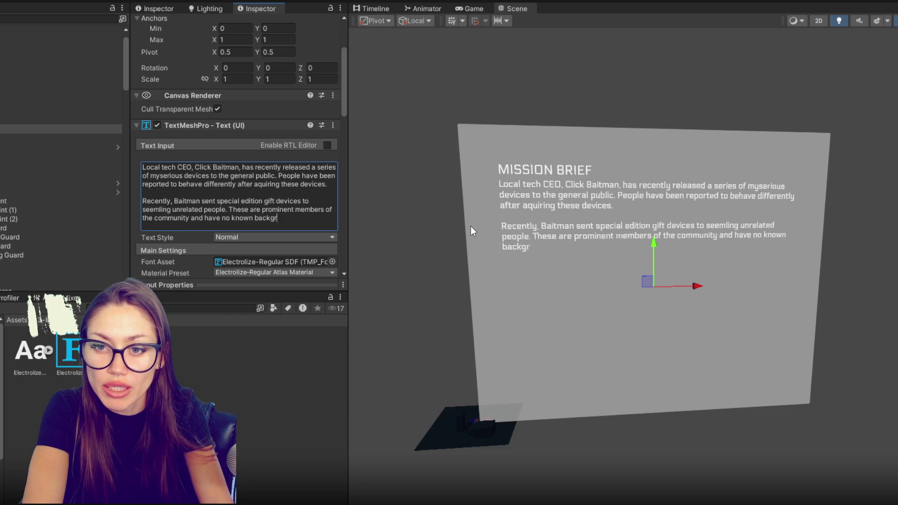
type("connection to Bait")
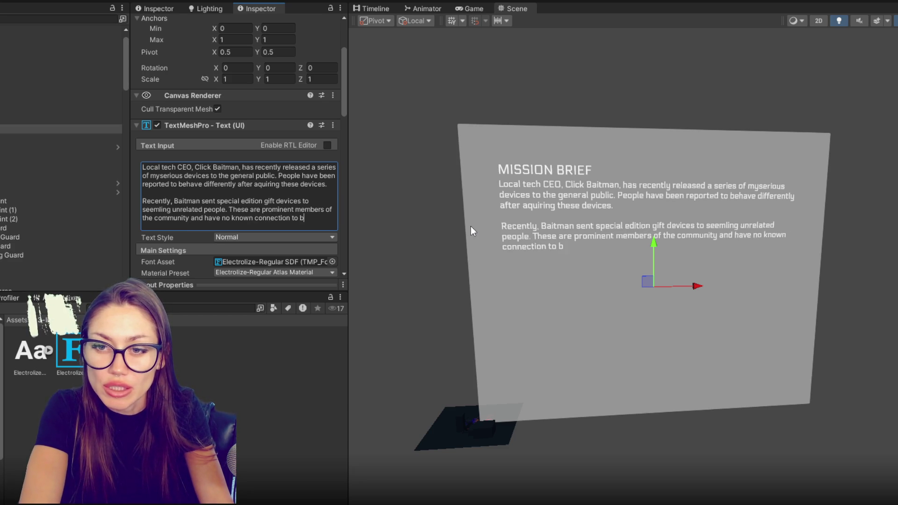
type("man ")
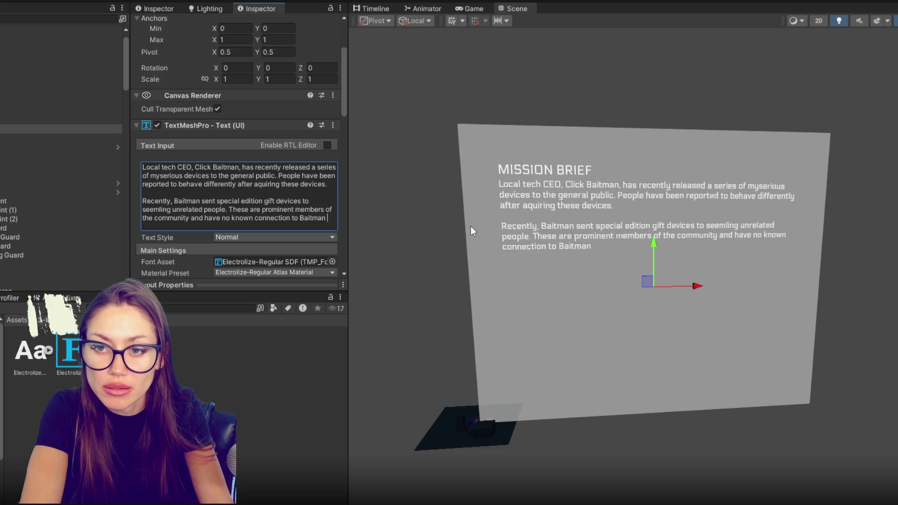
type("or his companies.")
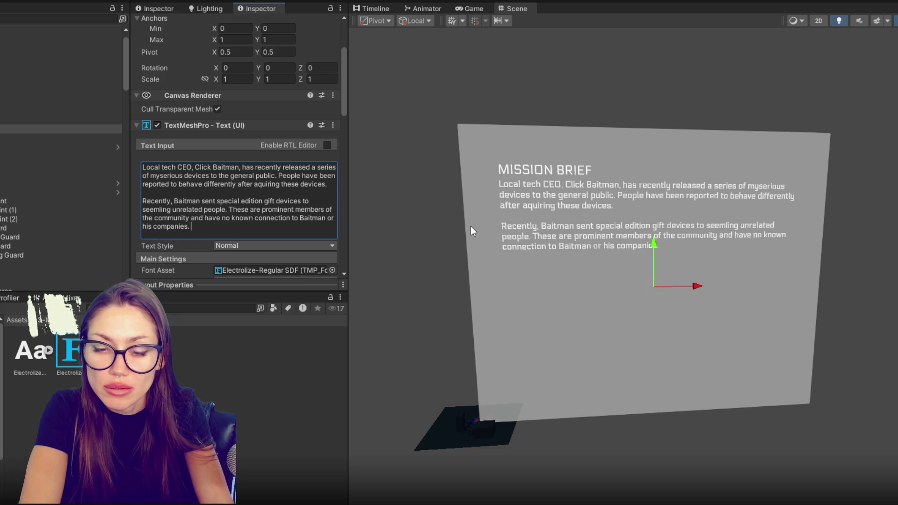
Step: Begin a third paragraph with 'These people'
key("ctrl+a")
left_click(295, 226)
key("ctrl+a")
left_click(296, 231)
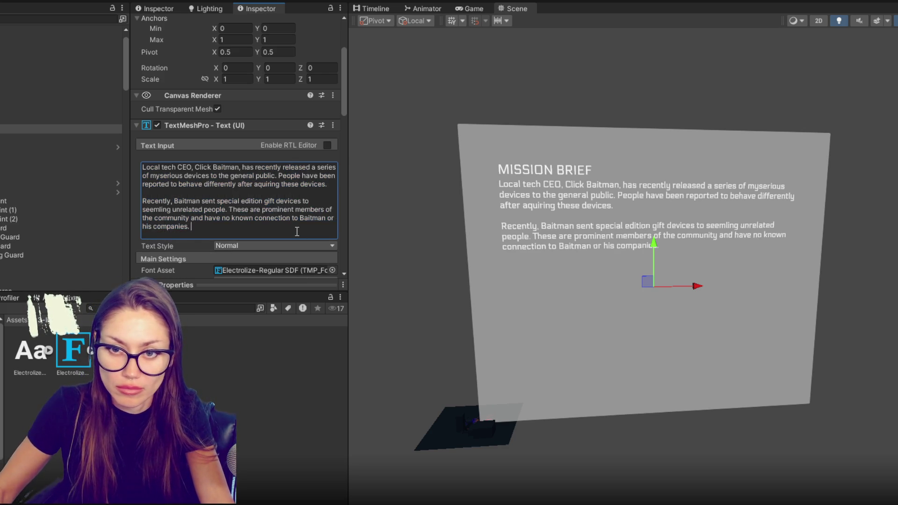
key("Return")
type("These people")
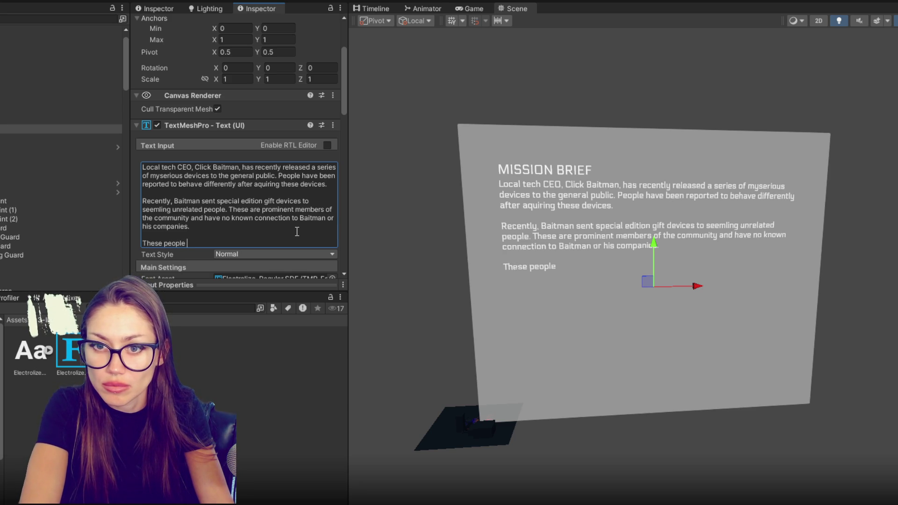
Step: Replace 'These people' with the collect-the-devices paragraph ending 'any information on this case.'
key("BackSpace")
key("BackSpace")
key("BackSpace")
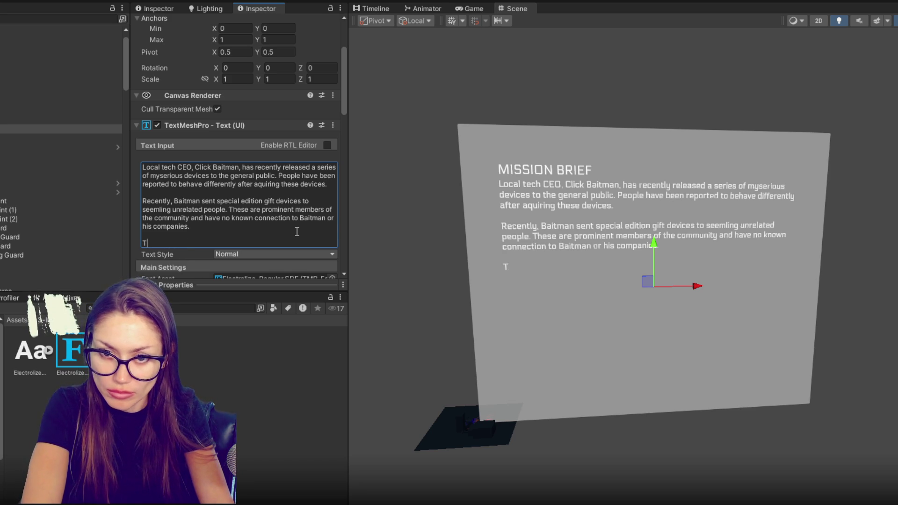
type("We need you to colll")
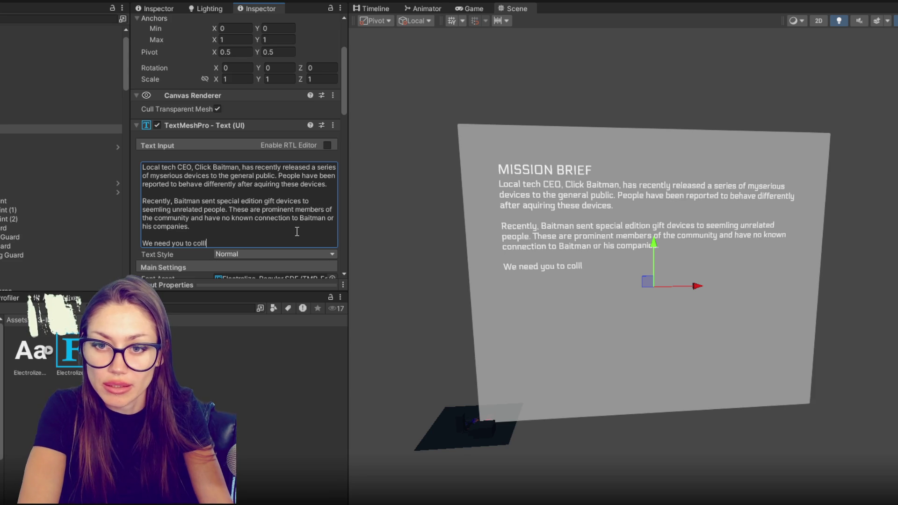
key("BackSpace")
type("ectas many devices as you can, especial")
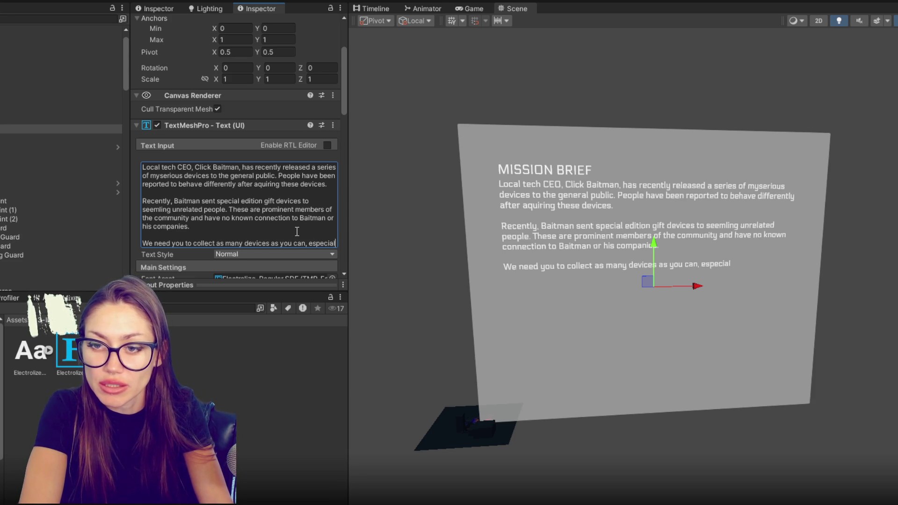
type("ly the ")
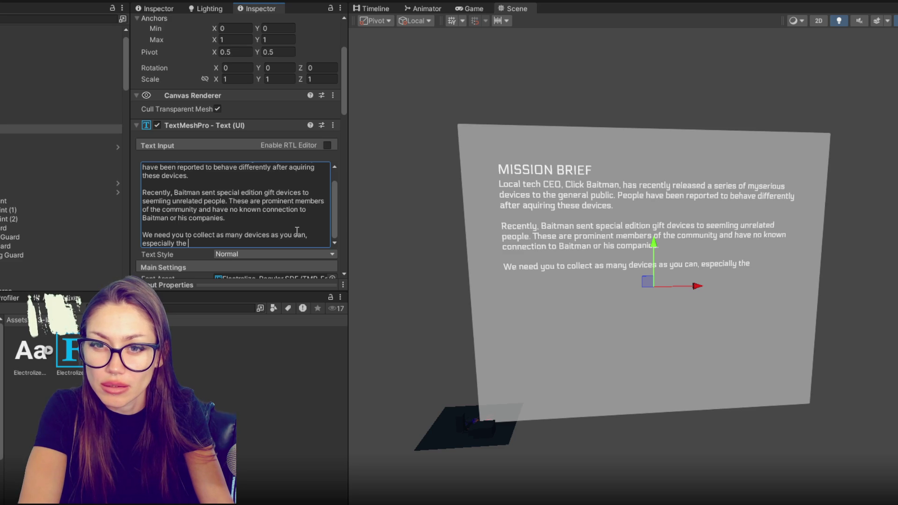
type("special")
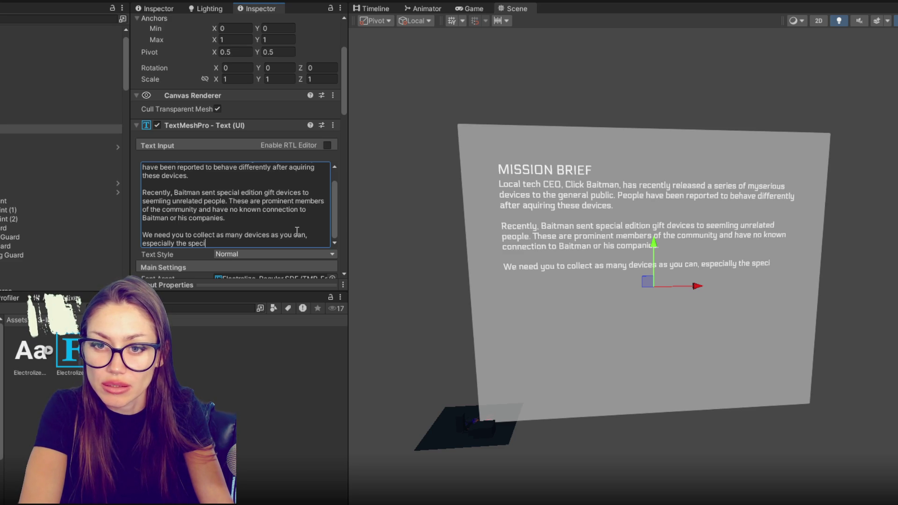
type("dition devices")
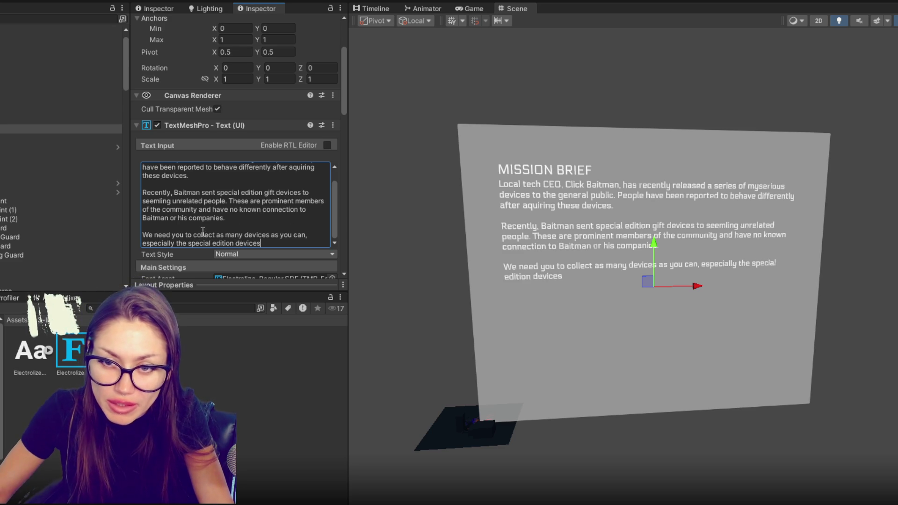
type("exclusive")
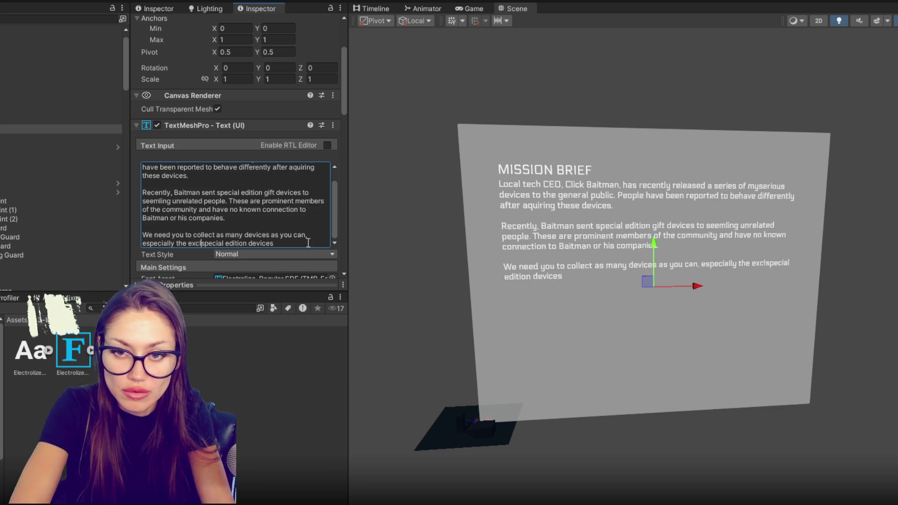
left_click(308, 242)
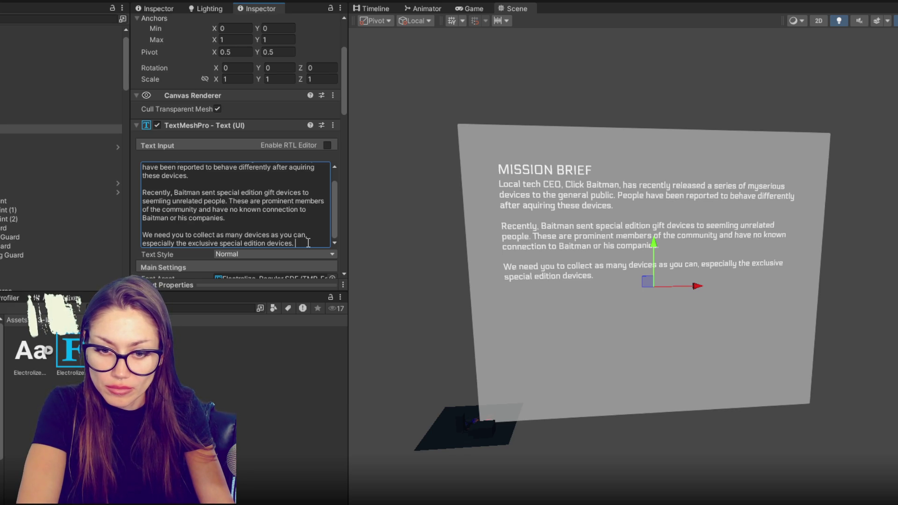
type("U")
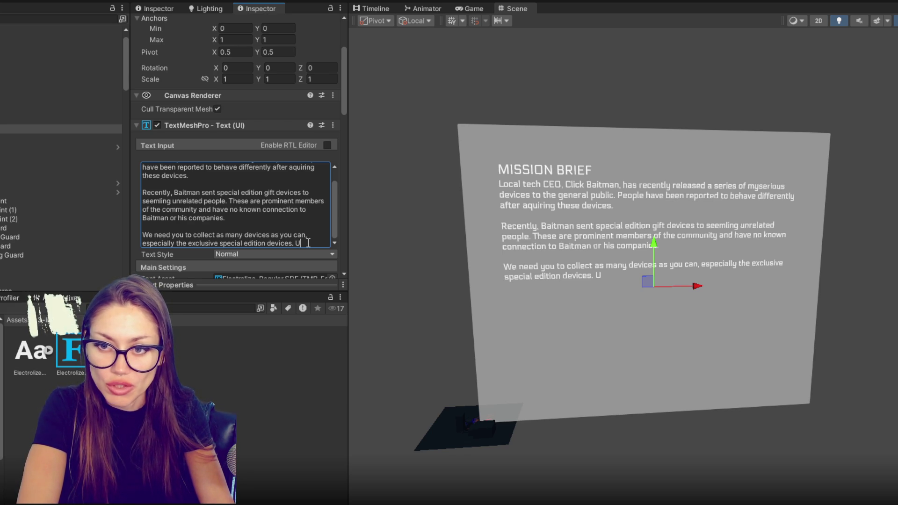
type("se your analyizer to")
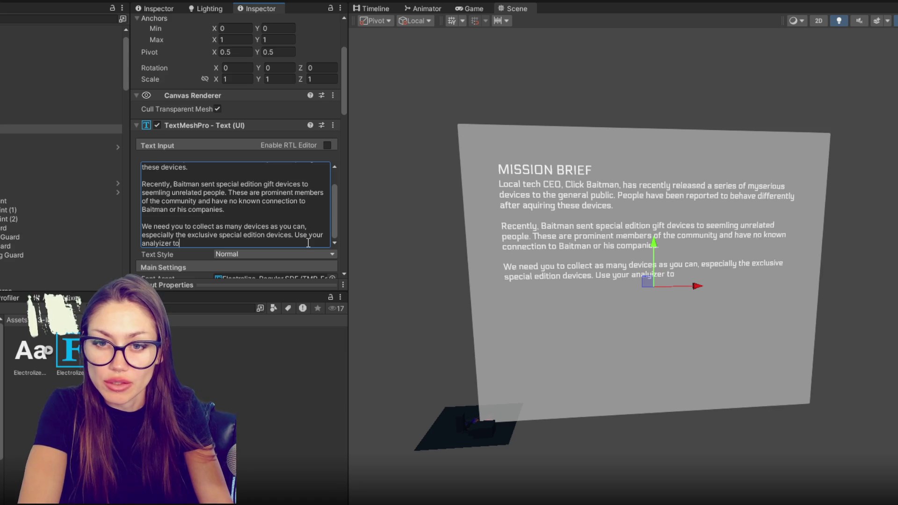
type(" see if you can find any information on this ")
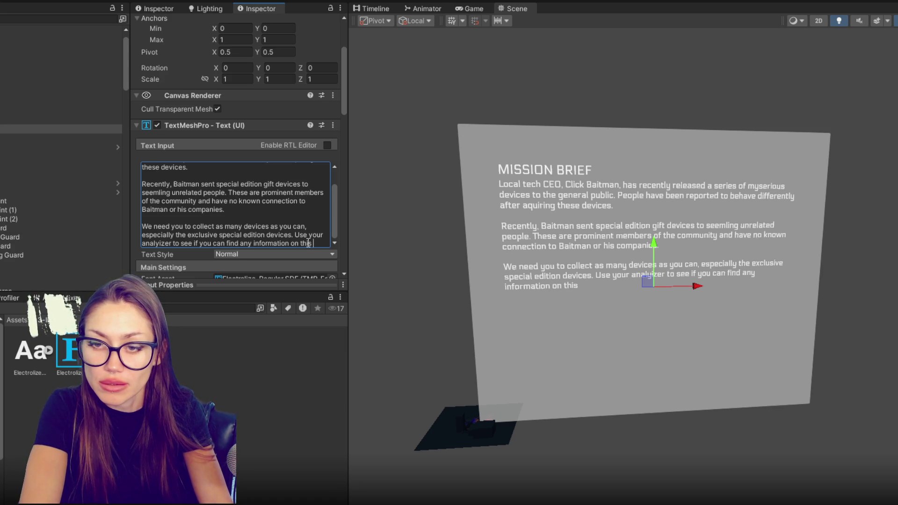
type("case.")
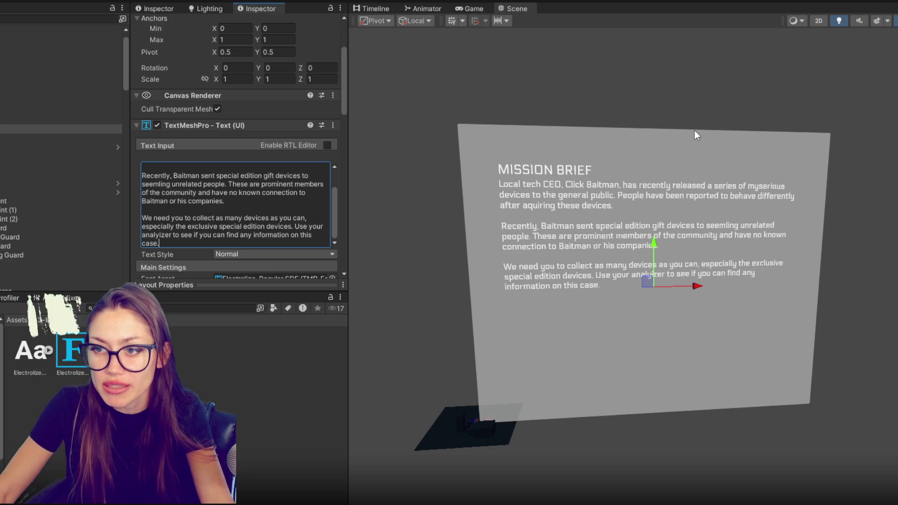
Step: Drag the brief body text slightly lower beneath the MISSION BRIEF heading
scroll(161, 184, "up", 3)
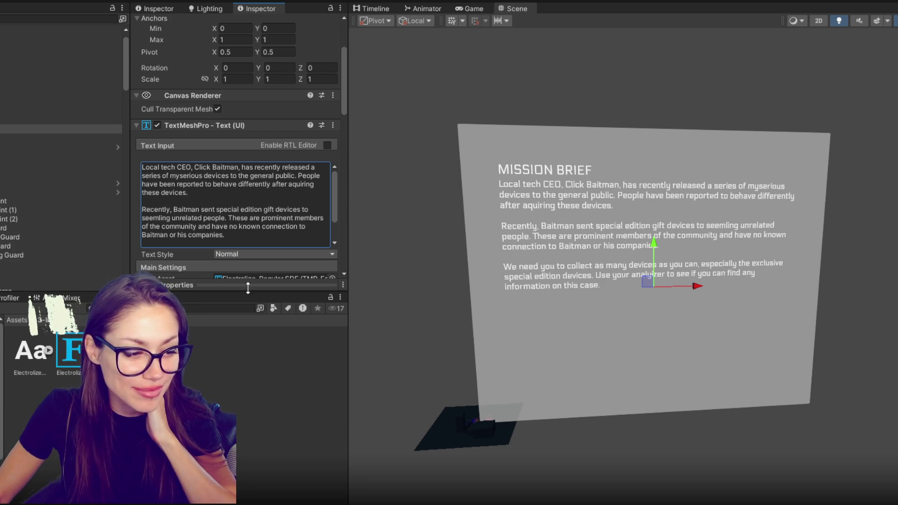
left_click_drag(653, 247, 651, 255)
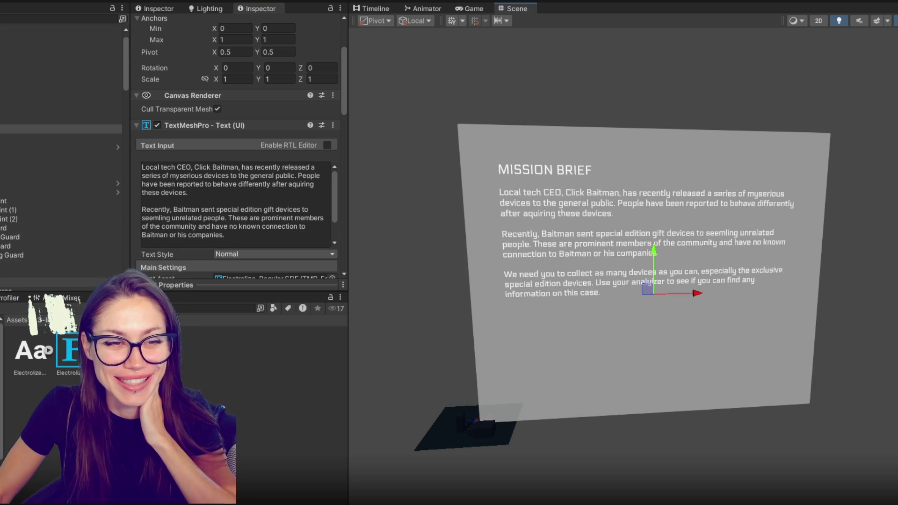
left_click(68, 120)
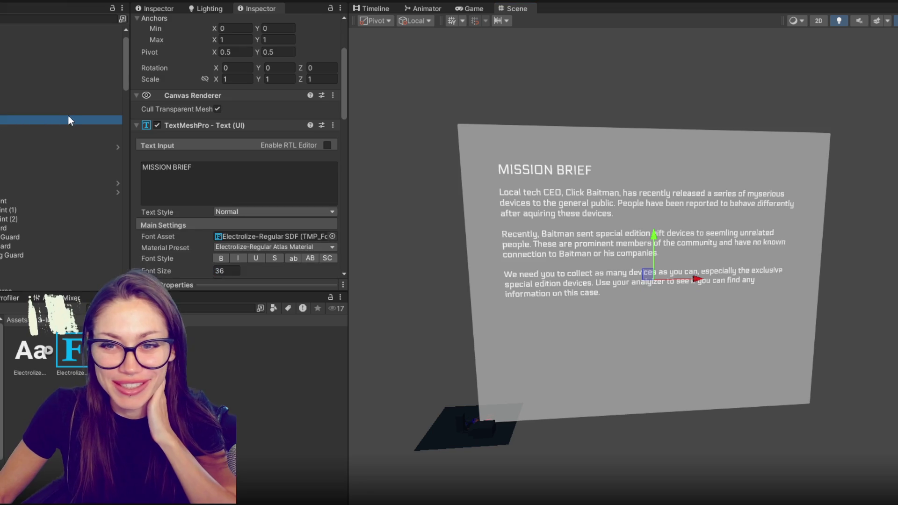
Step: Name the panel's empty parent GameObject 'Mission Brief', then reselect the body text object
left_click(65, 112)
scroll(222, 120, "down", 1)
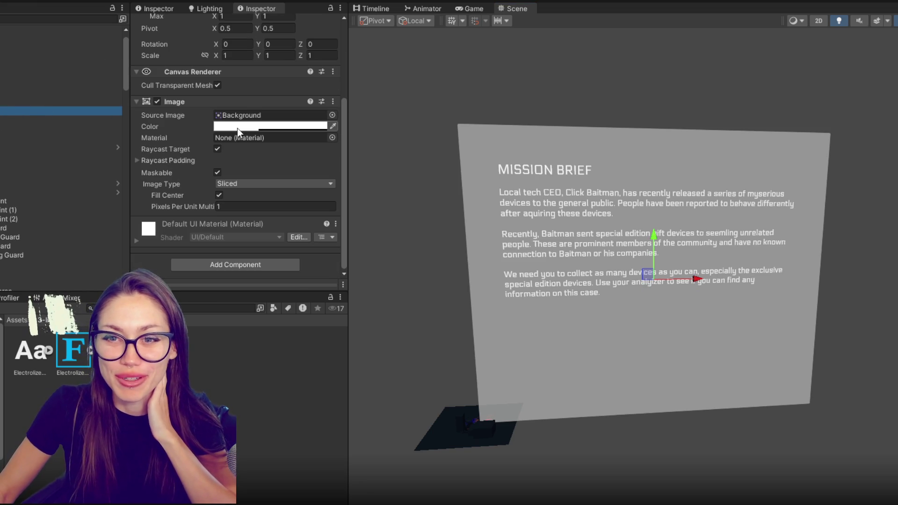
left_click(21, 99)
left_click(270, 25)
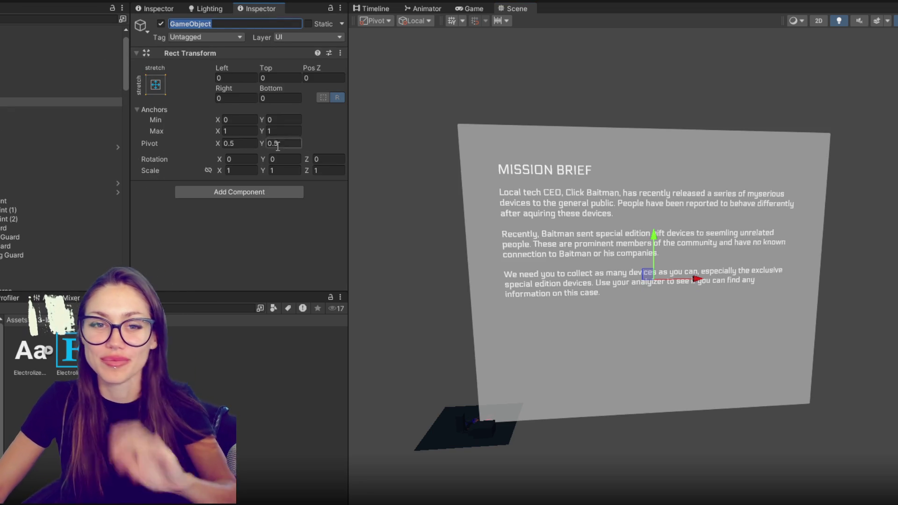
type("Mi")
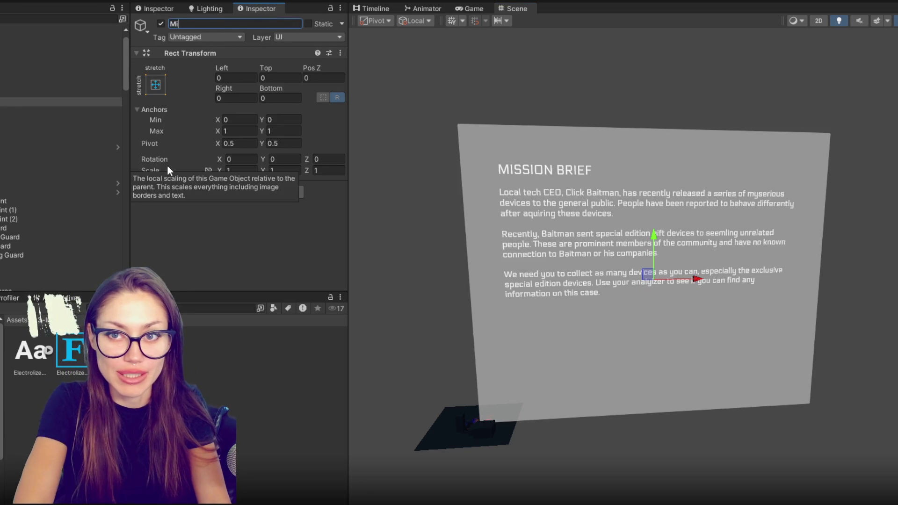
type("ssion Brief")
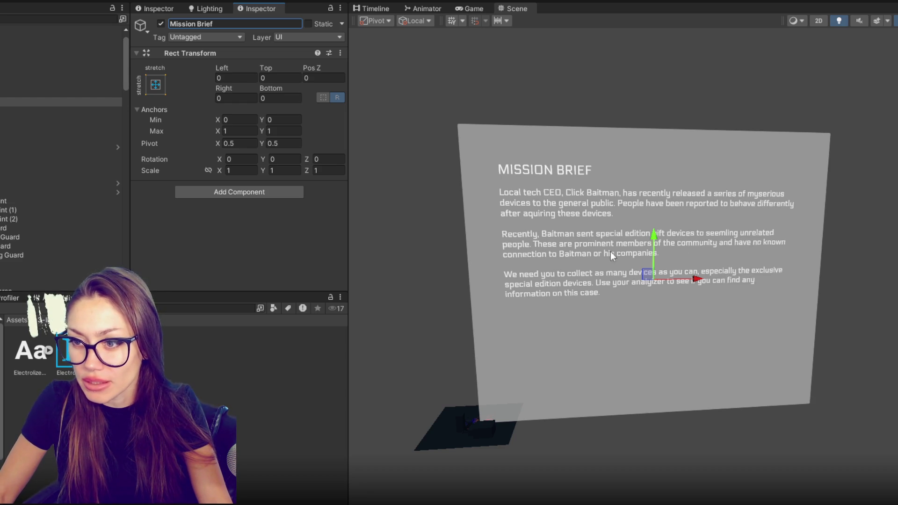
left_click(41, 111)
left_click(56, 102)
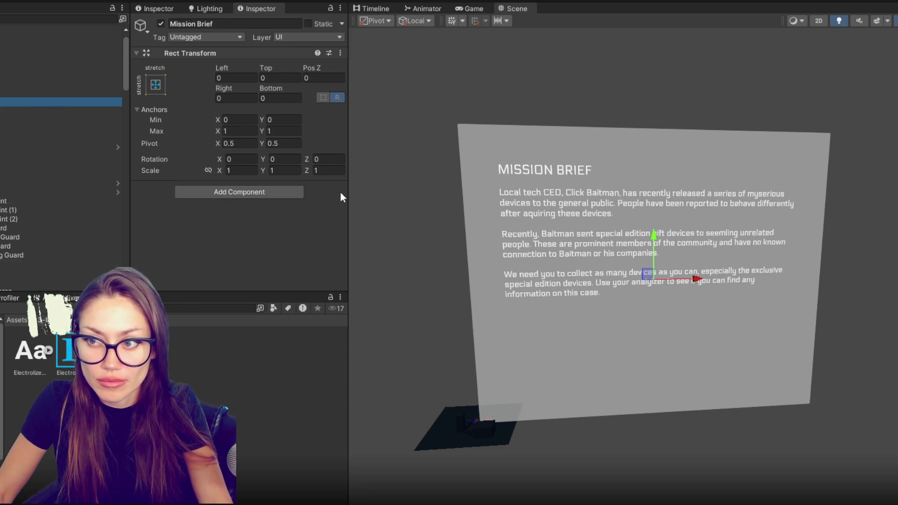
left_click(32, 111)
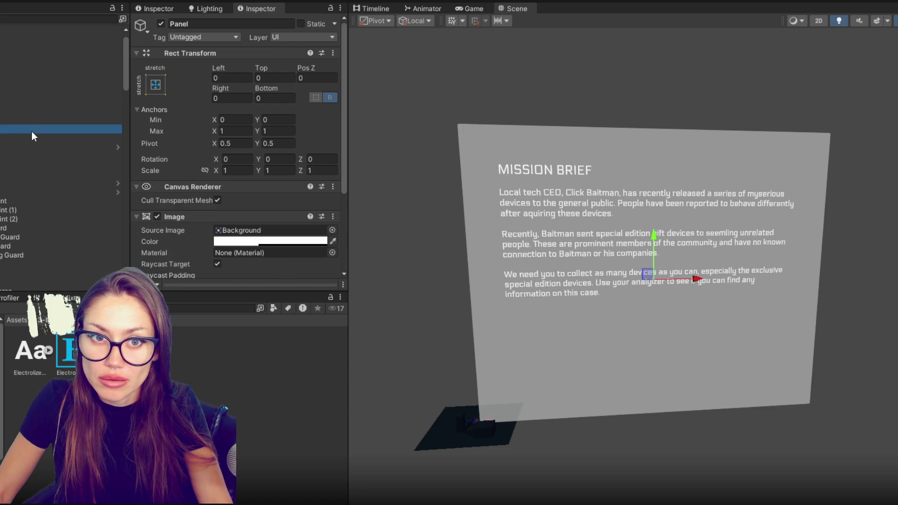
left_click(41, 103)
left_click(29, 120)
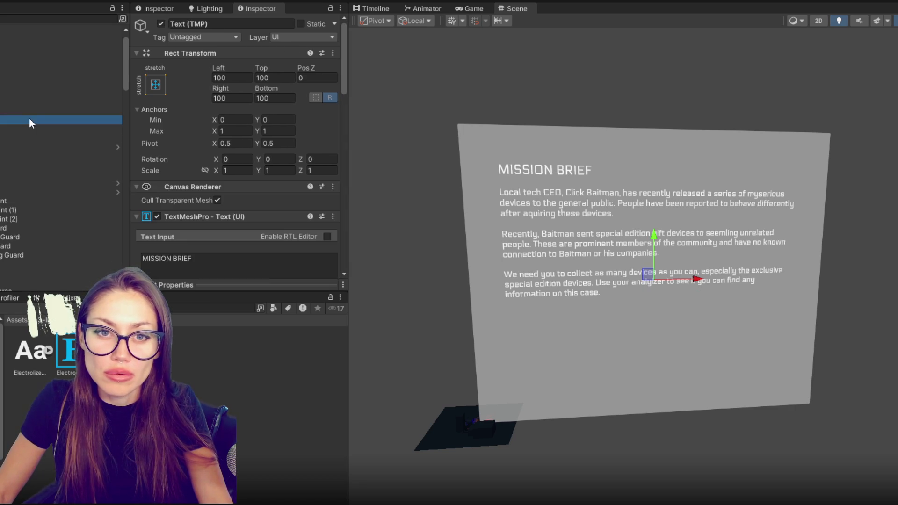
left_click(32, 129)
scroll(157, 165, "down", 3)
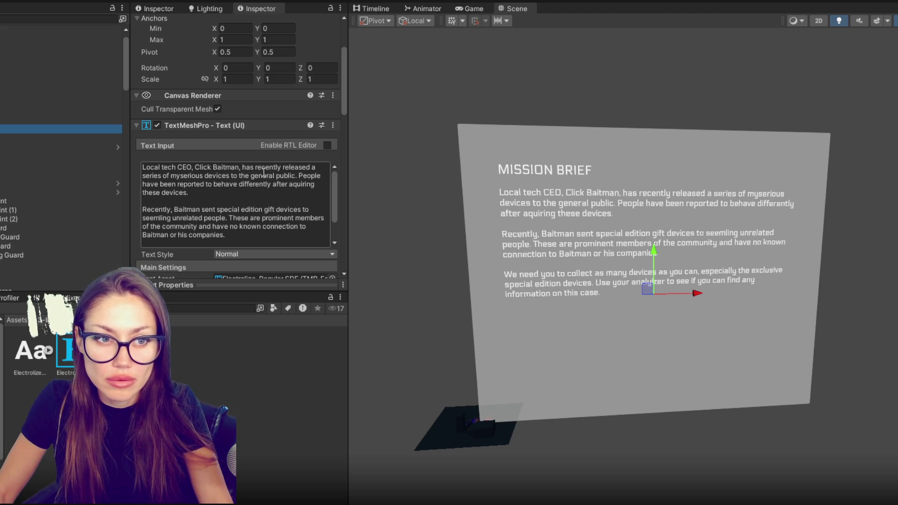
Step: Open the brief with 'Weeks ago,', drop 'has recently', and lowercase 'local'
left_click(145, 167)
left_click(215, 202)
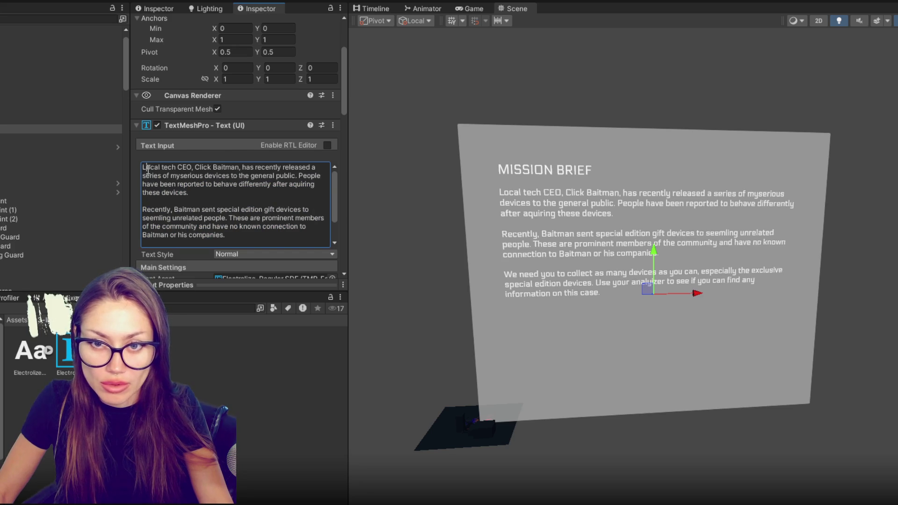
type("Weeks ago,")
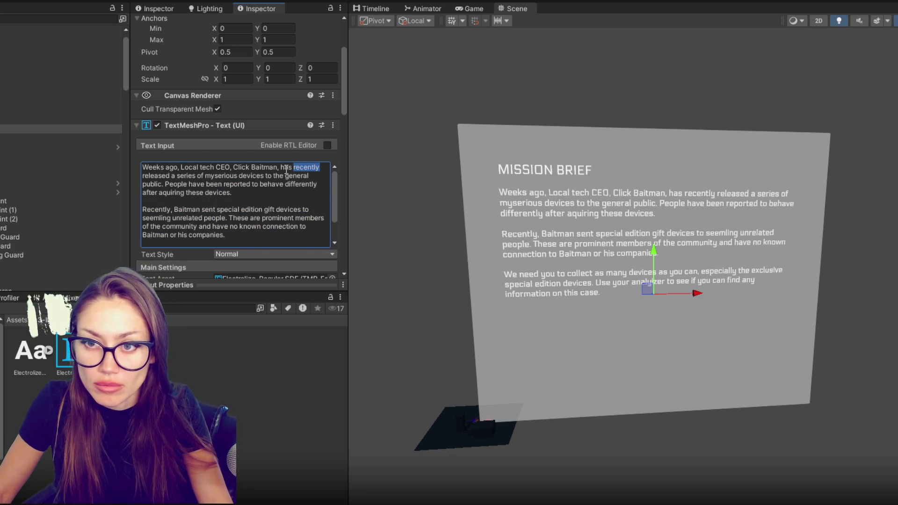
left_click_drag(287, 171, 282, 170)
key("BackSpace")
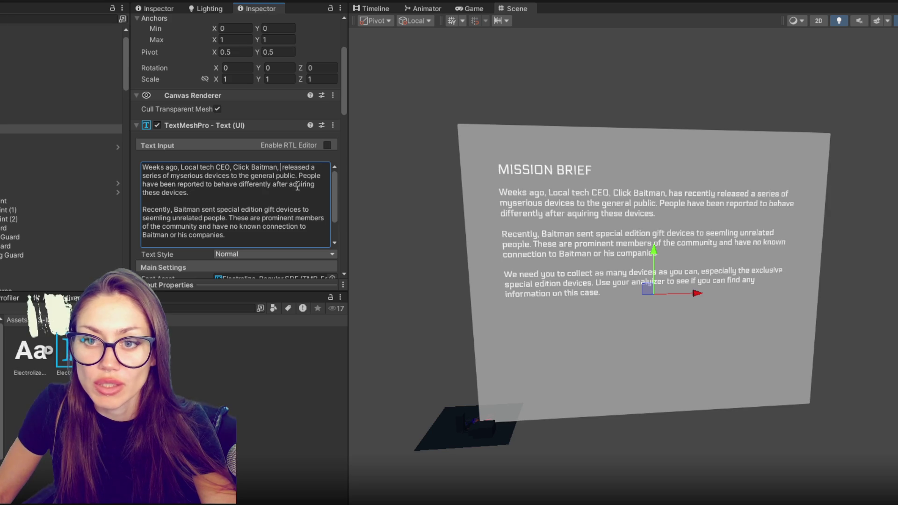
key("Delete")
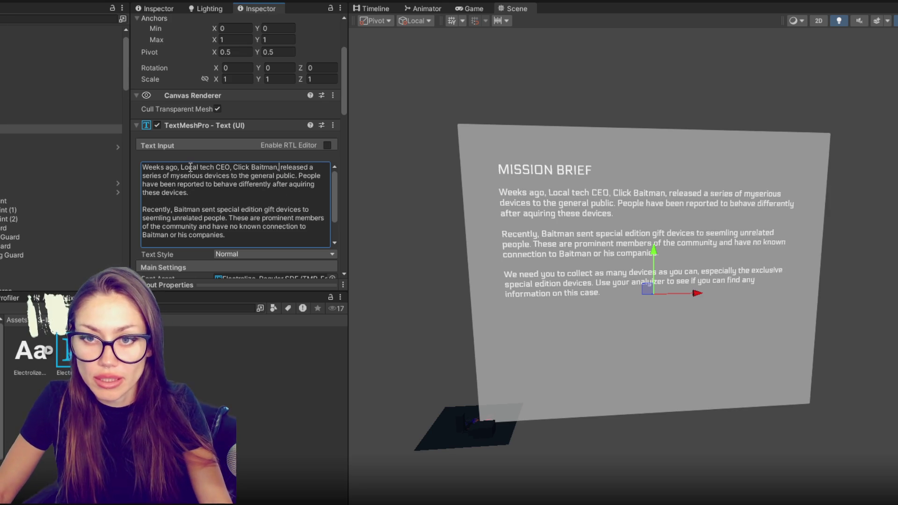
left_click(185, 167)
key("BackSpace")
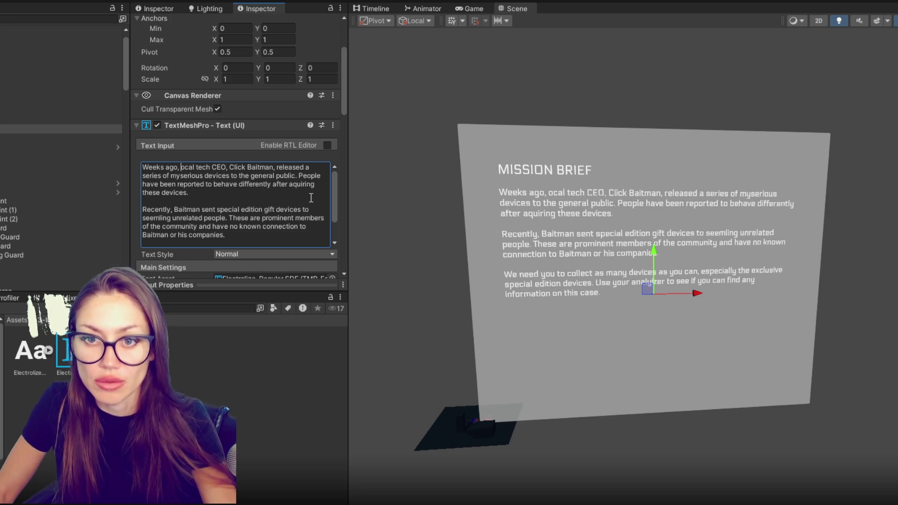
type("l")
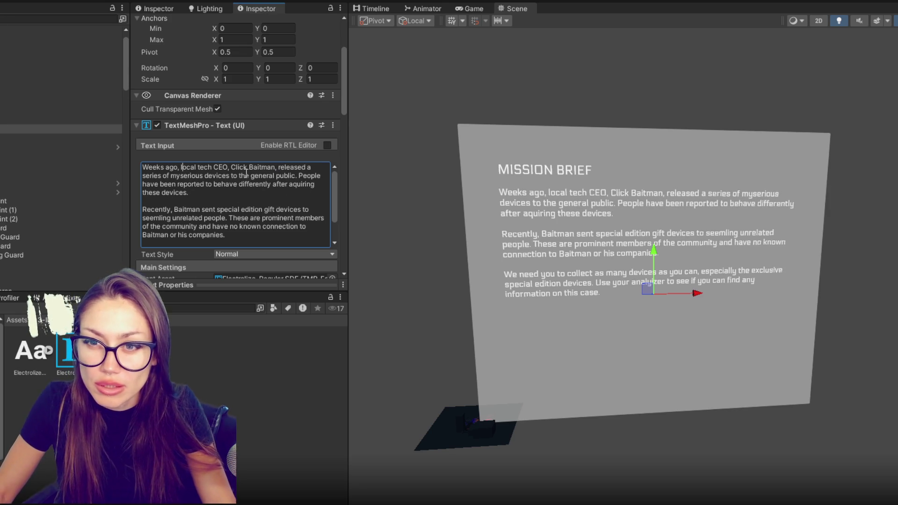
Step: Try rewording 'Recently' as 'More recently', then undo it back to 'Recently'
left_click(239, 184)
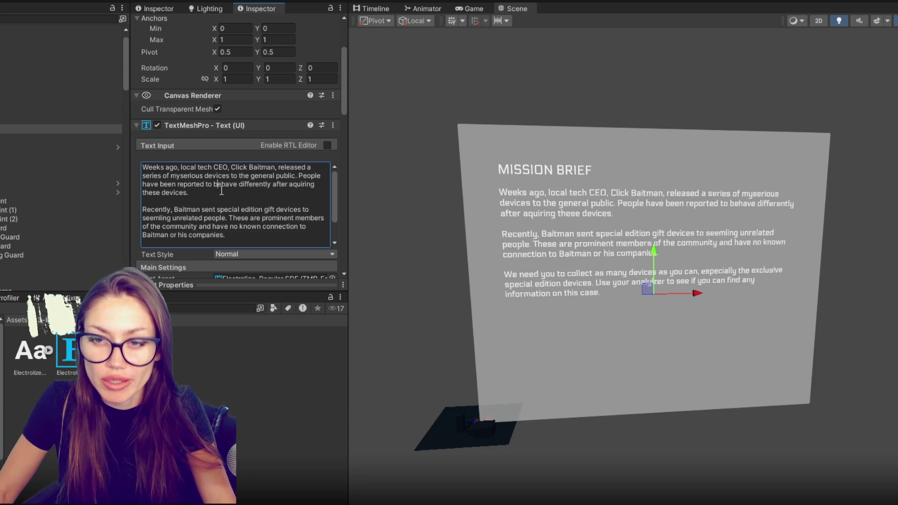
scroll(211, 195, "down", 1)
left_click(145, 192)
key("BackSpace")
type("More r")
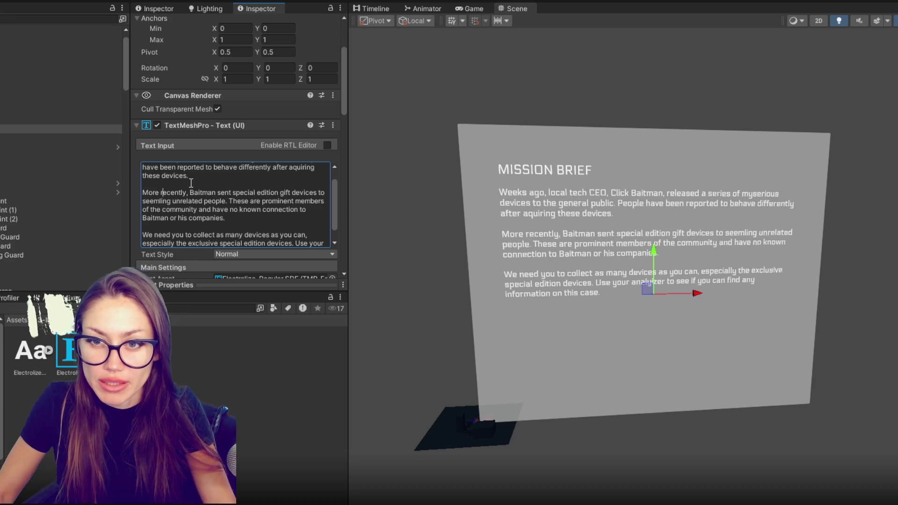
left_click(277, 192)
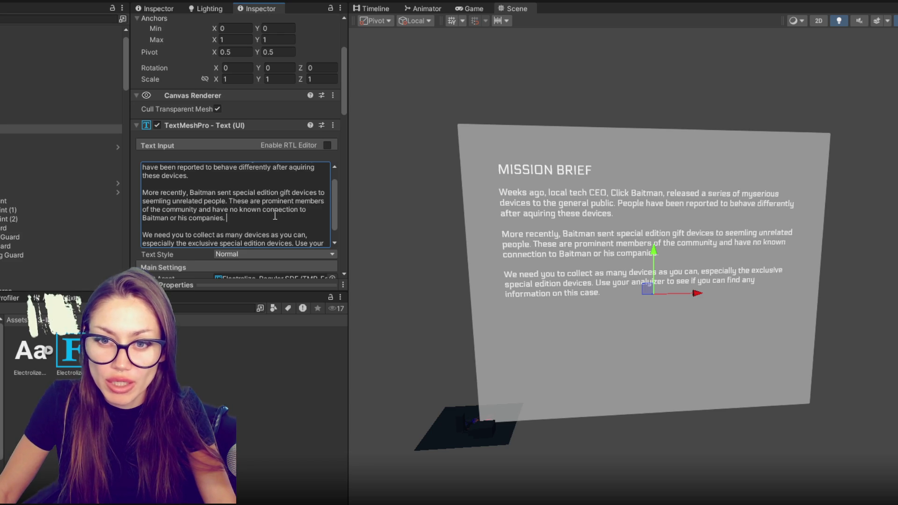
scroll(275, 216, "down", 1)
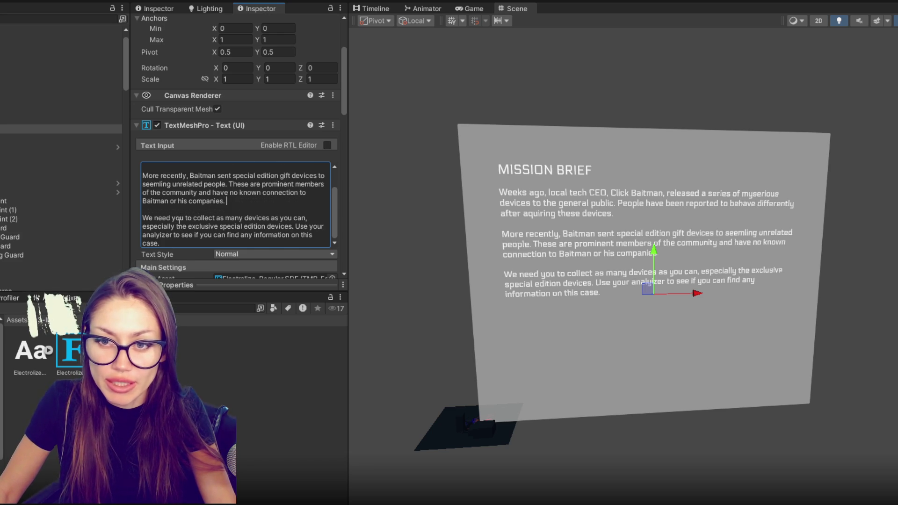
left_click(309, 241)
left_click(295, 226)
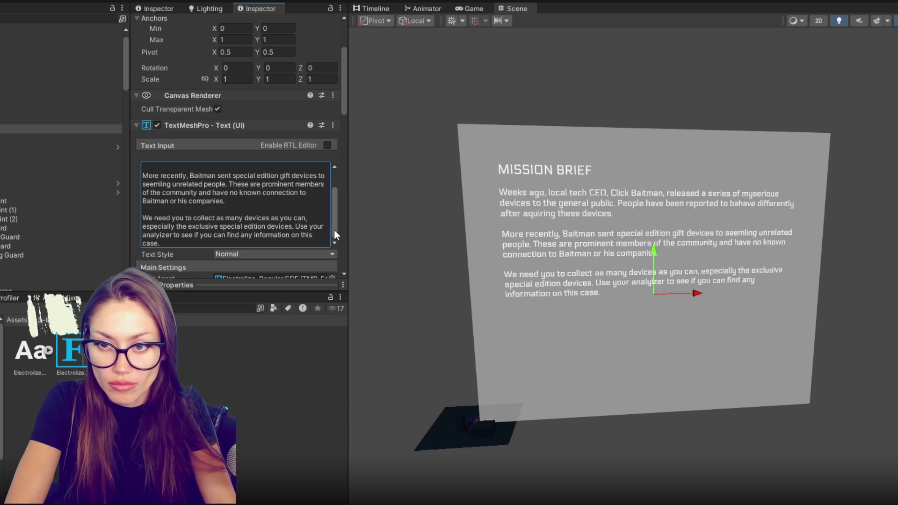
key("ctrl+a")
key("ctrl+z")
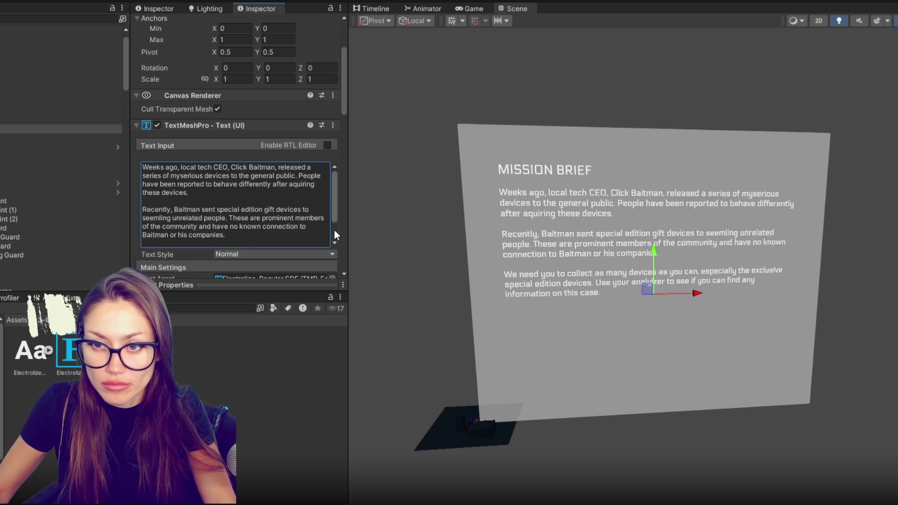
Step: Insert two blank lines before the 'Use your analyzer' sentence
scroll(249, 219, "down", 2)
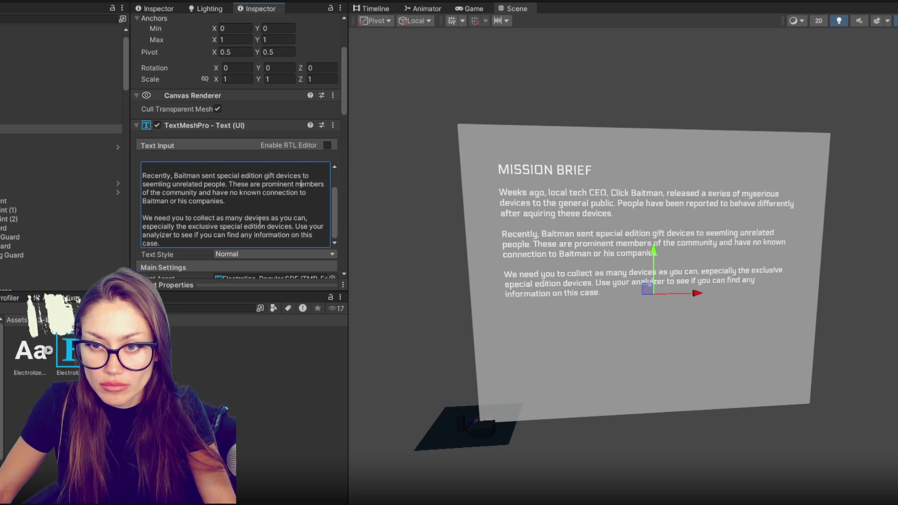
left_click(296, 226)
key("Return")
key("Return")
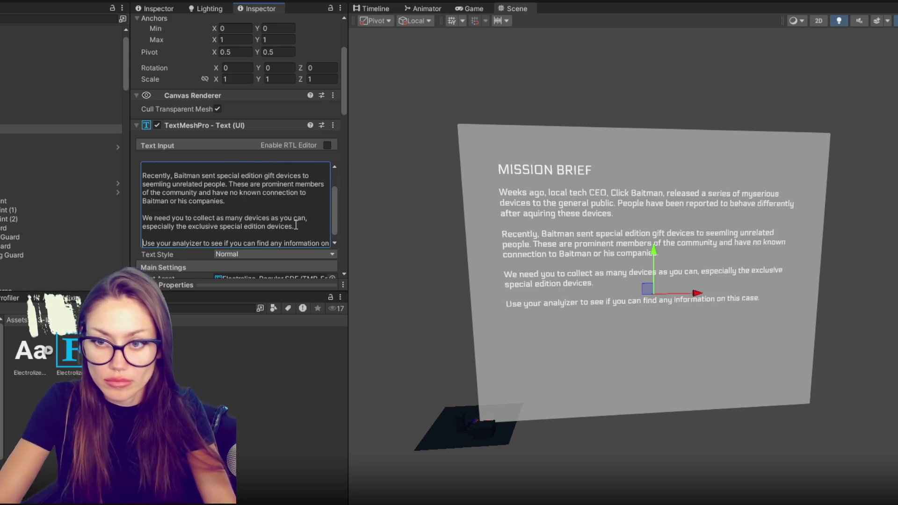
key("Return")
Step: Add 'when you have 100% of the data and' after 'Use your analyzer'
left_click(195, 235)
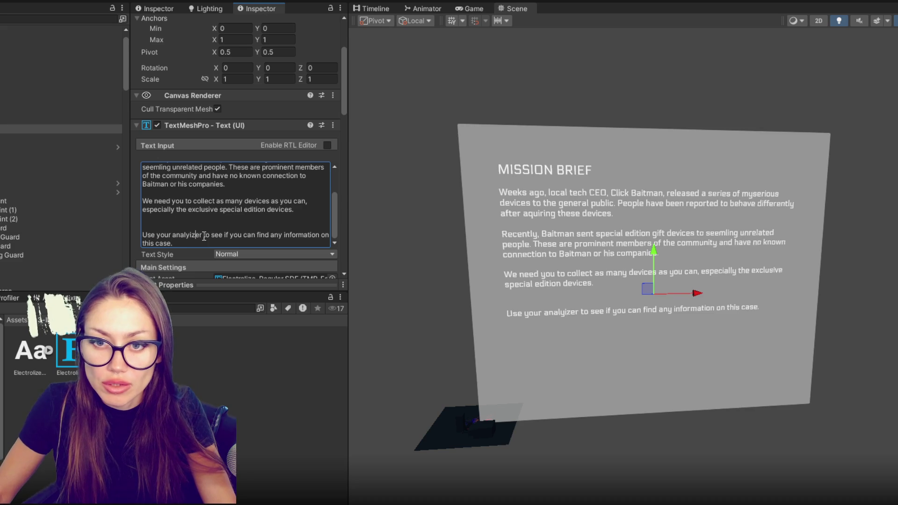
key("ctrl+a")
left_click(216, 240)
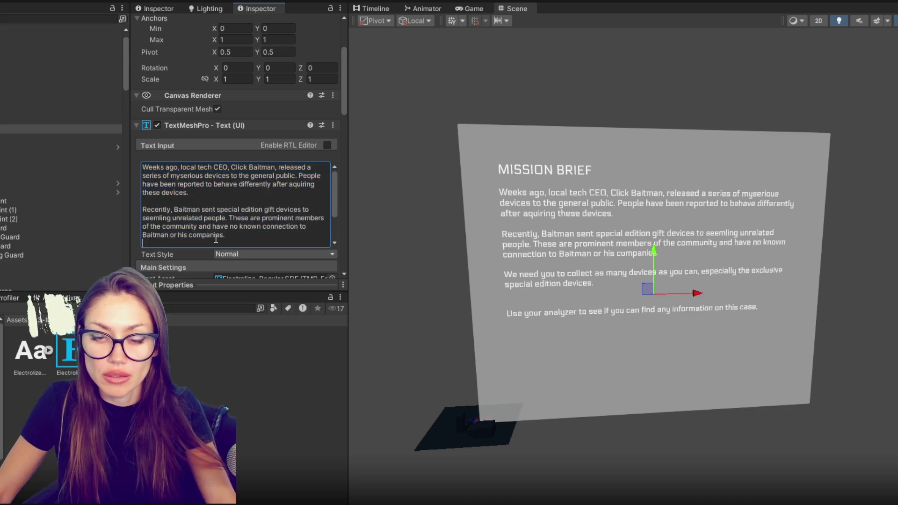
scroll(216, 240, "down", 3)
left_click(202, 235)
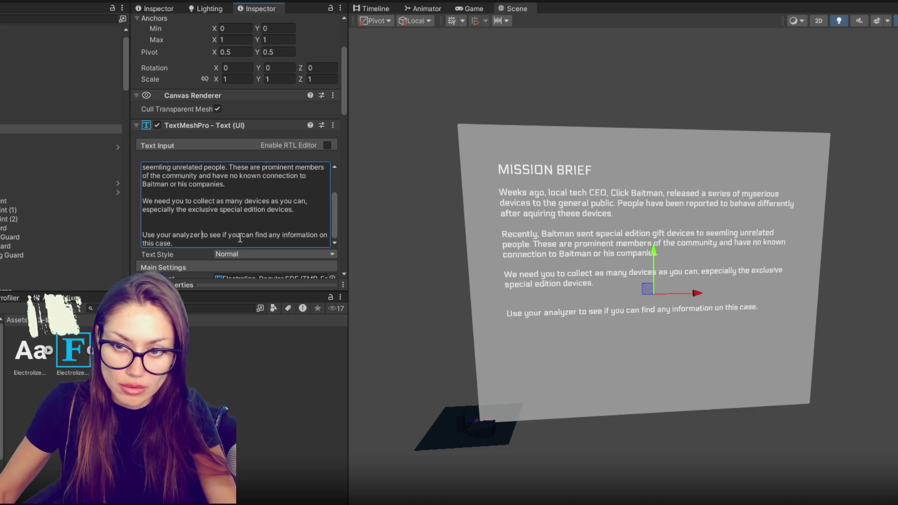
type("when you have 100%$")
key("BackSpace")
type("of the data and ")
type("t")
key("Delete")
key("Delete")
key("BackSpace")
key("BackSpace")
Step: Add another blank line between the 'devices.' paragraph and the analyzer sentence
left_click(301, 216)
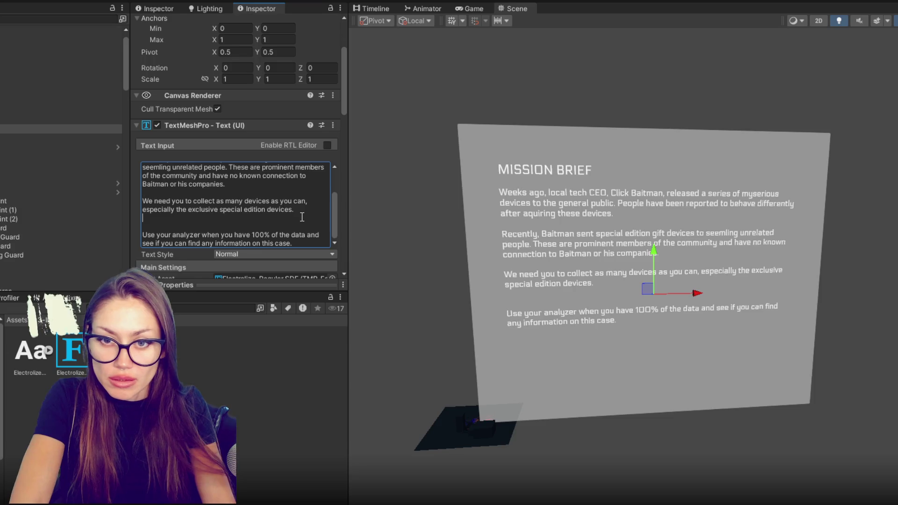
key("ctrl+a")
left_click(302, 217)
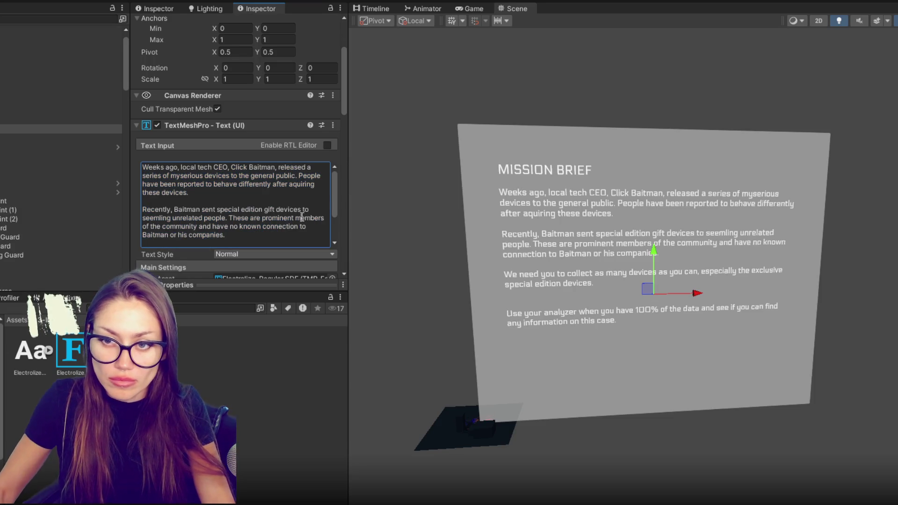
scroll(220, 220, "down", 3)
left_click(237, 219)
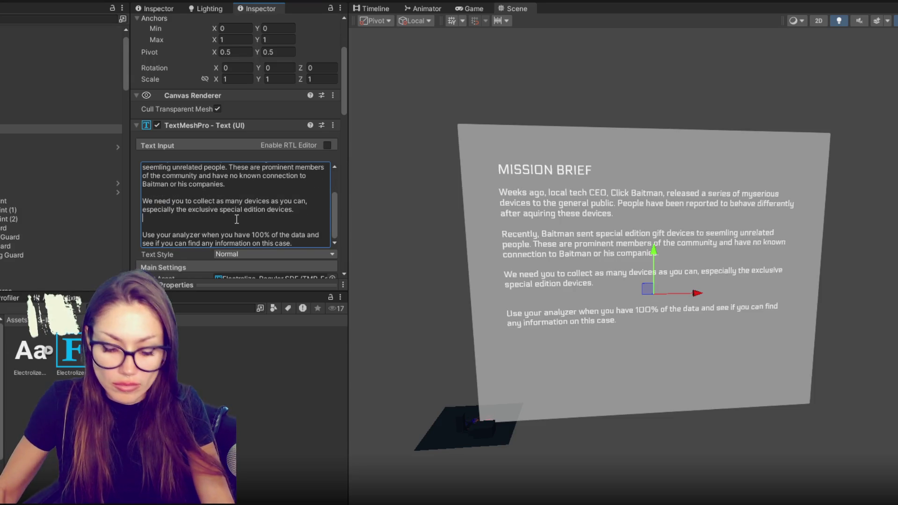
key("Return")
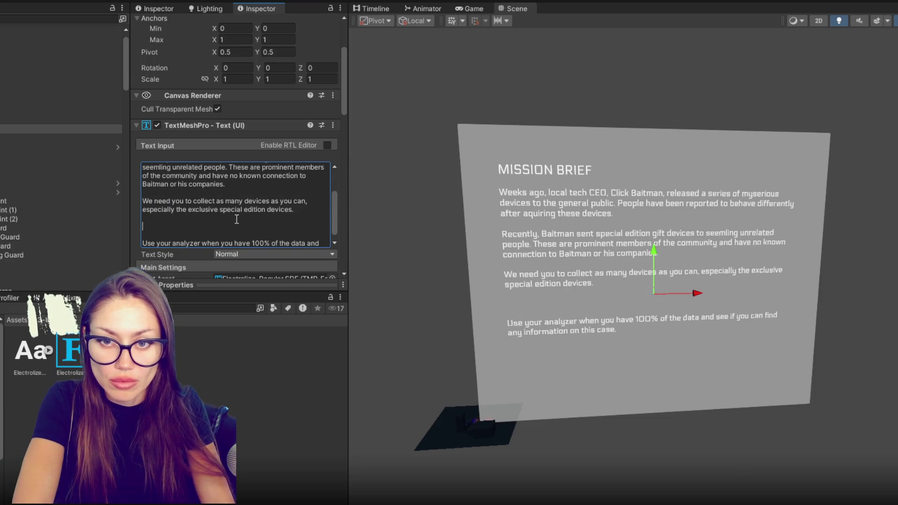
Step: Write 'Find a way to fit into the places these people frequent to gather intel and collect devices.'
type("Wear disguises, ")
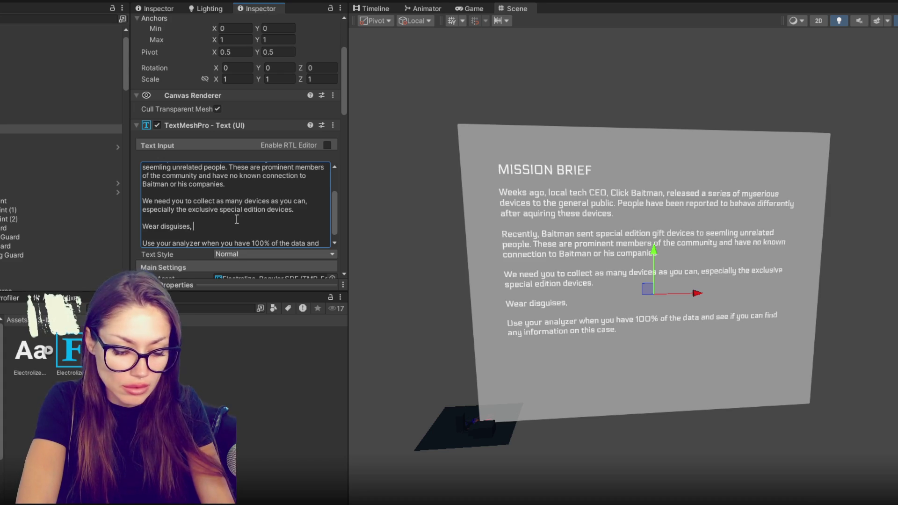
type("sneak into")
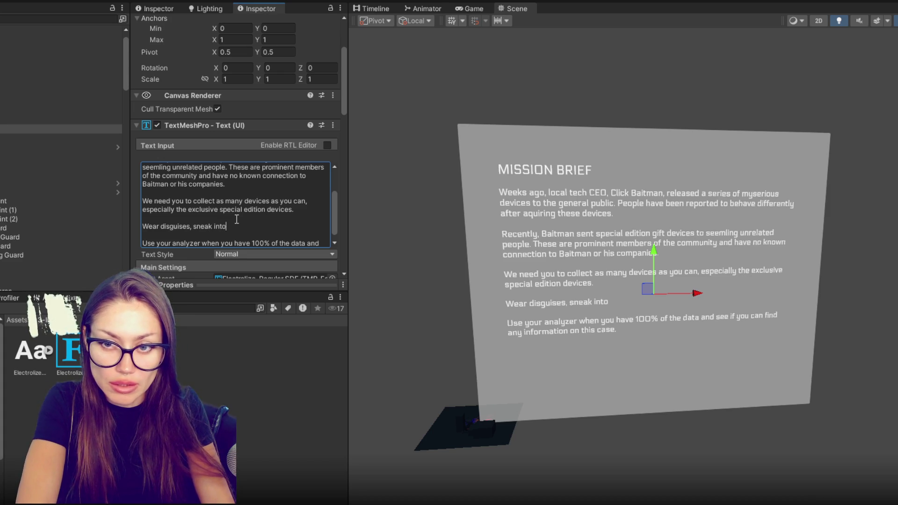
type(" places and aq")
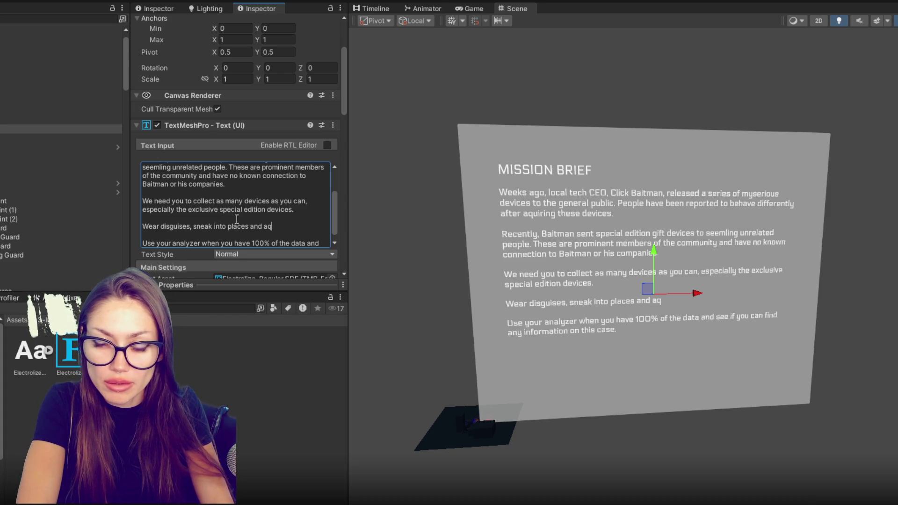
key("BackSpace")
type("collect")
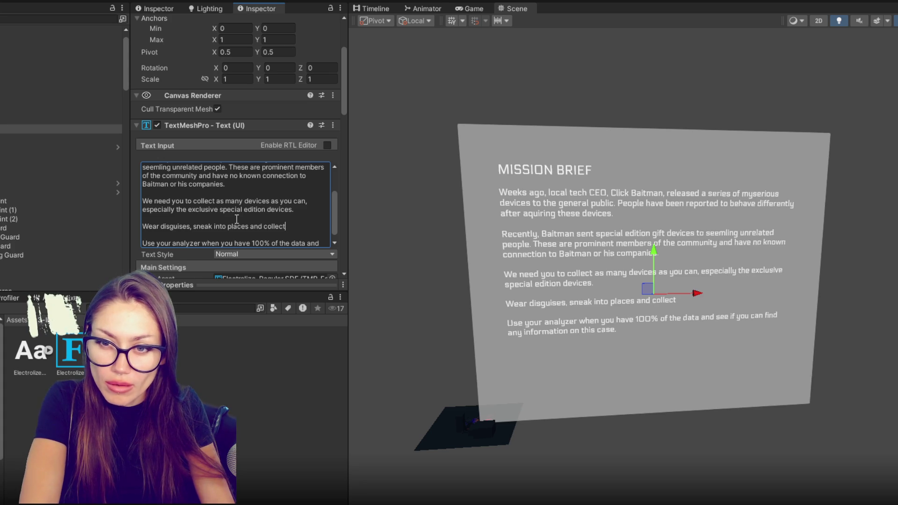
key("ctrl+BackSpace")
key("ctrl+BackSpace")
key("BackSpace")
key("BackSpace")
key("BackSpace")
key("BackSpace")
key("BackSpace")
key("BackSpace")
type("Find a way to fit into the ")
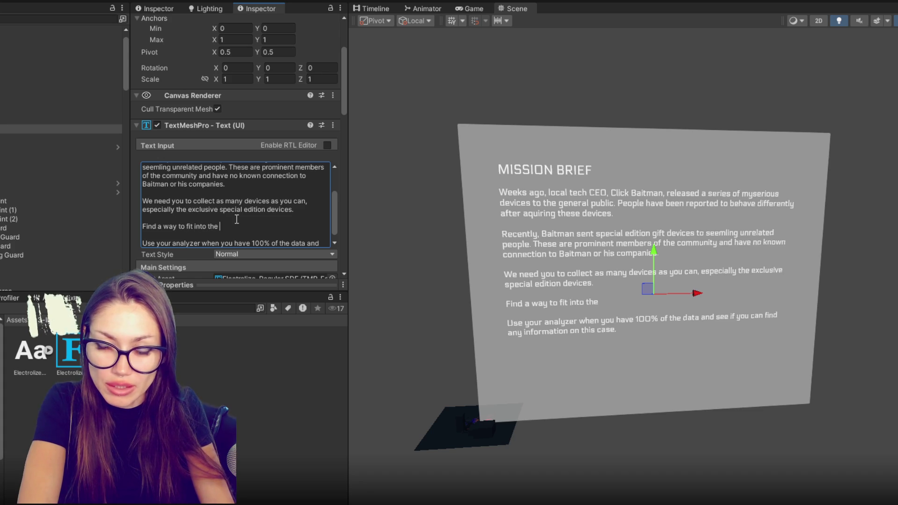
type("places these")
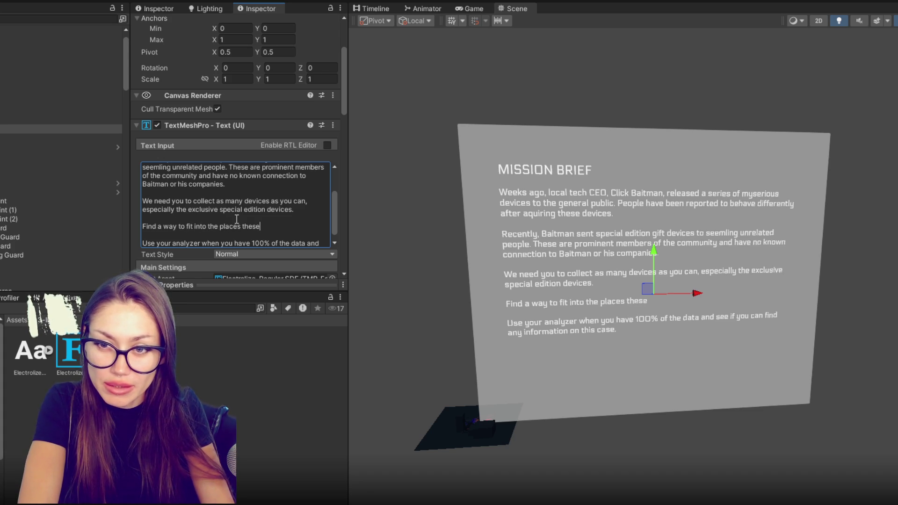
type(" people frequenc")
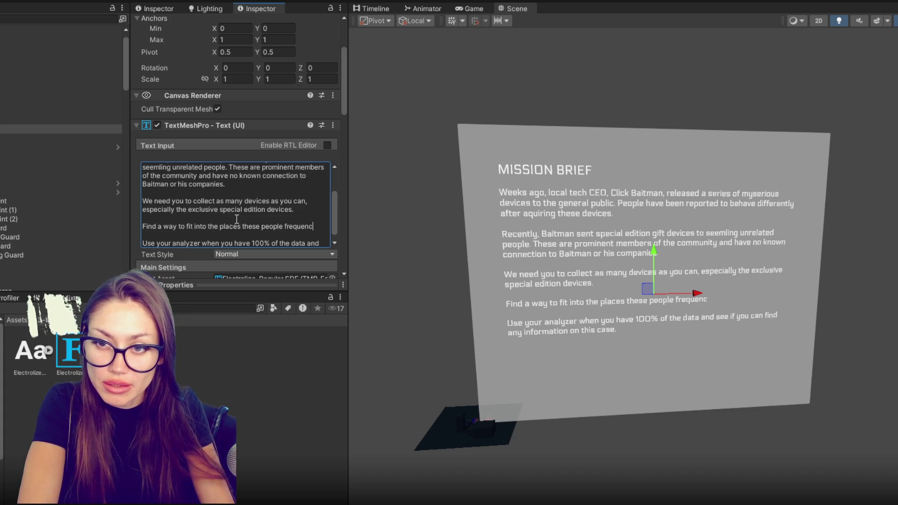
key("BackSpace")
type("t to gather in")
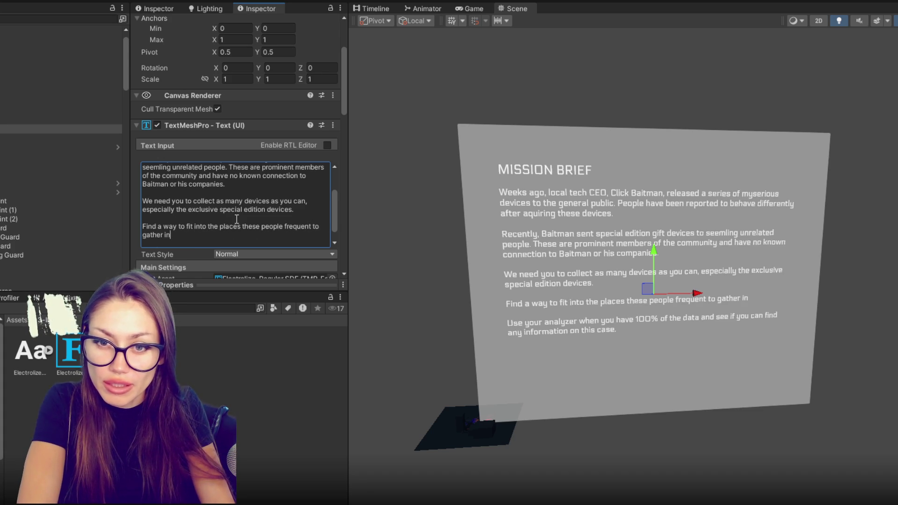
type("tel and col")
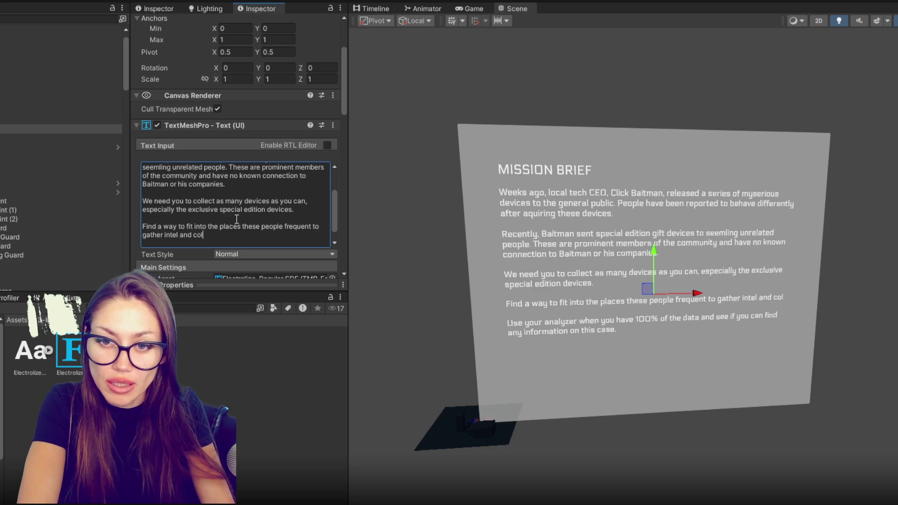
type("lect the d")
key("BackSpace")
key("BackSpace")
key("BackSpace")
type("devices.")
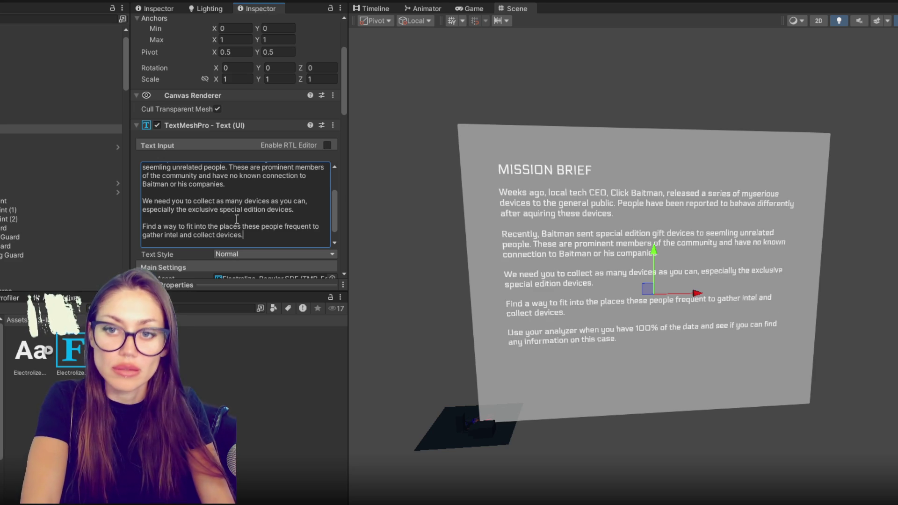
scroll(595, 226, "down", 2)
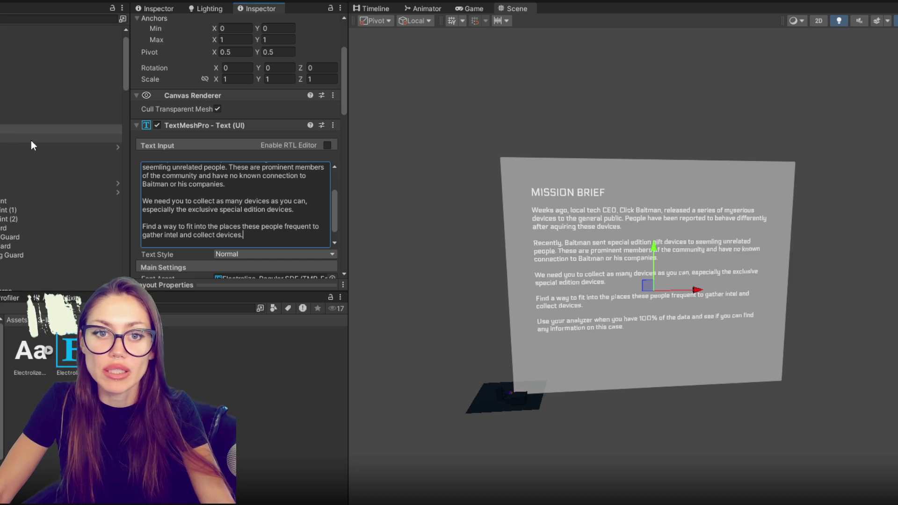
left_click(18, 111)
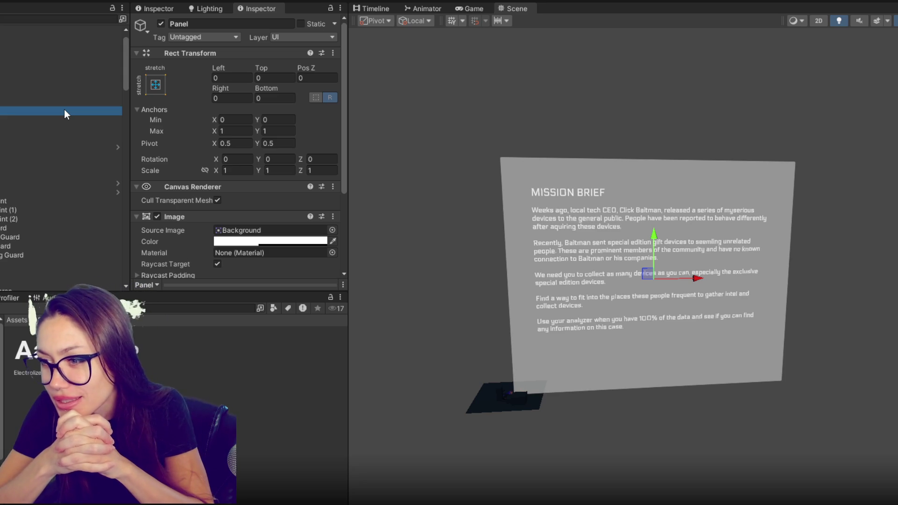
Step: Correct the misspelled 'seemling' to 'seemingly' in the gift-devices paragraph
left_click(62, 129)
scroll(273, 165, "down", 5)
scroll(282, 149, "down", 4)
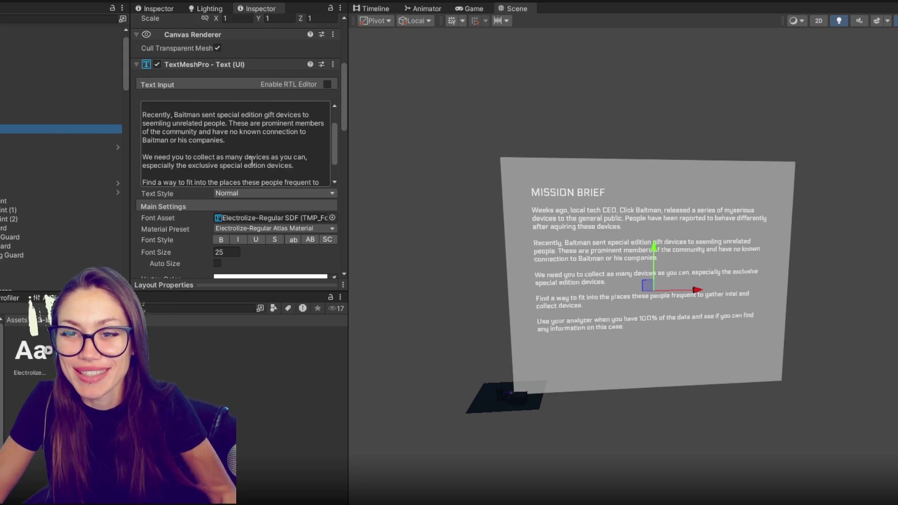
scroll(281, 149, "up", 4)
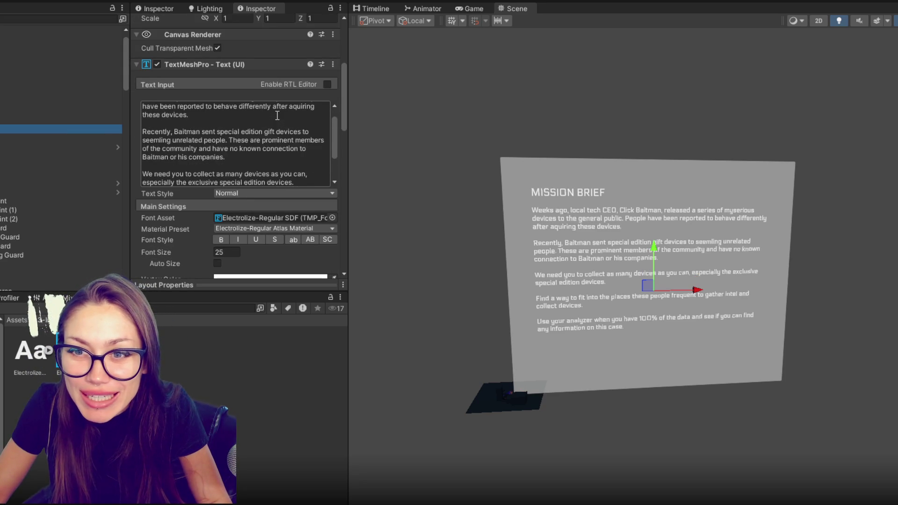
left_click(267, 150)
key("ctrl+a")
left_click(161, 158)
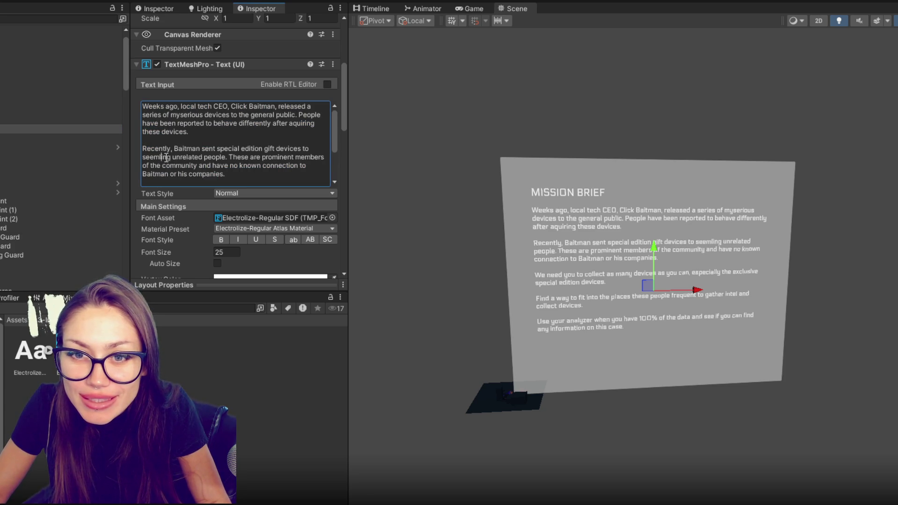
key("BackSpace")
left_click(172, 158)
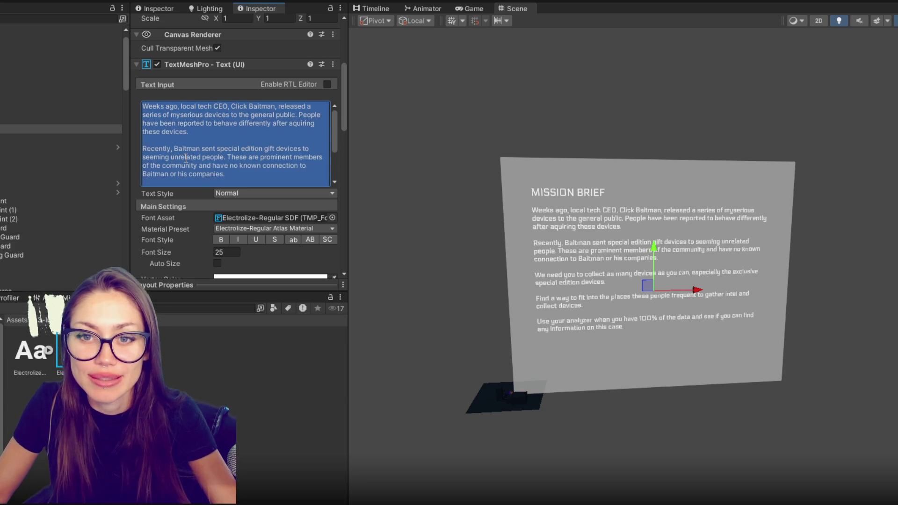
type("ly")
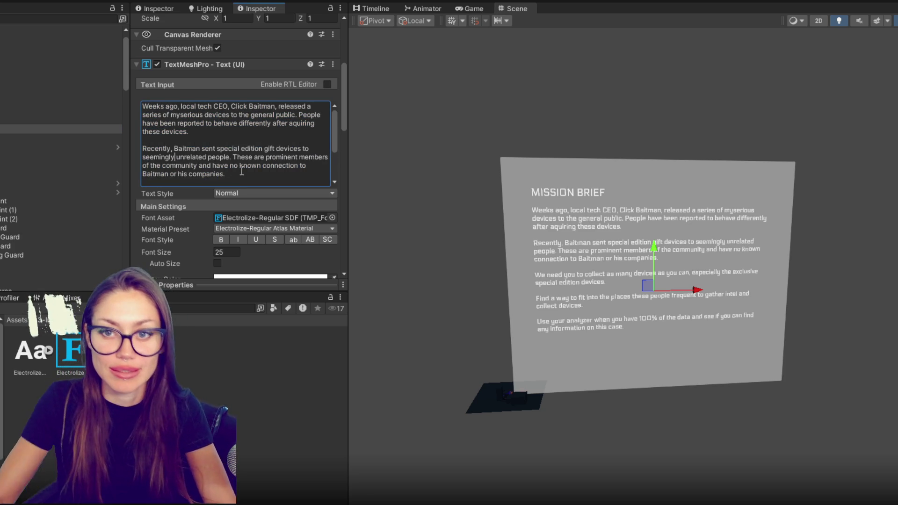
left_click(246, 177)
scroll(246, 175, "down", 2)
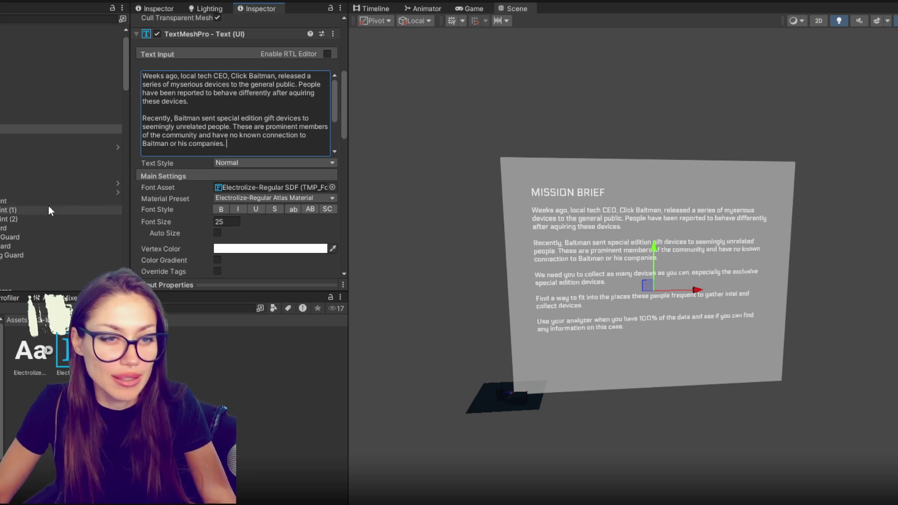
Step: Check the heading, background and parent objects, then select the Mission Brief panel
left_click(4, 122)
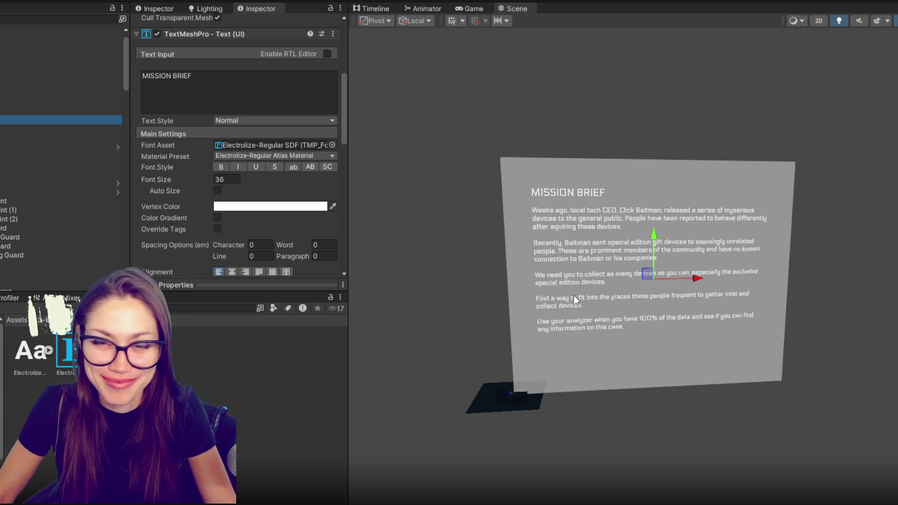
left_click(72, 112)
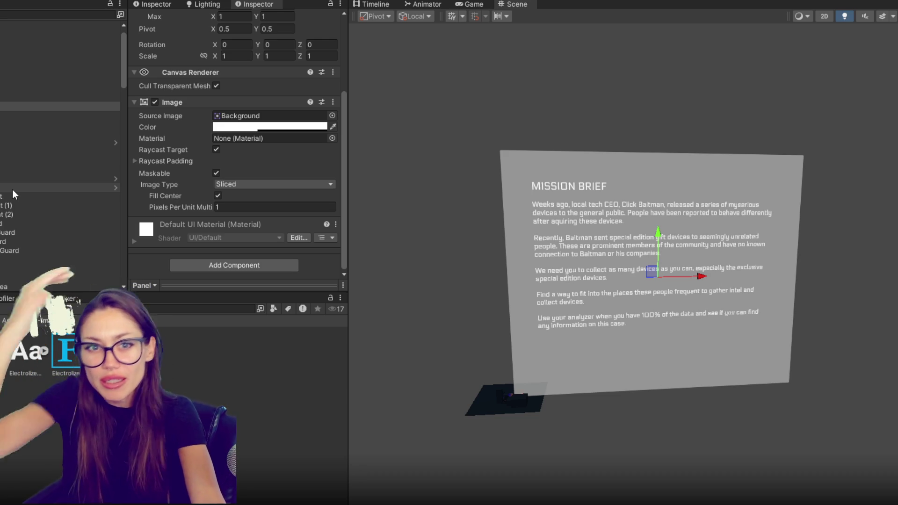
left_click(18, 89)
left_click(47, 115)
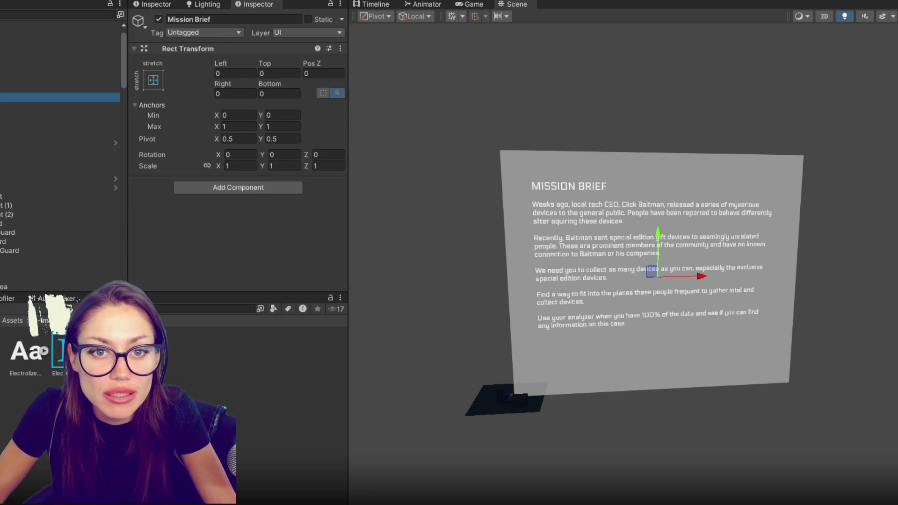
Step: Duplicate the Mission Brief panel and retitle the copy's heading 'ANALIZING ......0%'
key("ctrl+d")
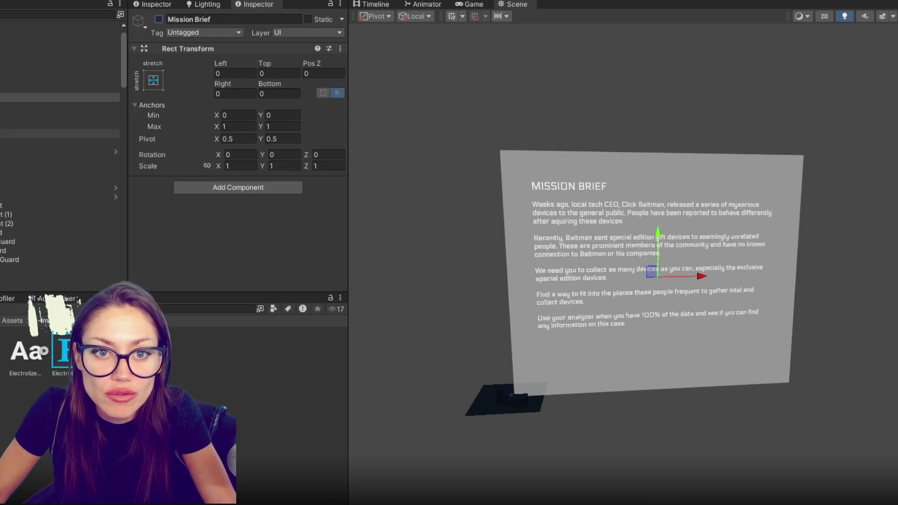
left_click(59, 142)
left_click(60, 152)
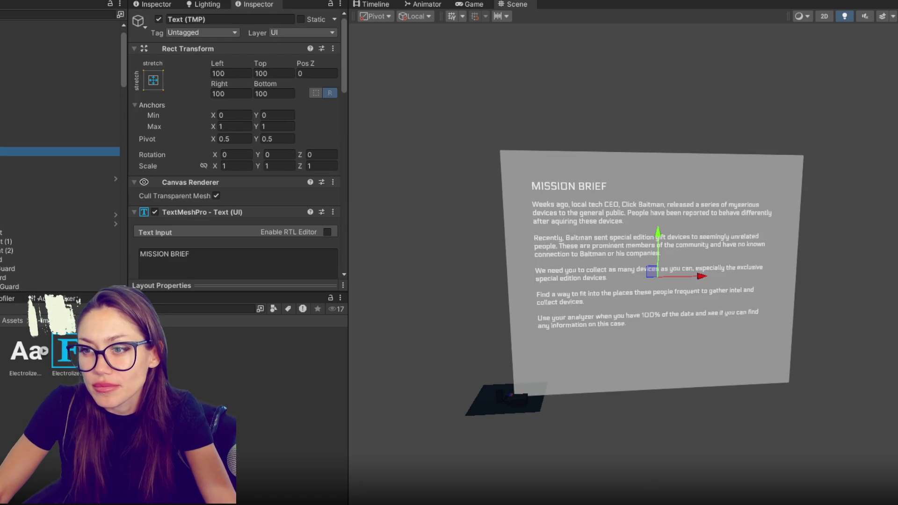
left_click(205, 255)
type("ANAL")
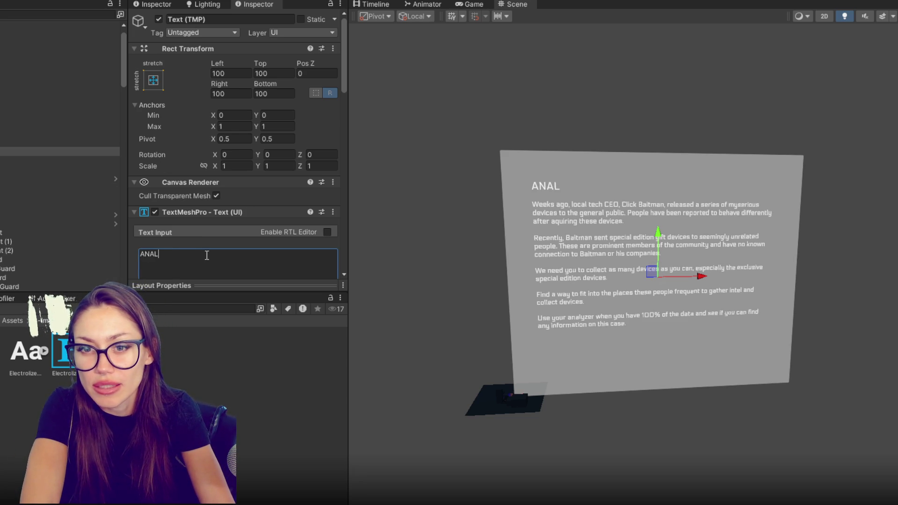
type("YZ")
key("BackSpace")
key("BackSpace")
type("IZING ")
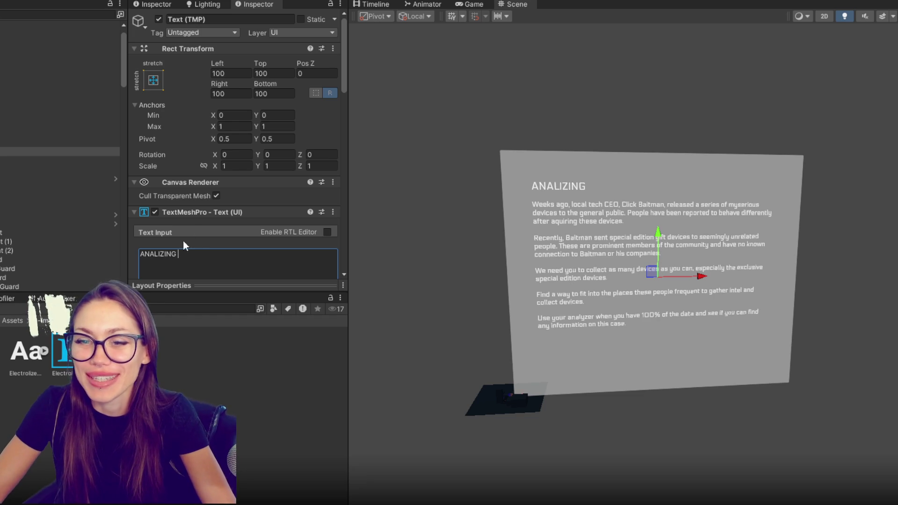
type("..........")
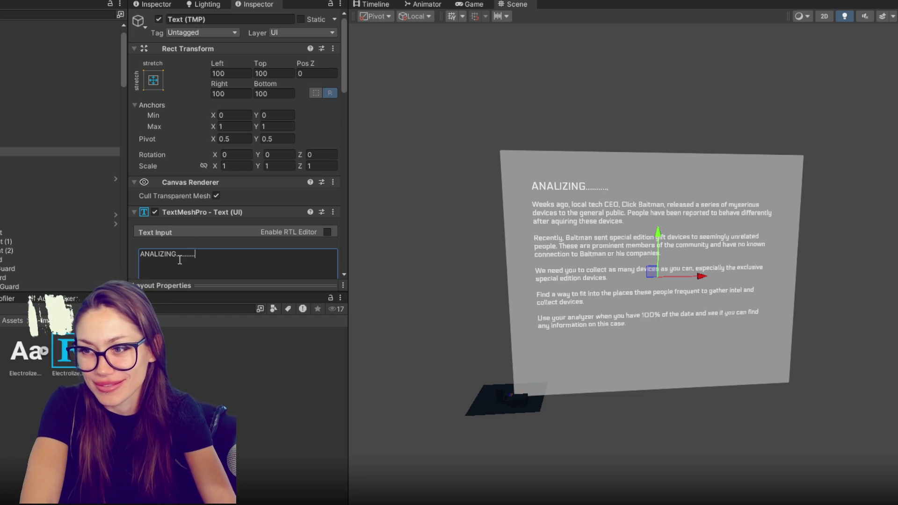
type("............................................")
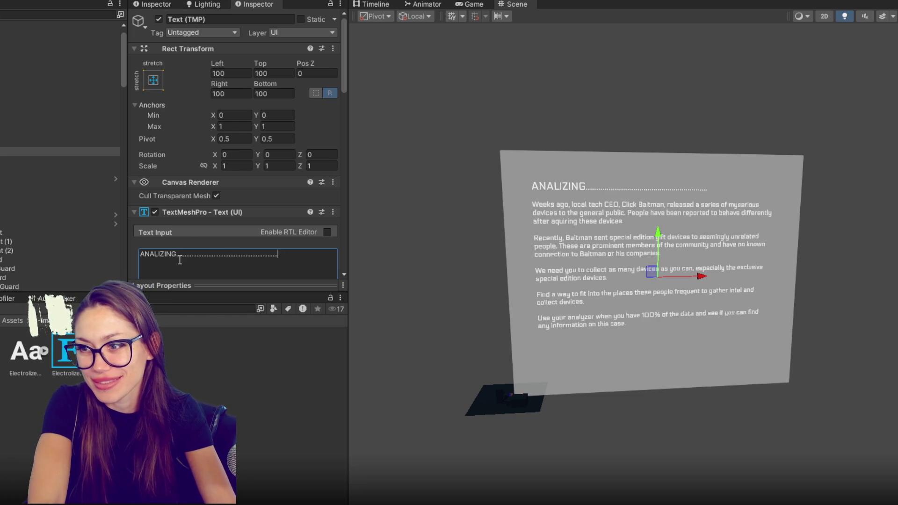
type("....0%")
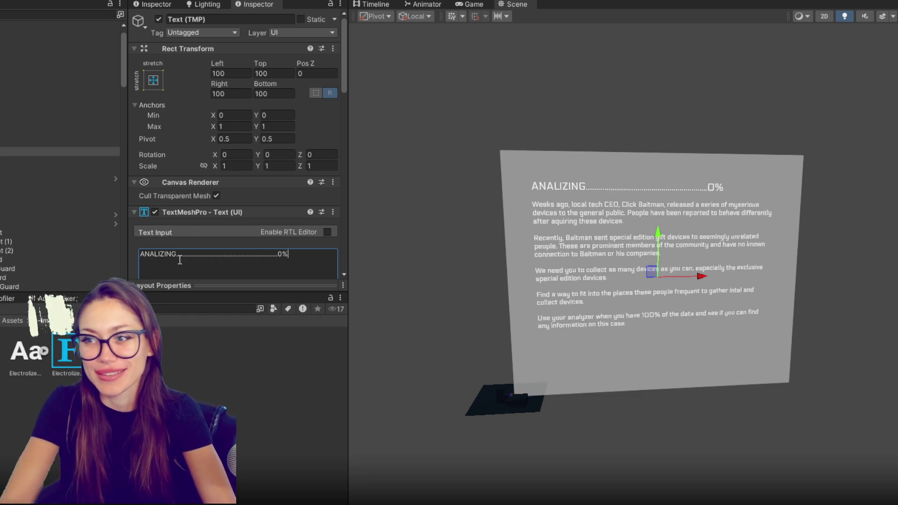
Step: Delete all of the copy's mission body text
scroll(169, 122, "down", 2)
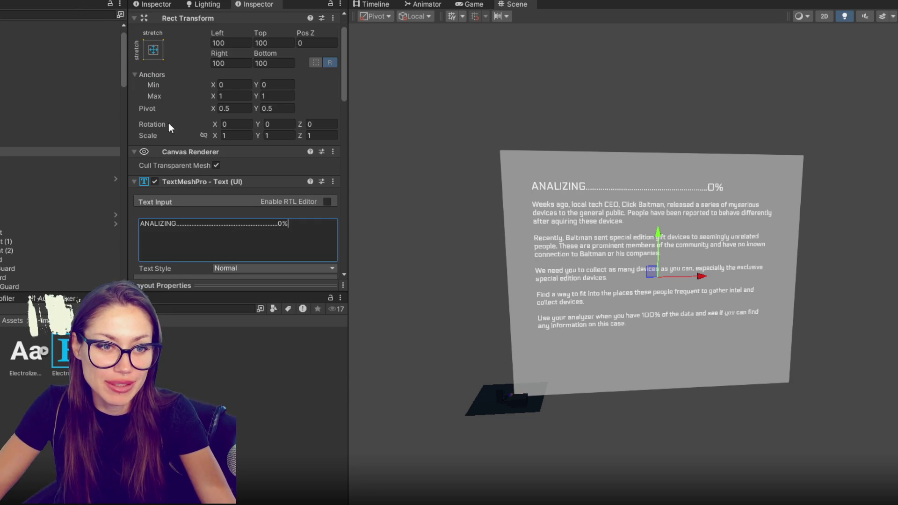
left_click(21, 160)
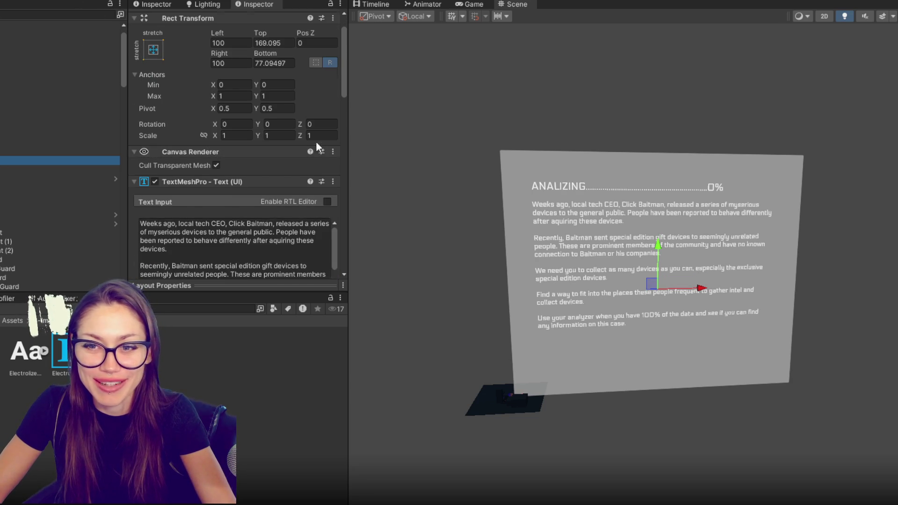
scroll(316, 141, "down", 5)
left_click(248, 159)
key("BackSpace")
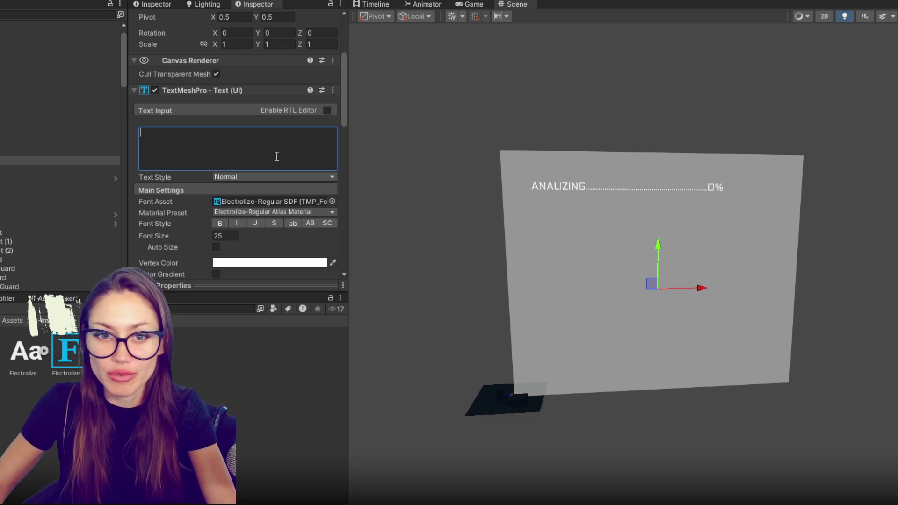
Step: Change the copied heading's percentage from 0% to 100%
left_click(35, 150)
left_click(285, 132)
left_click(279, 132)
type("100")
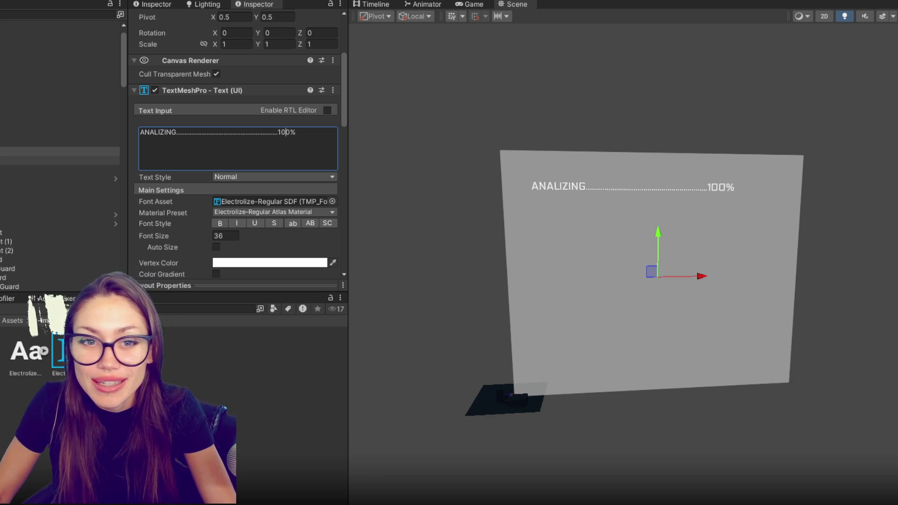
Step: Begin the empty body text with 'The technology acquired seems to be'
left_click(56, 160)
left_click(254, 149)
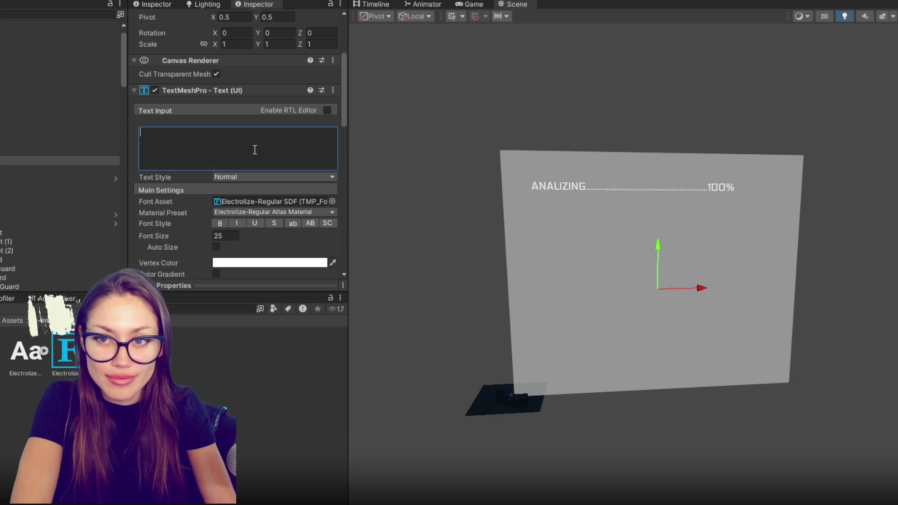
type("Done")
key("BackSpace")
key("BackSpace")
key("BackSpace")
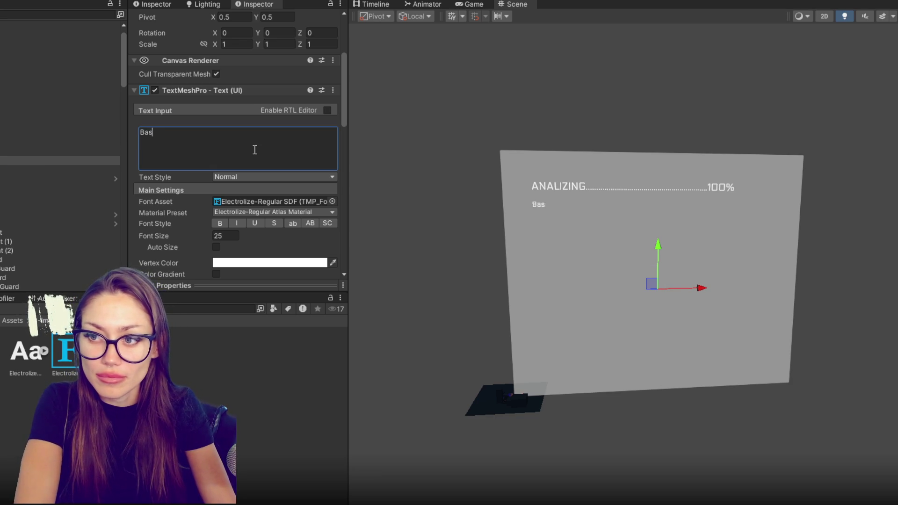
type("T")
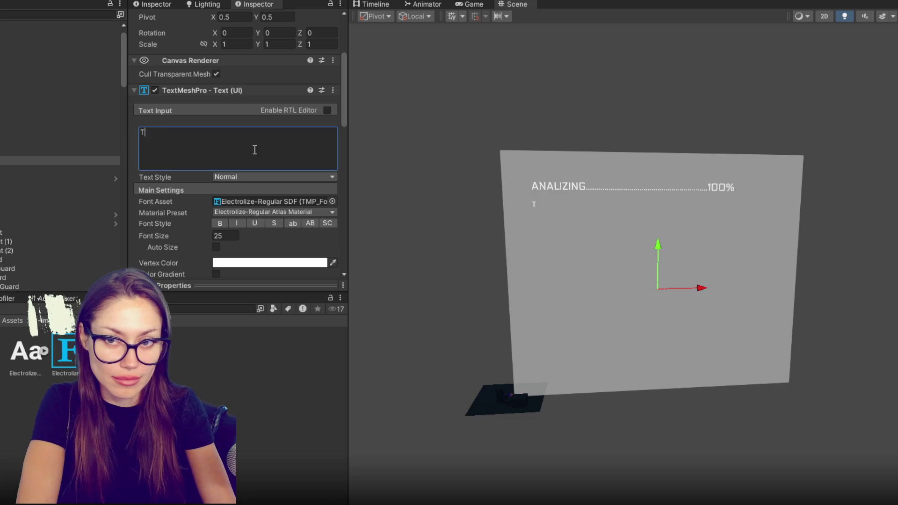
type("he technology q")
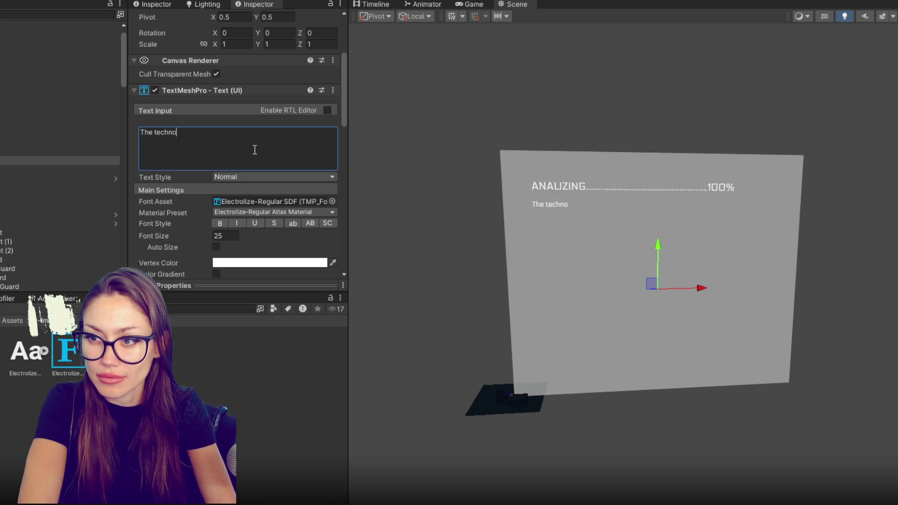
key("BackSpace")
type("a")
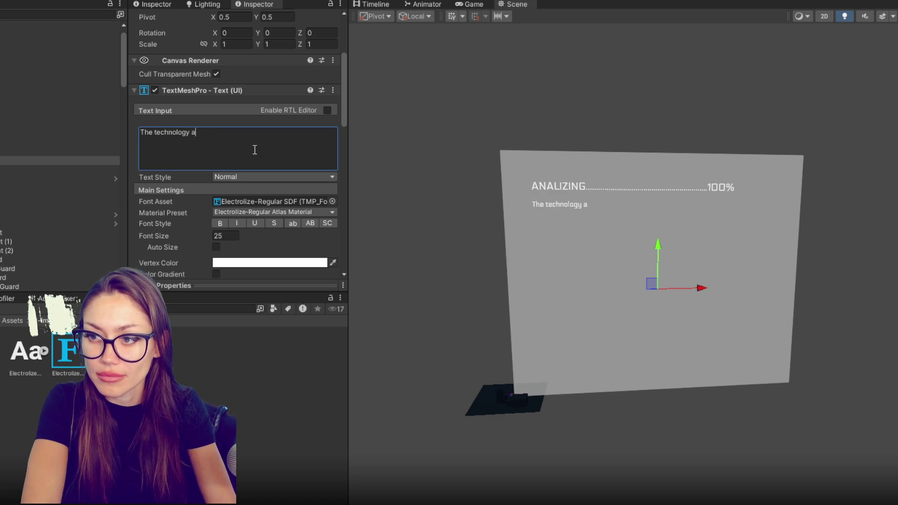
type("cquired seems to be")
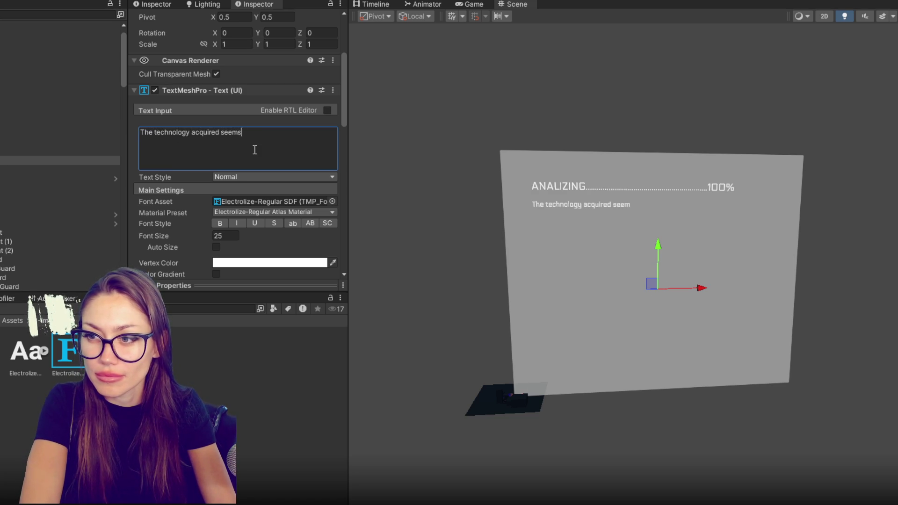
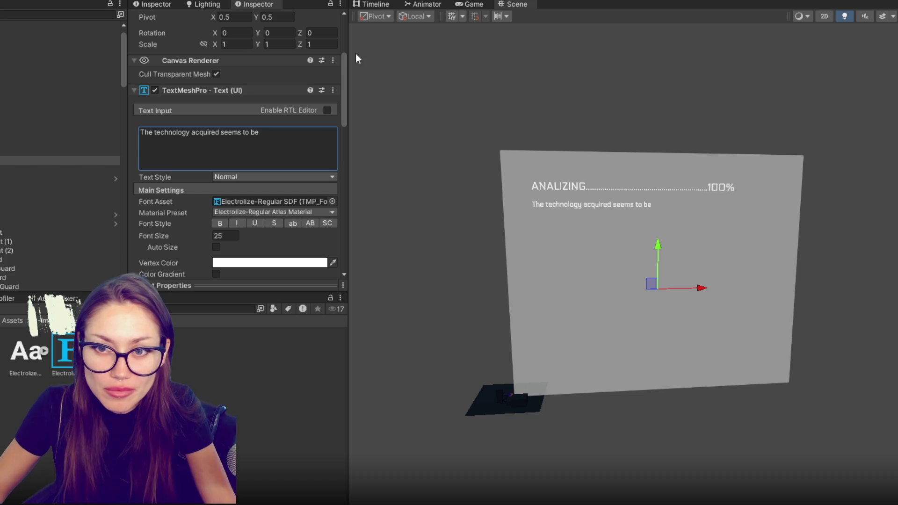
Step: Correct the heading text from ANALIZING to ANALYZING
left_click(316, 135)
left_click(317, 135)
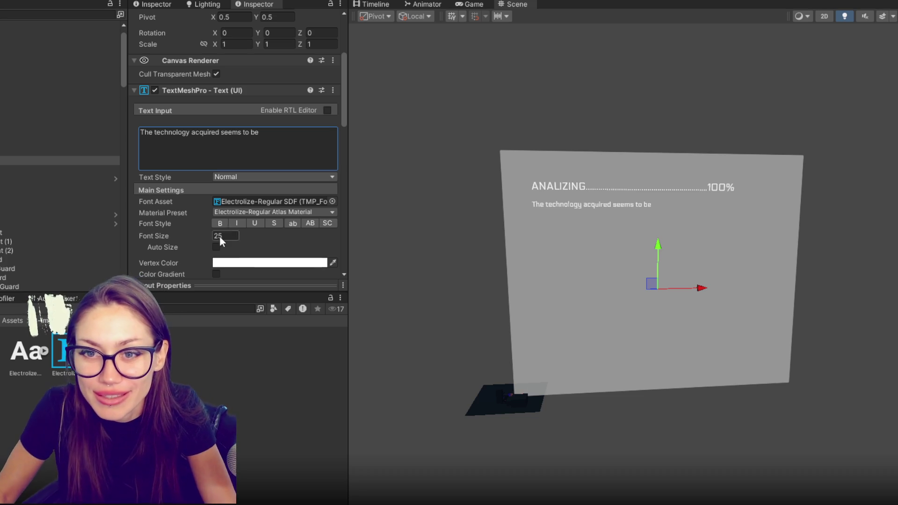
left_click(26, 153)
left_click(158, 131)
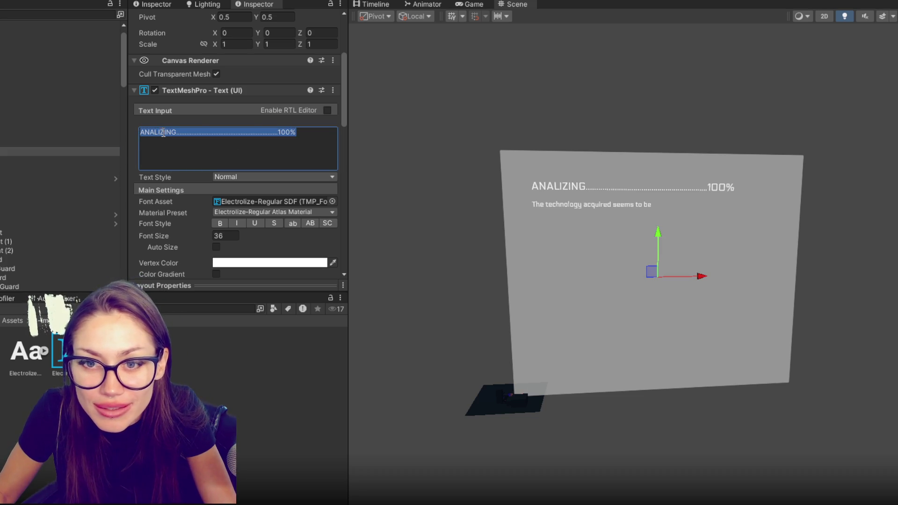
left_click(161, 132)
key("BackSpace")
type("Y")
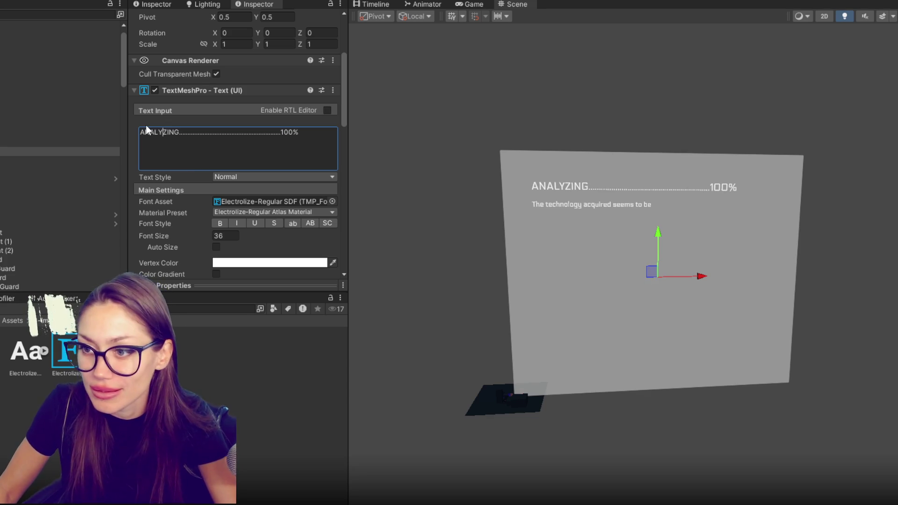
Step: Reselect the analysis body text object and place the cursor at the end of its text
left_click(52, 160)
left_click(296, 134)
left_click(297, 134)
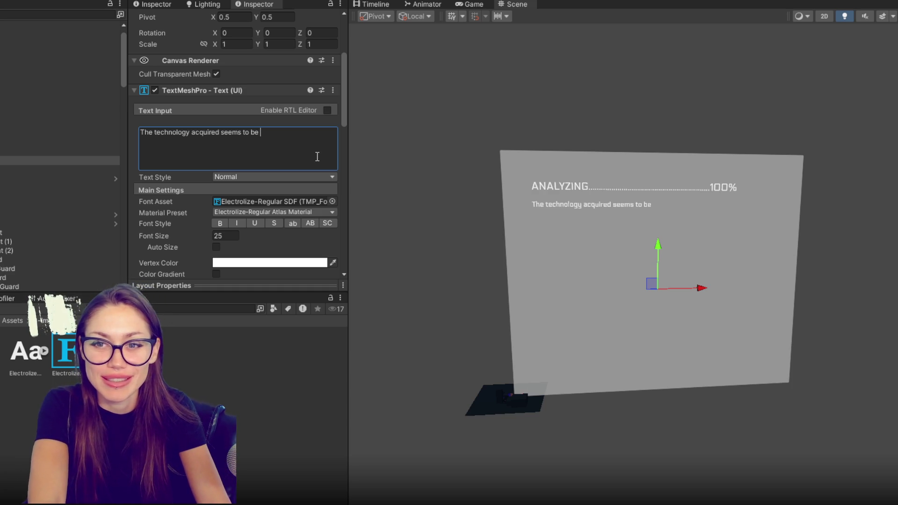
Step: Continue the body text with 'a biochemical energy siphon. Individuals within proximity to the device'
type("a for")
key("BackSpace")
key("BackSpace")
key("BackSpace")
type("tpy")
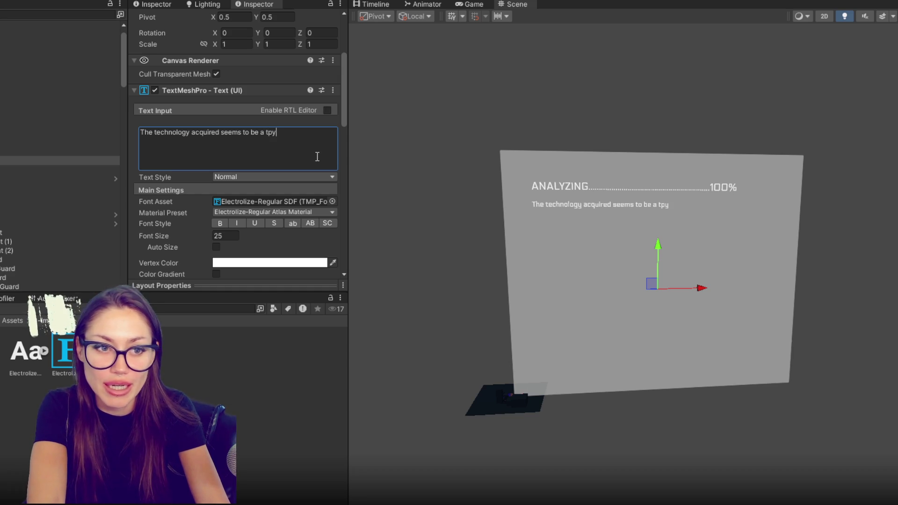
key("BackSpace")
key("BackSpace")
key("BackSpace")
type("biochemical energy s")
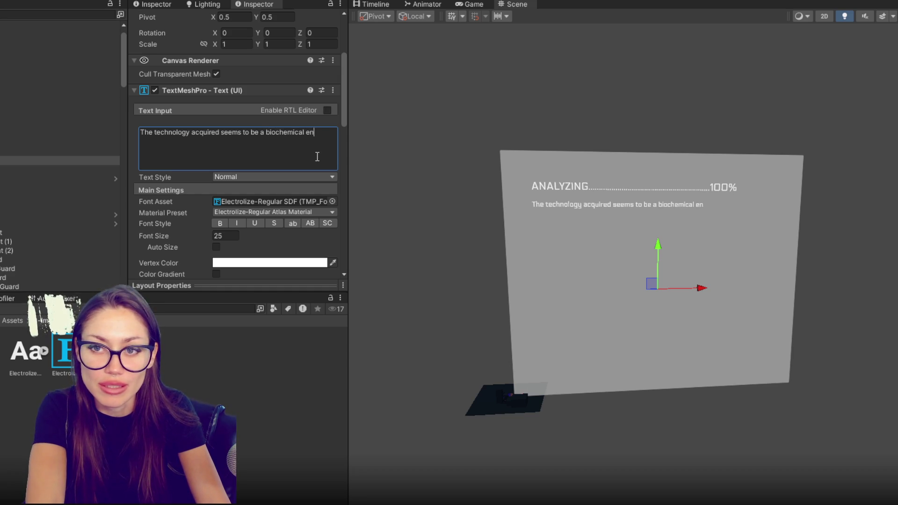
type("iphon. ")
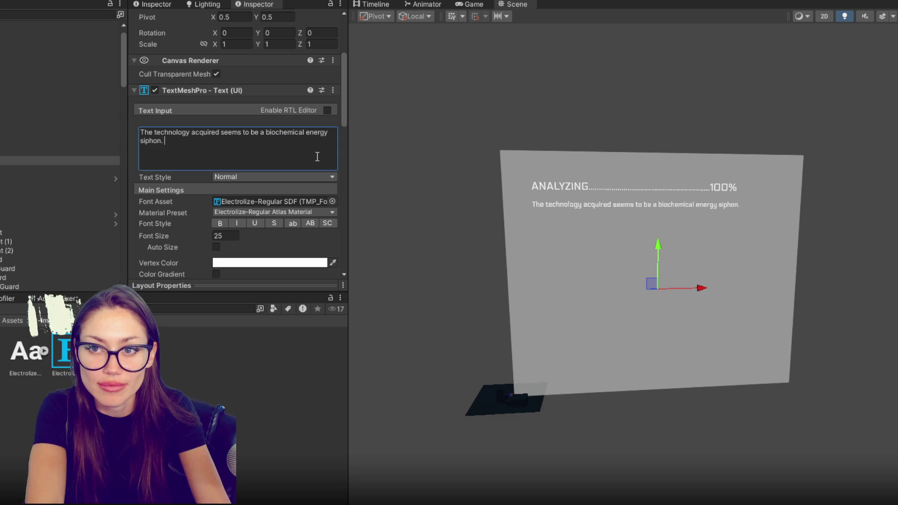
type("Ind")
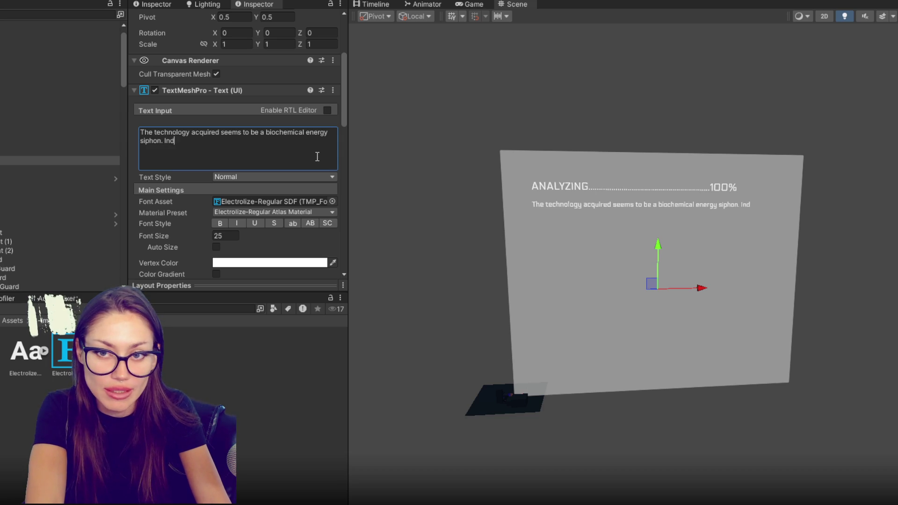
type("ivuals within")
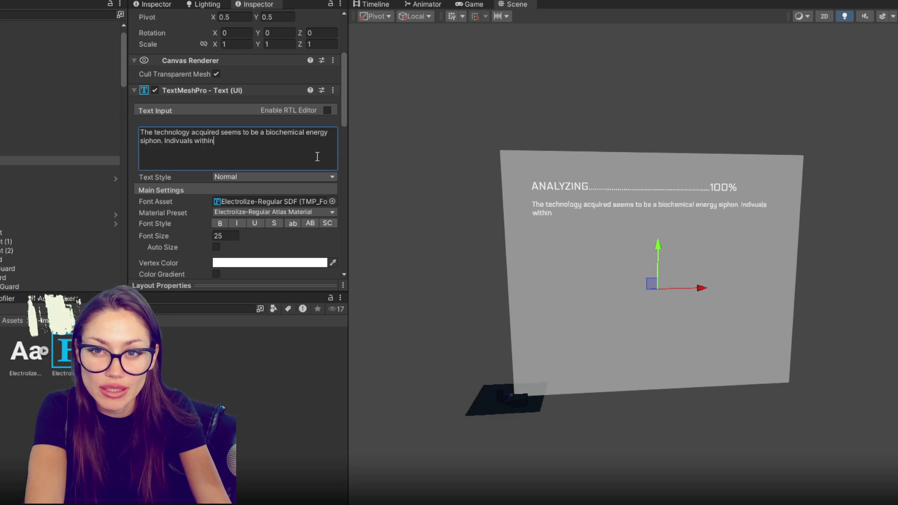
type(" proxmity to the device")
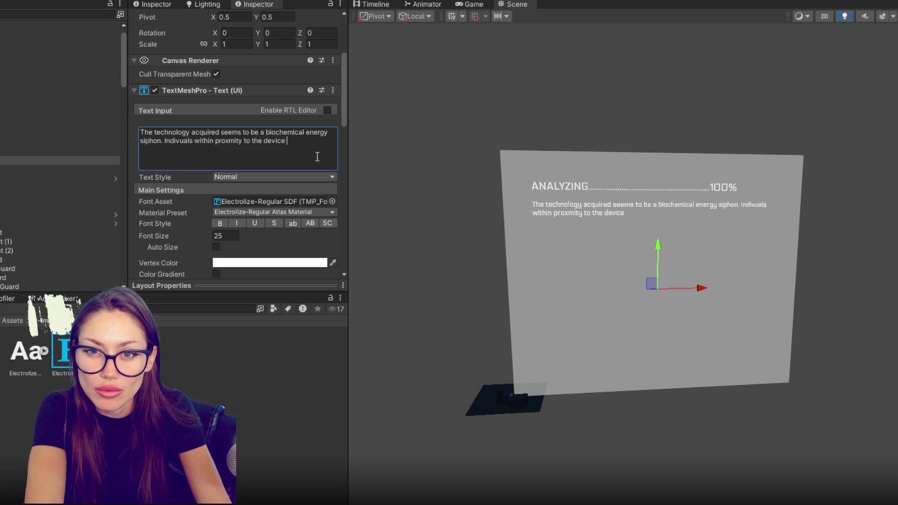
Step: Finish the sentence with 'will experience fatigue, loss of energy, loss of motivation and become more compliant.'
type("will experience sy")
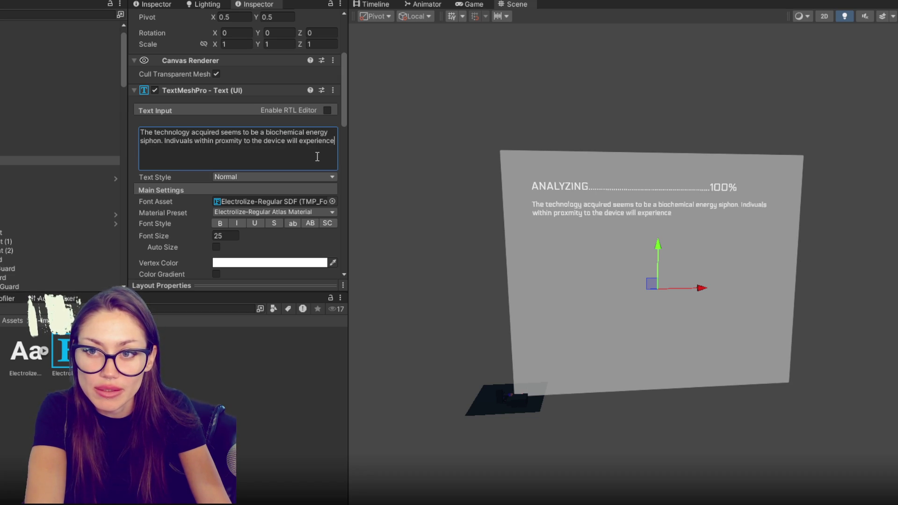
key("BackSpace")
key("BackSpace")
key("BackSpace")
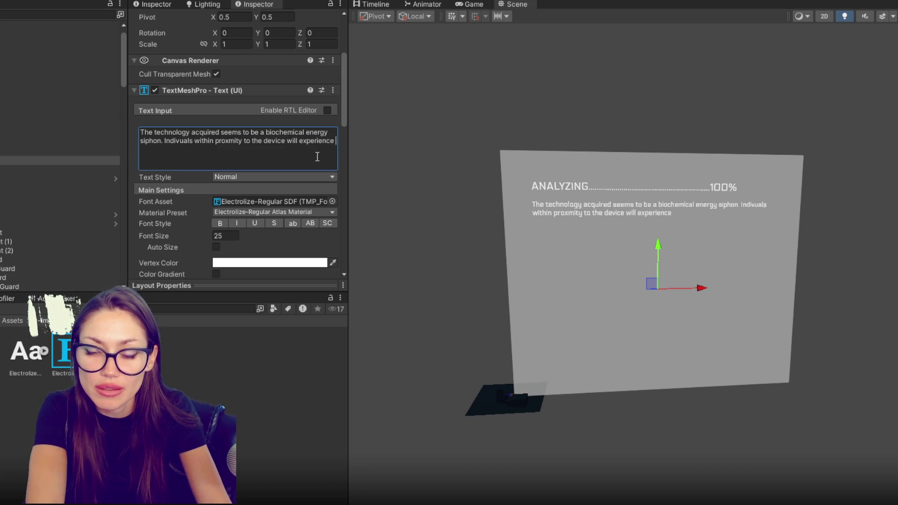
type("los")
key("BackSpace")
key("BackSpace")
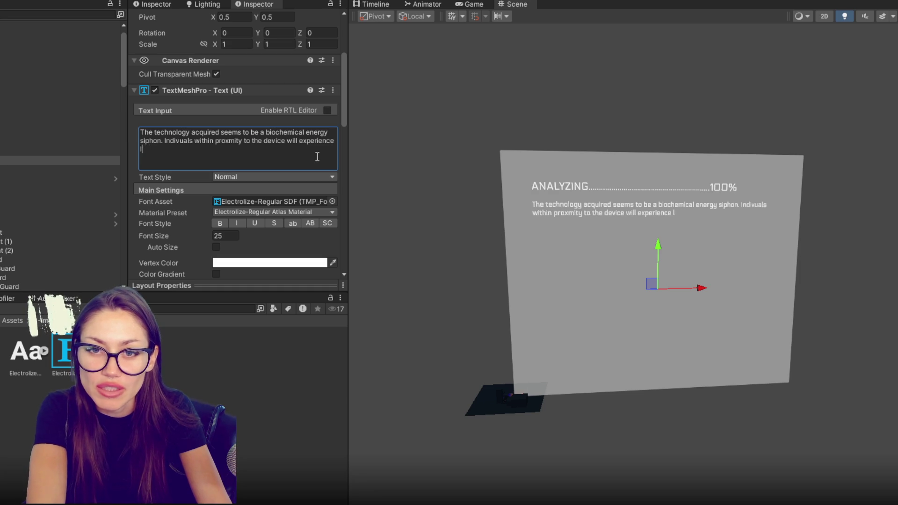
type("atigue")
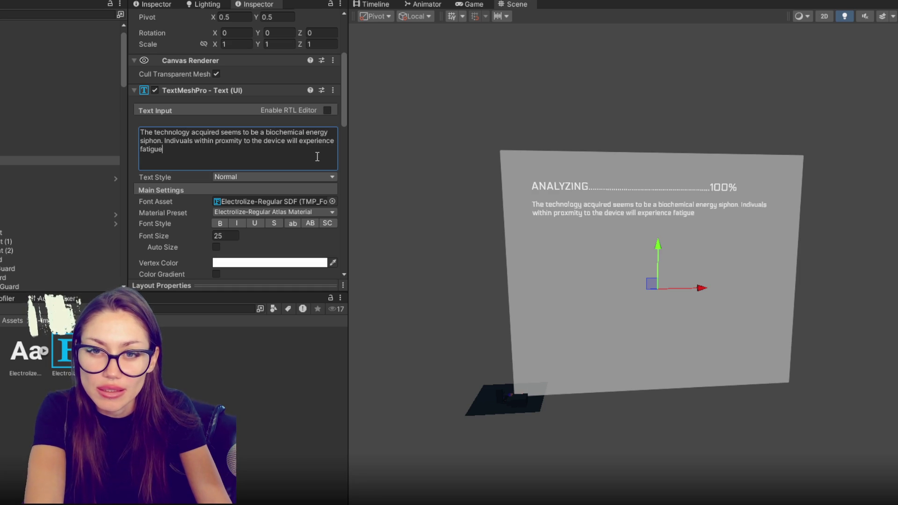
type(", loss of energy")
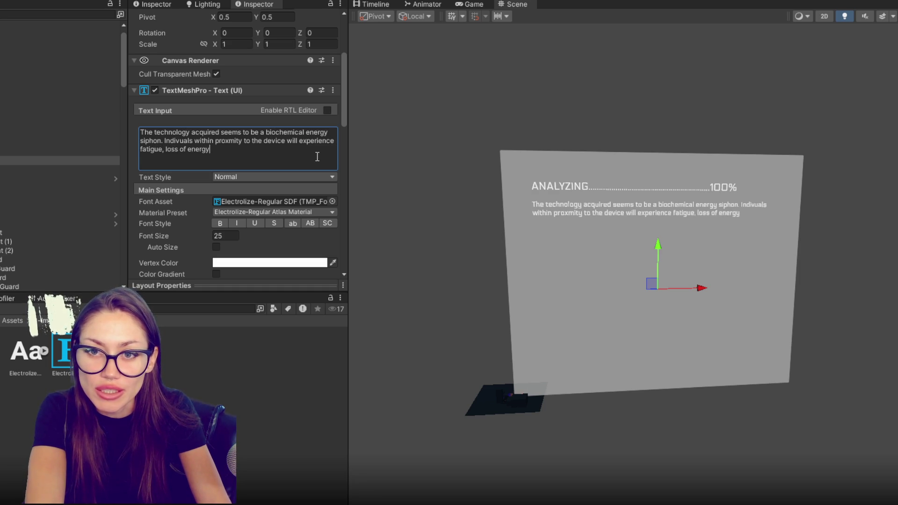
type(", loss of motivat")
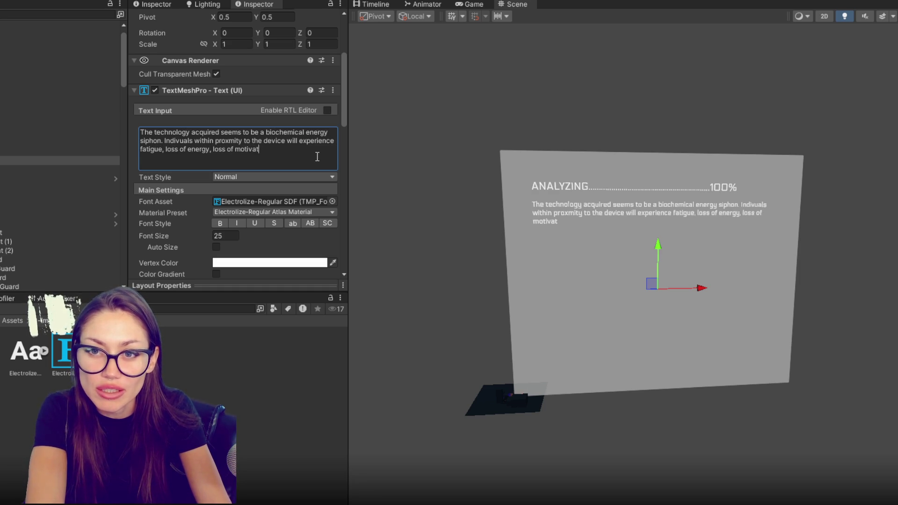
type("ion and l")
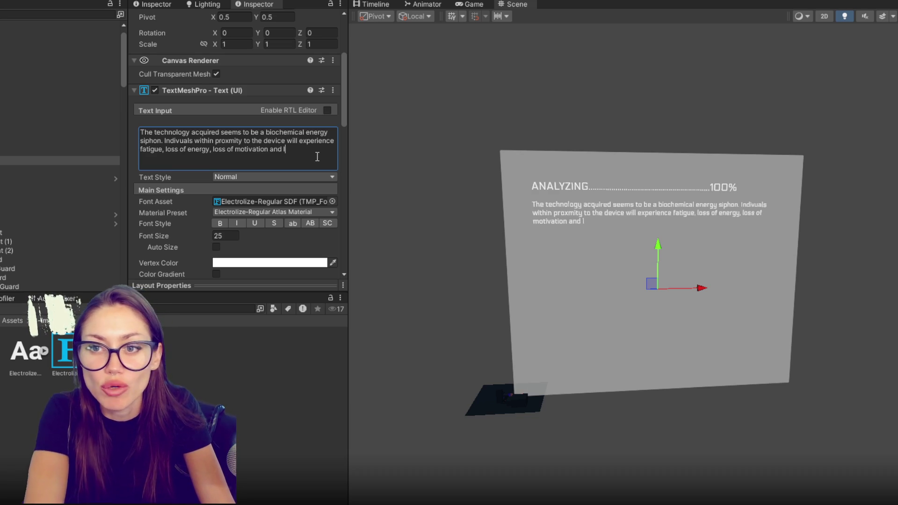
key("BackSpace")
type("c")
key("BackSpace")
type("bec")
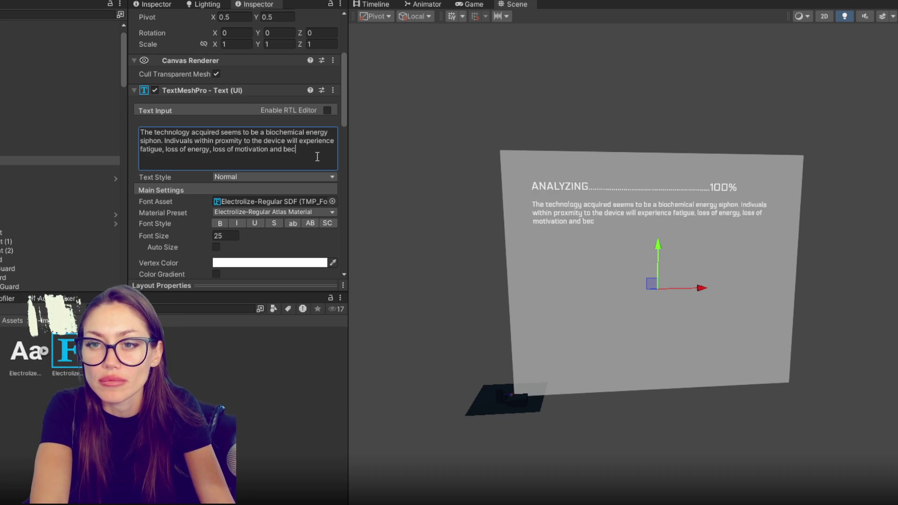
type("ome more compliant.")
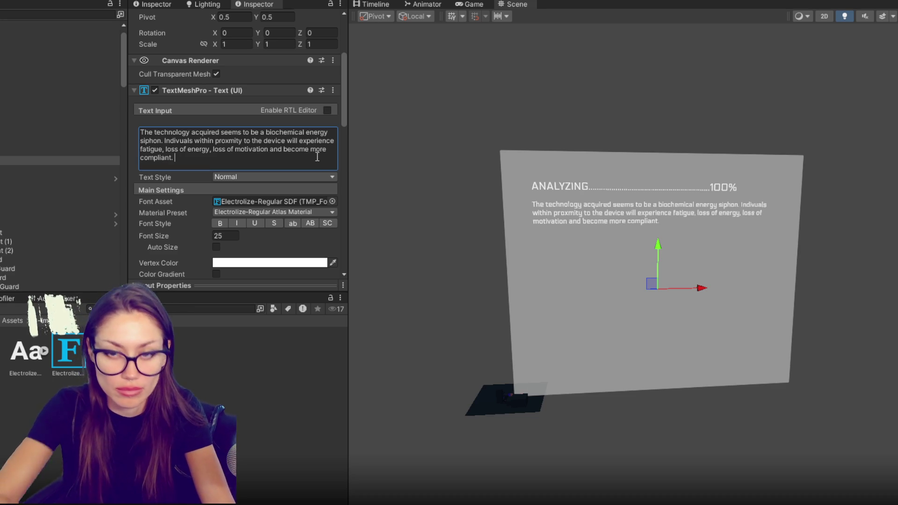
key("Return")
key("Return")
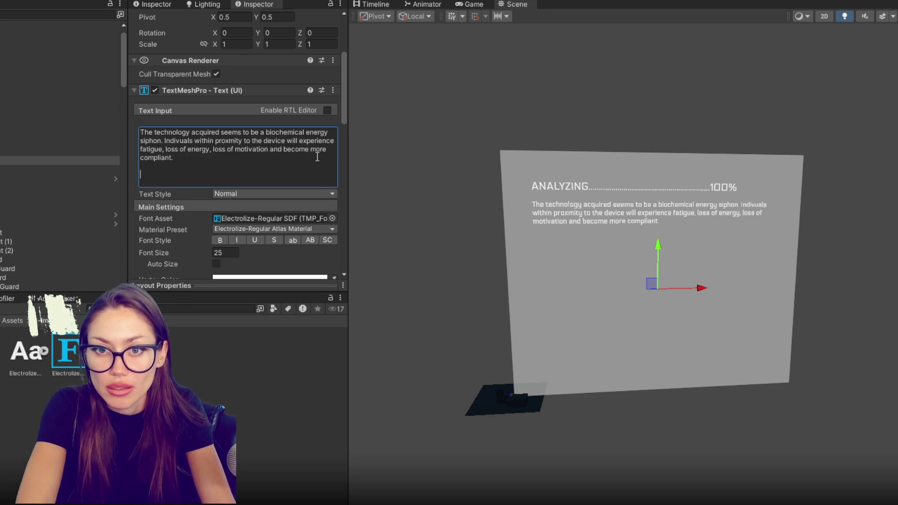
Step: Begin the second paragraph with 'The standard devices seem to drain the'
type("The invi")
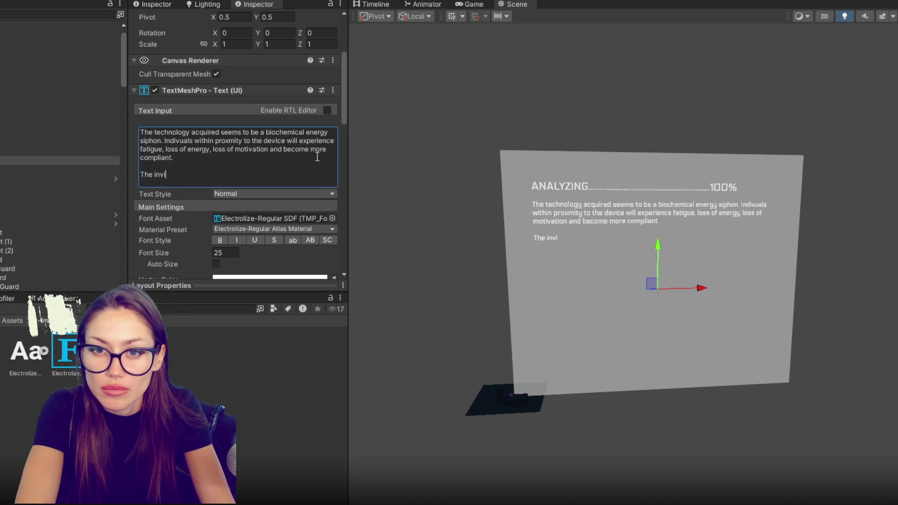
key("BackSpace")
key("BackSpace")
type("diviu")
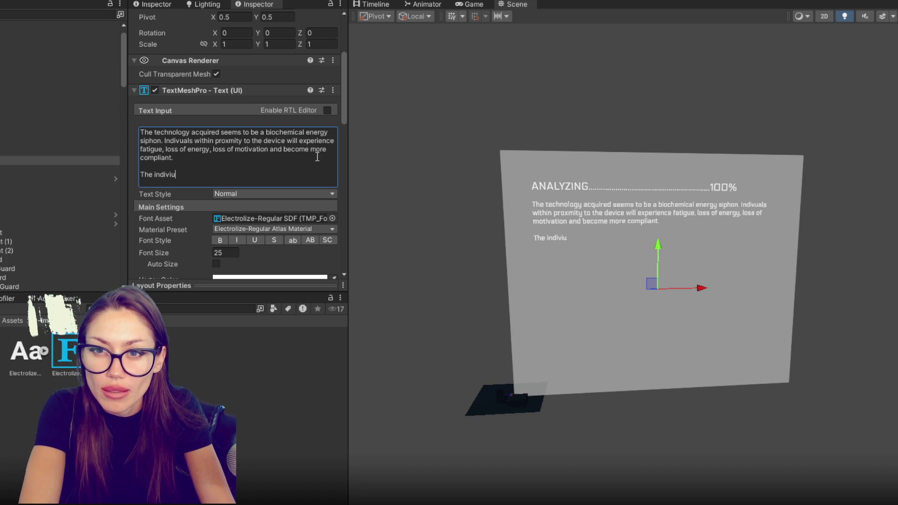
key("BackSpace")
key("BackSpace")
key("BackSpace")
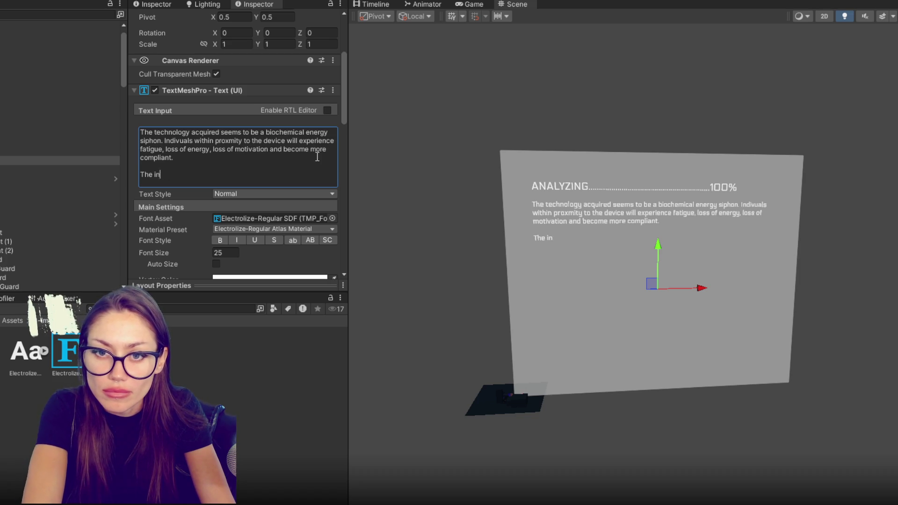
type("standard devices seem to d")
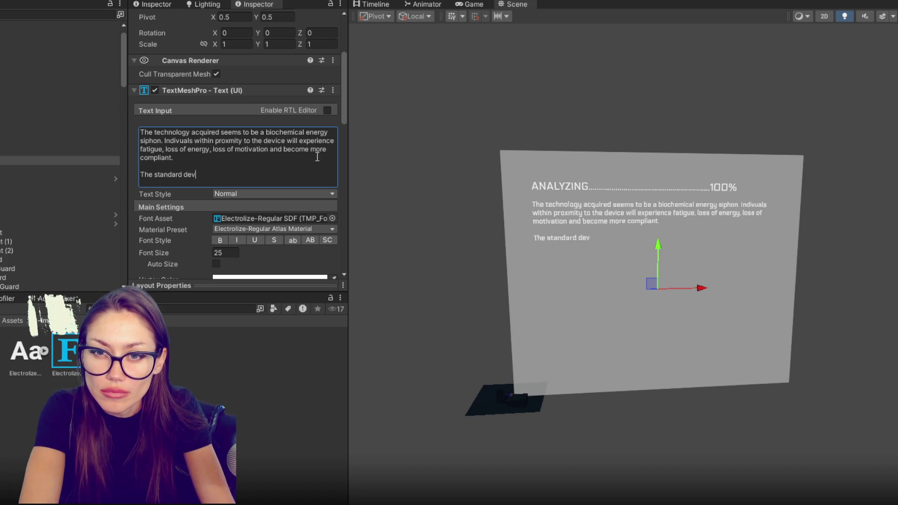
type("rain thee")
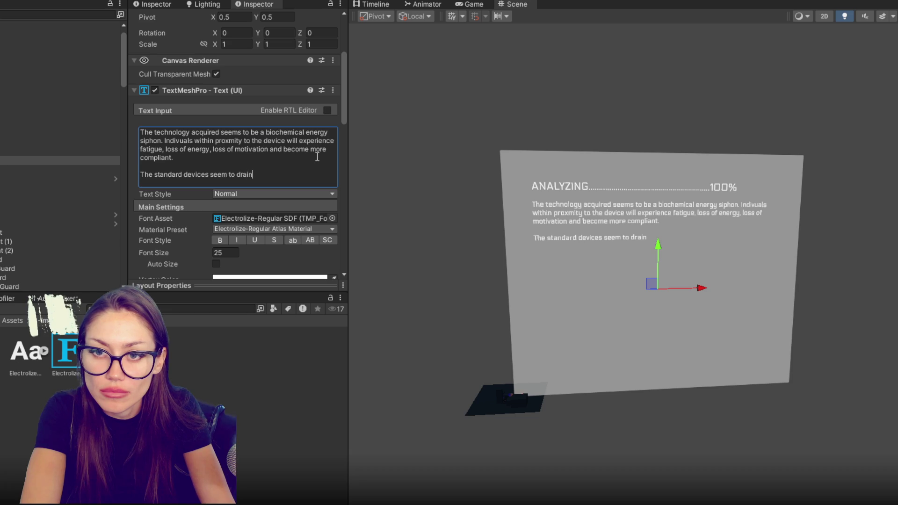
key("BackSpace")
Step: Finish it: special devices give energy to their host in exchange for acquiring others' energy
type("ener")
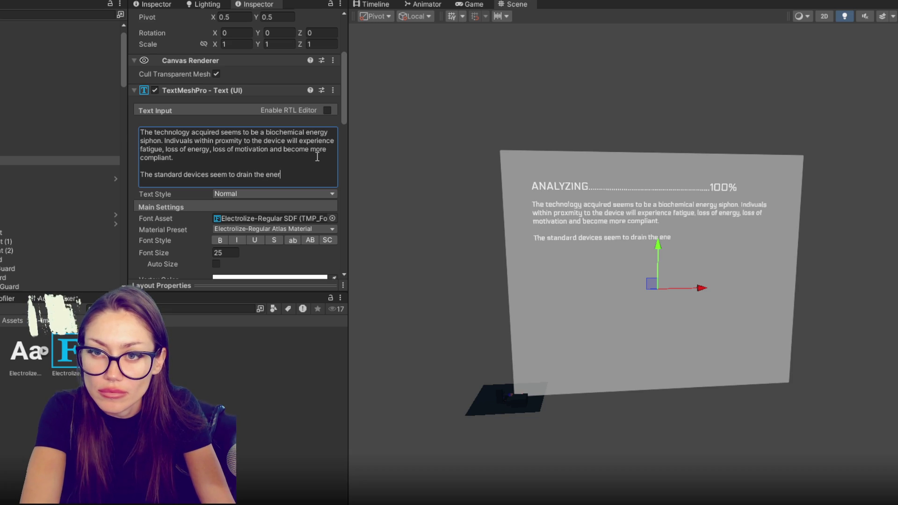
type("gy of their host, w")
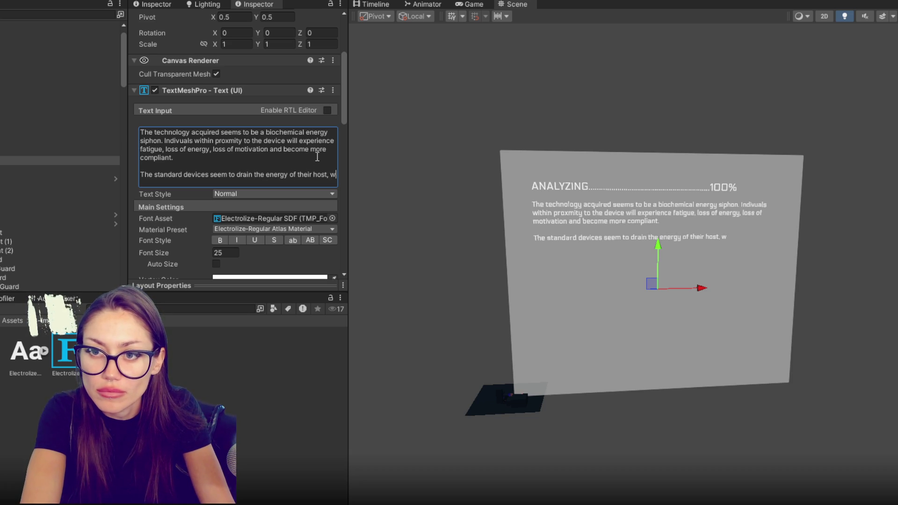
type("hile special devices")
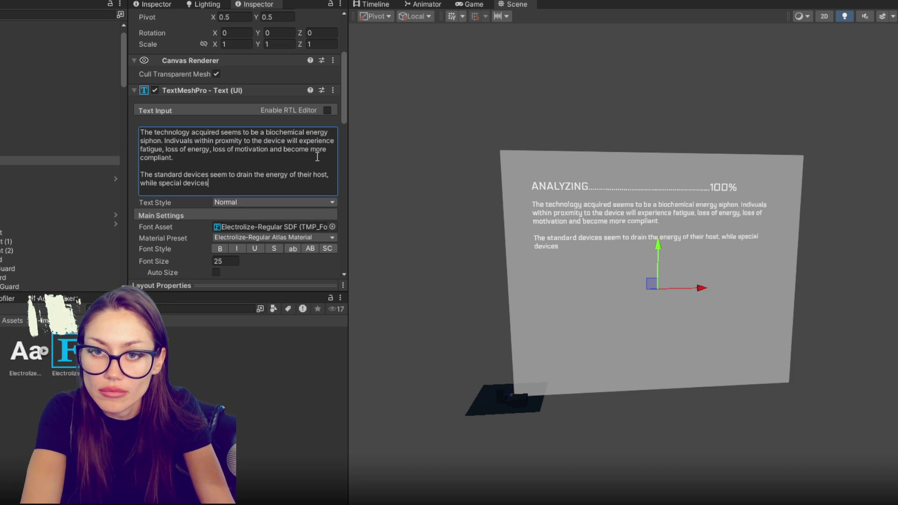
type(" have the ability o")
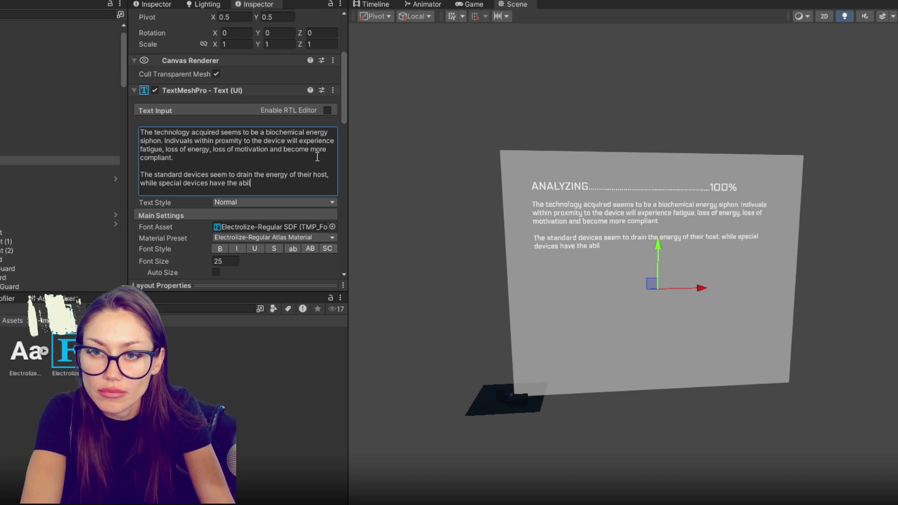
key("BackSpace")
type("to give ")
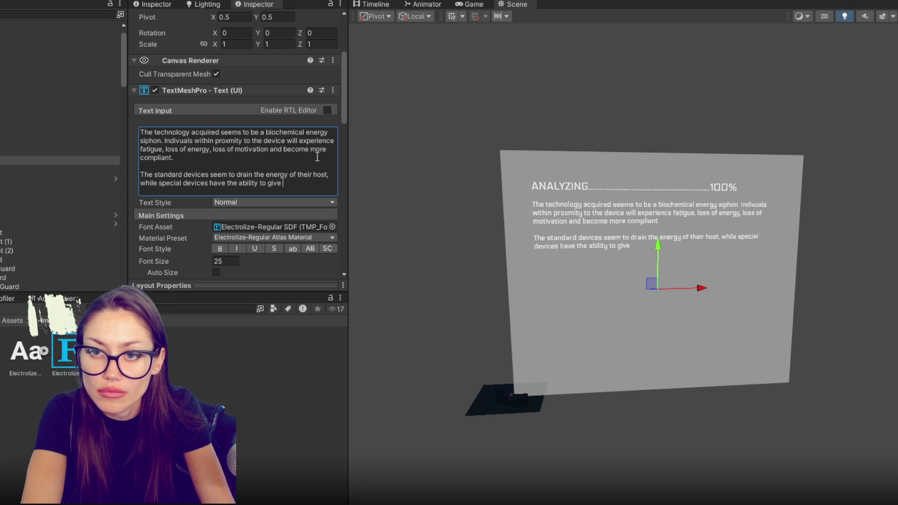
type("some energy to their host ")
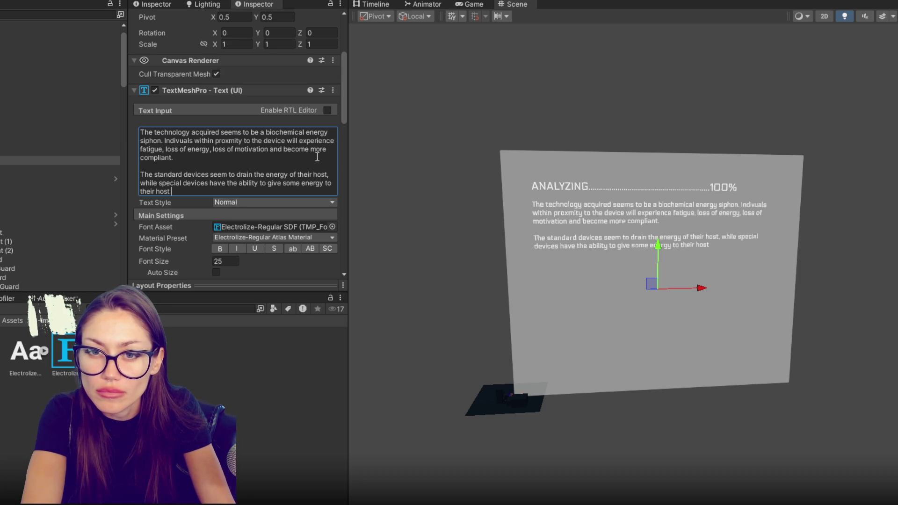
type("in exchange for acquire")
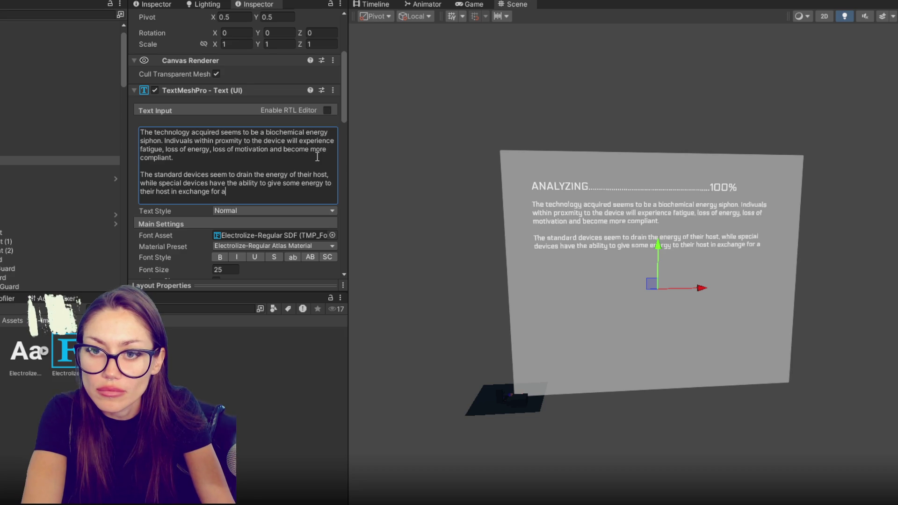
key("BackSpace")
key("BackSpace")
type("ing ")
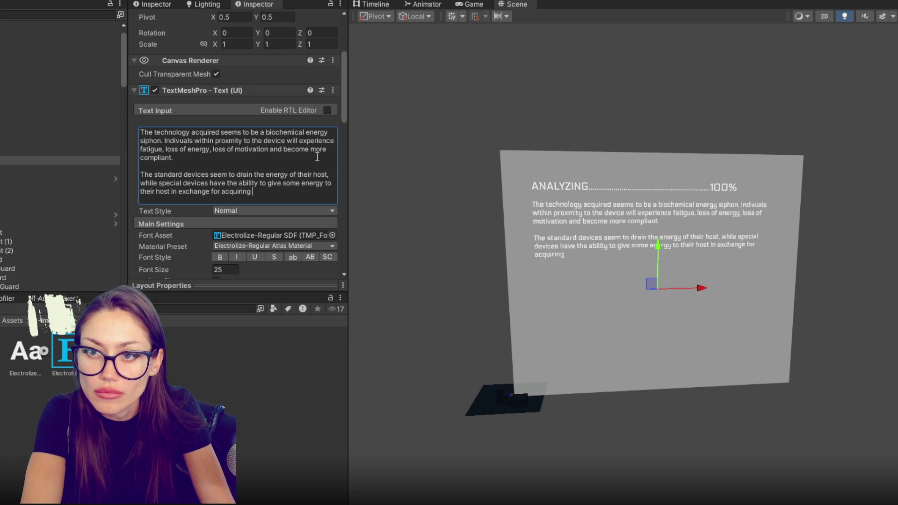
type("the ener")
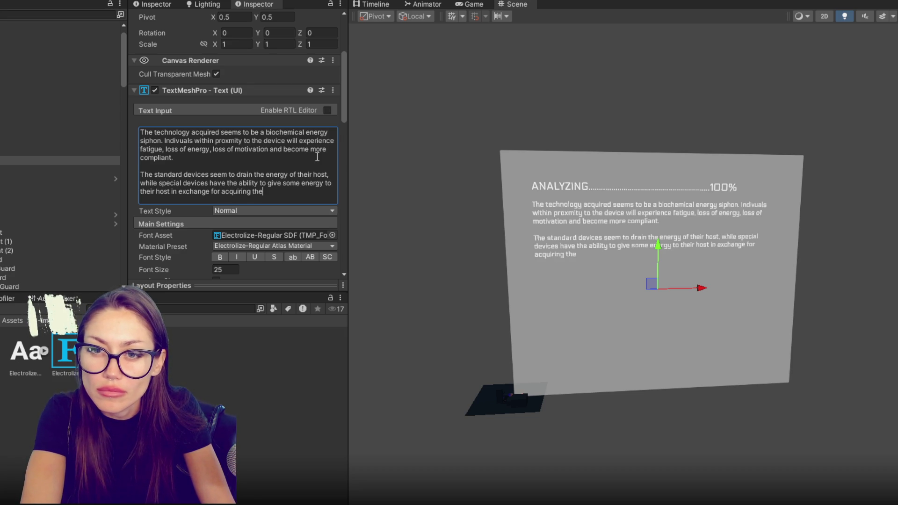
type("gy of those ")
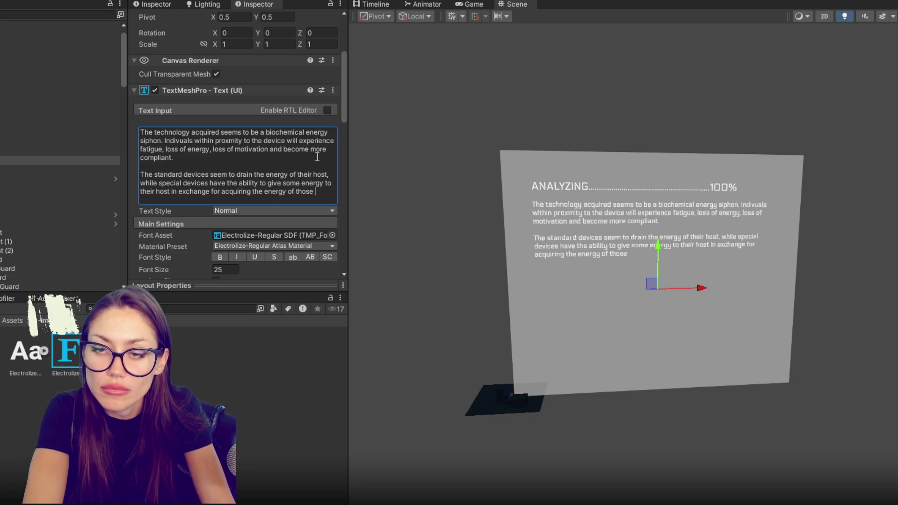
type("around them.")
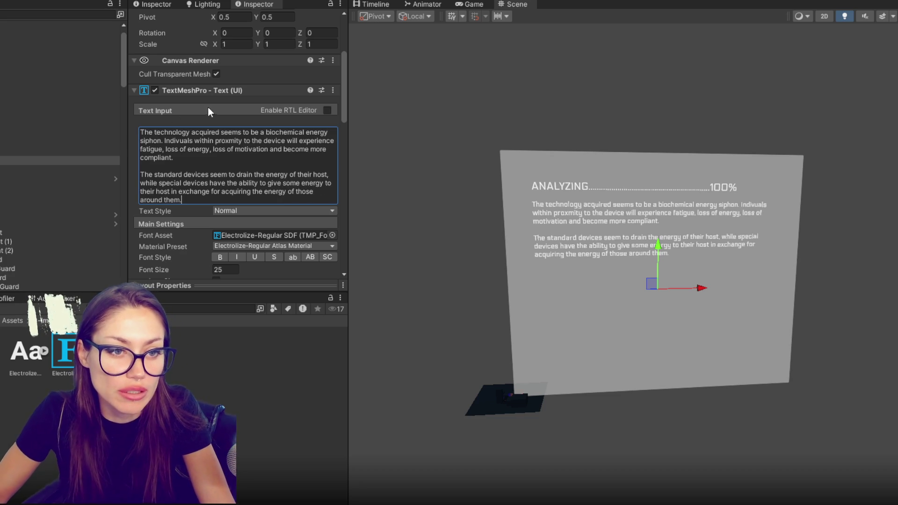
left_click(269, 165)
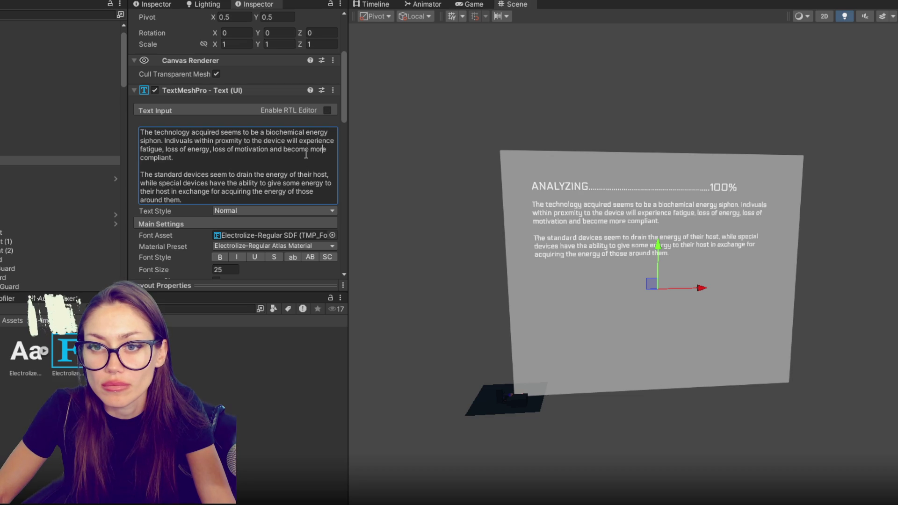
scroll(301, 172, "up", 2)
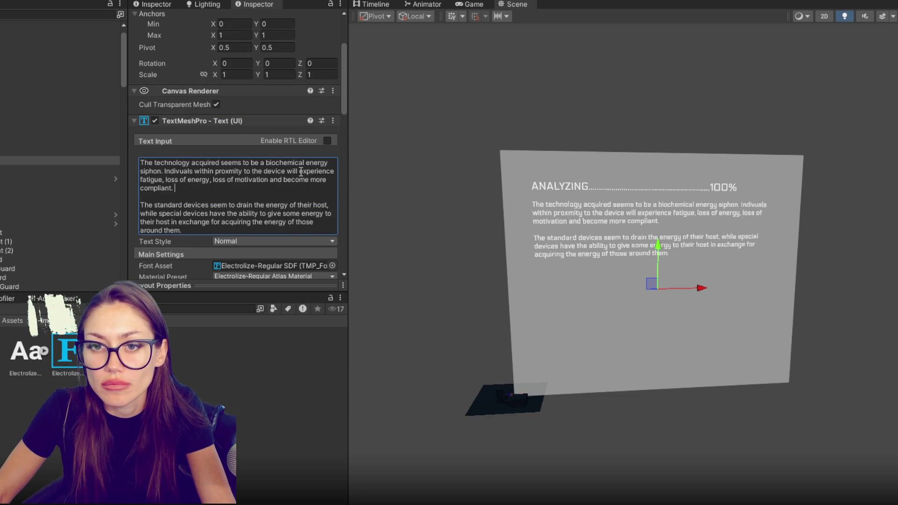
scroll(301, 171, "down", 2)
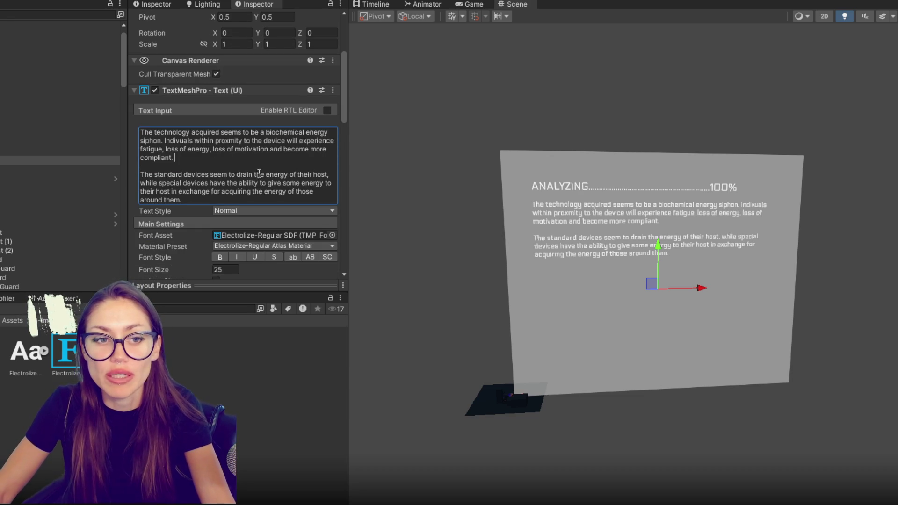
scroll(317, 155, "down", 2)
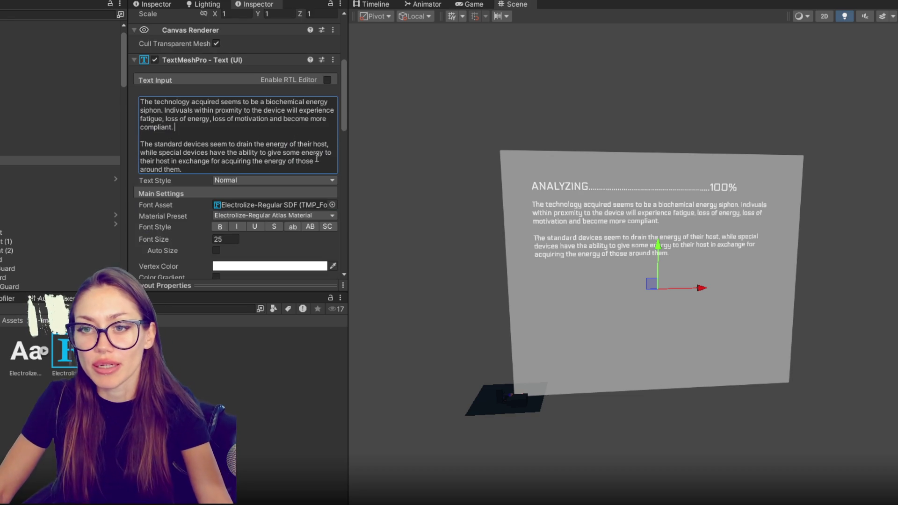
scroll(311, 161, "down", 4)
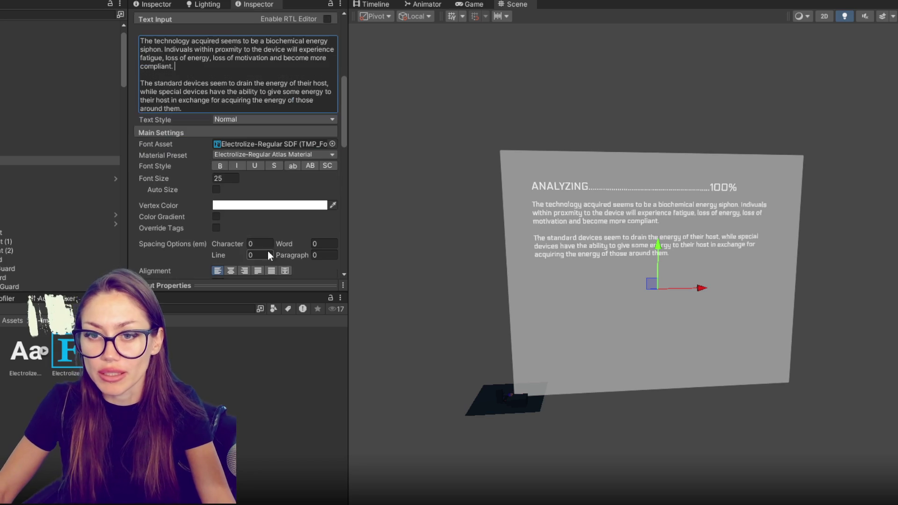
scroll(147, 204, "up", 12)
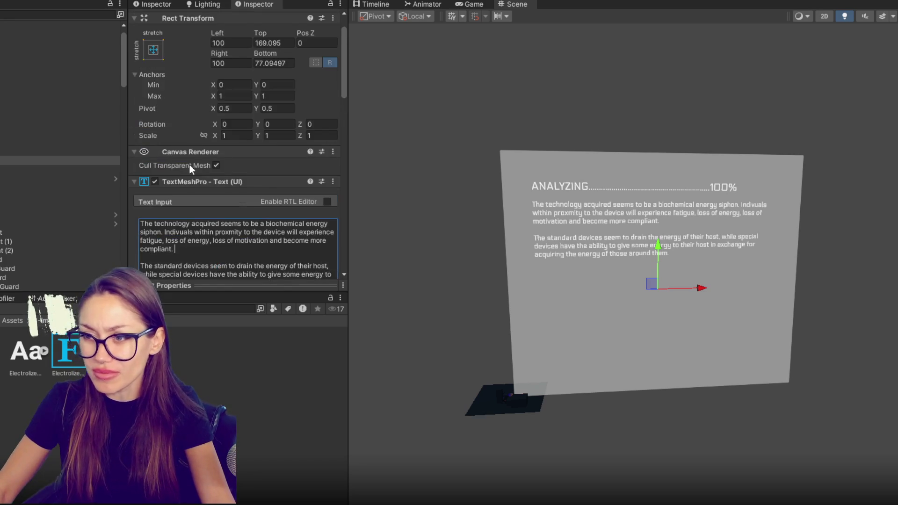
scroll(271, 185, "down", 6)
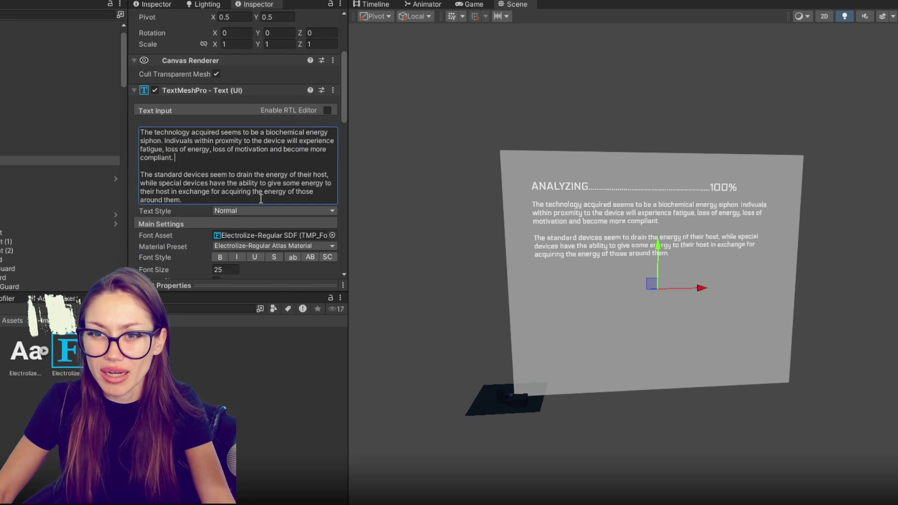
left_click(286, 198)
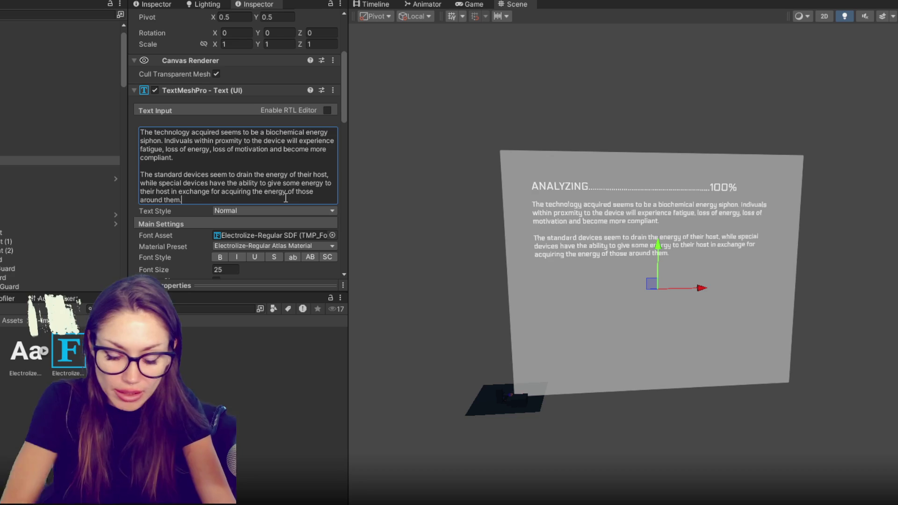
key("Return")
key("Return")
Step: Add the paragraph: results sent to The Agency, follow-up mission sent to you soon
type("Results of this s")
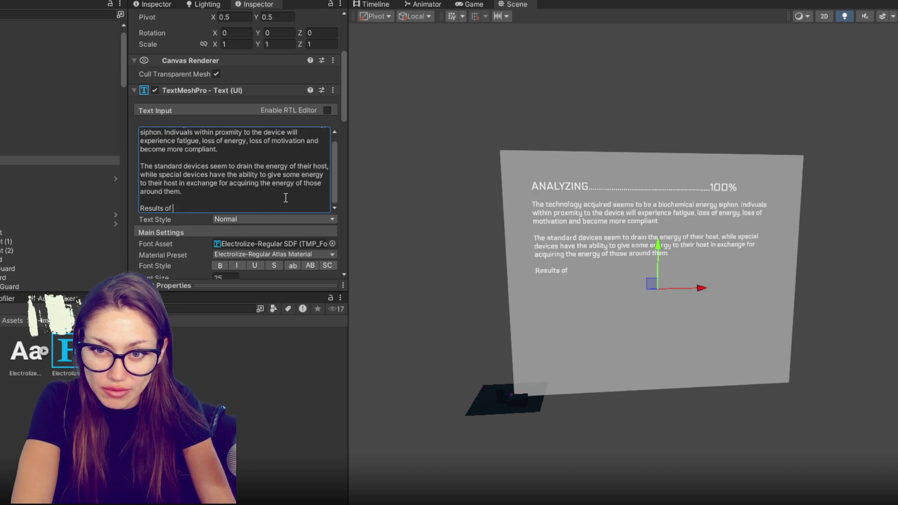
type("can ")
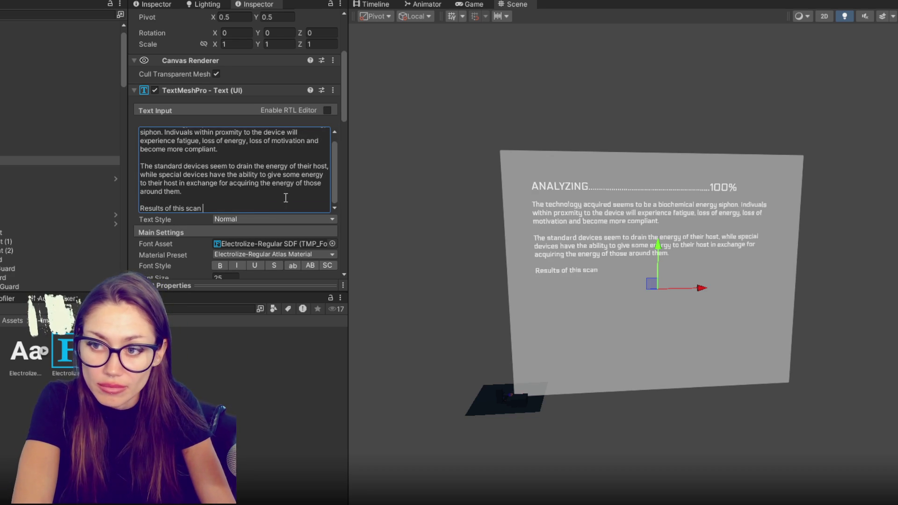
key("BackSpace")
key("BackSpace")
key("BackSpace")
key("BackSpace")
key("BackSpace")
type("analy")
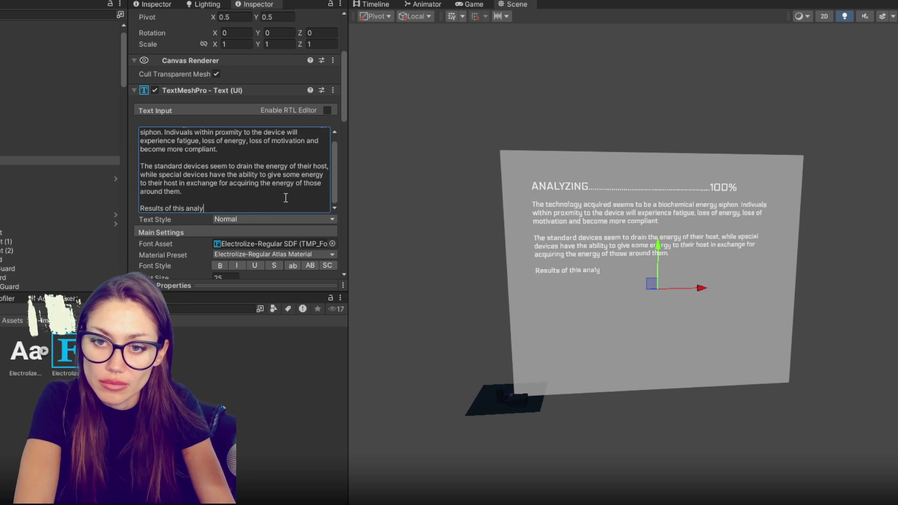
type("sis are")
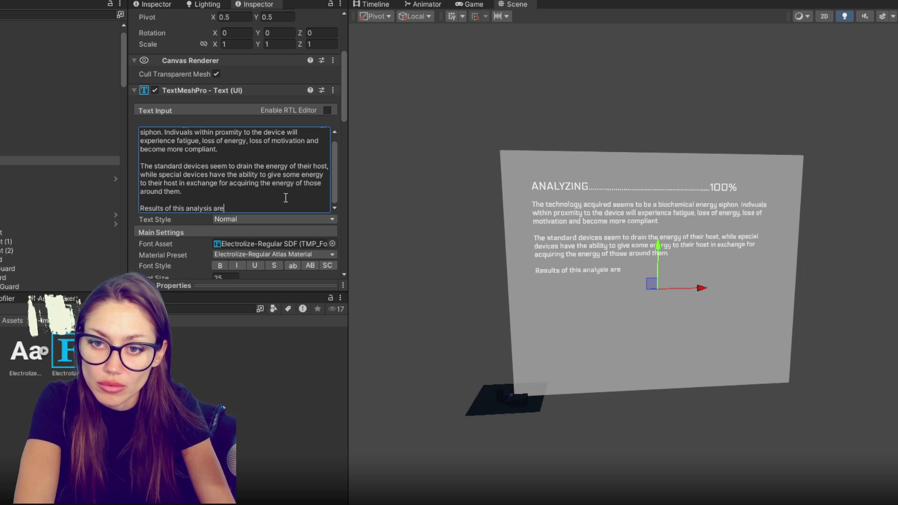
key("BackSpace")
key("BackSpace")
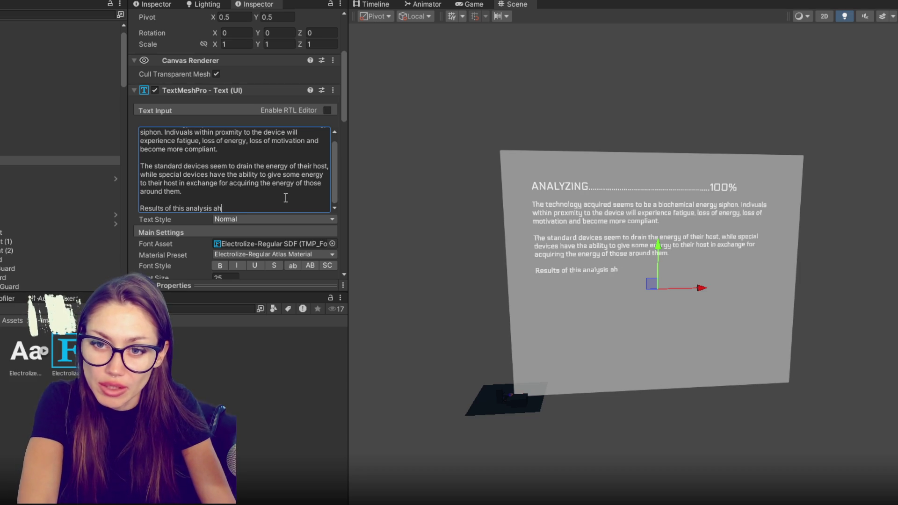
type("have bee")
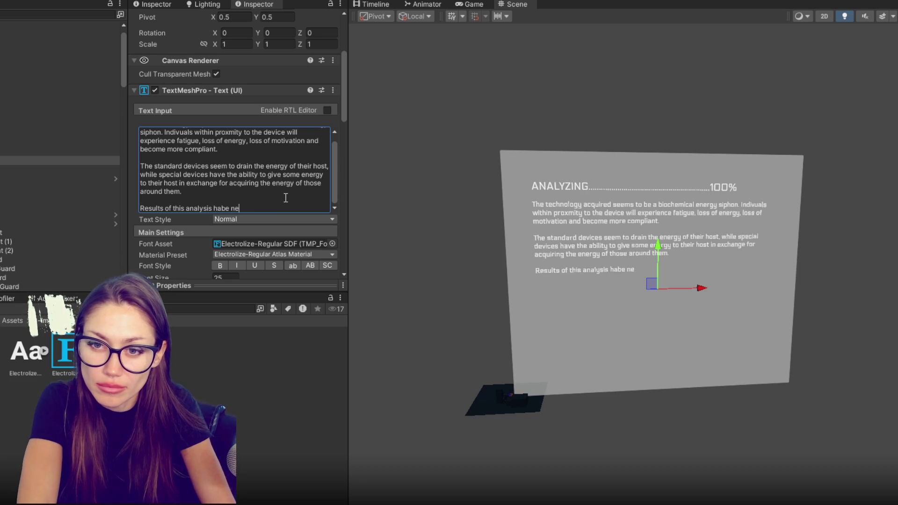
type("n sent to ")
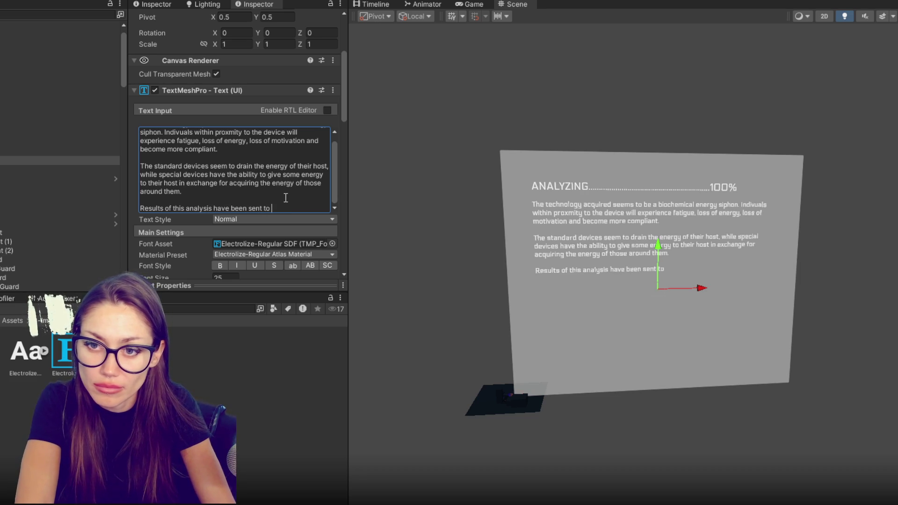
type("The Agency. ")
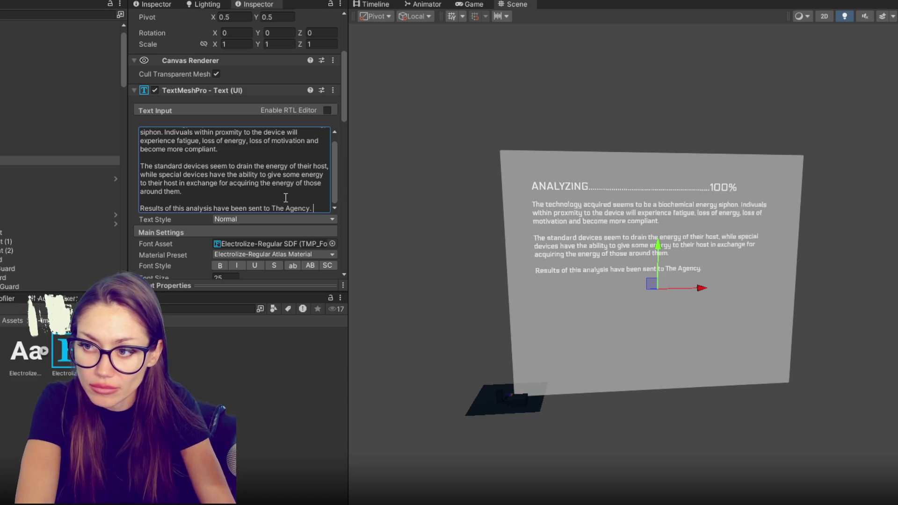
type("Your follo")
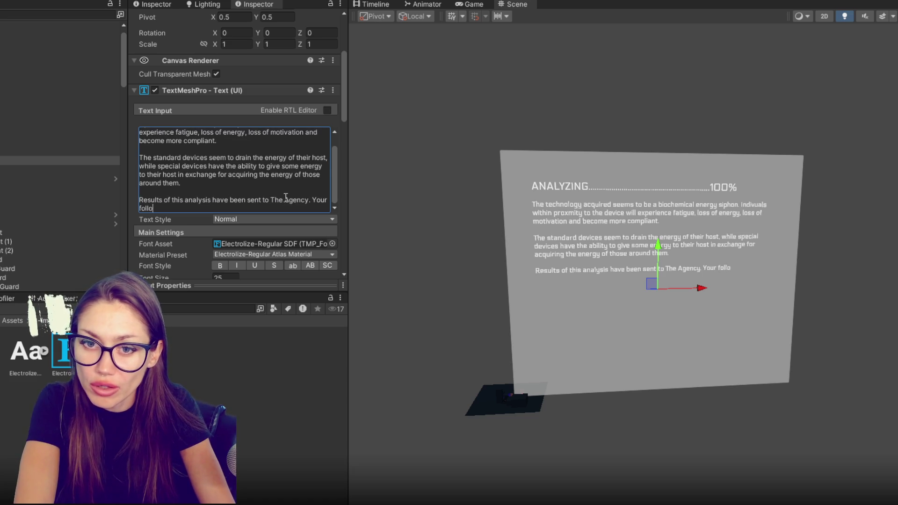
type("w up mision will be send")
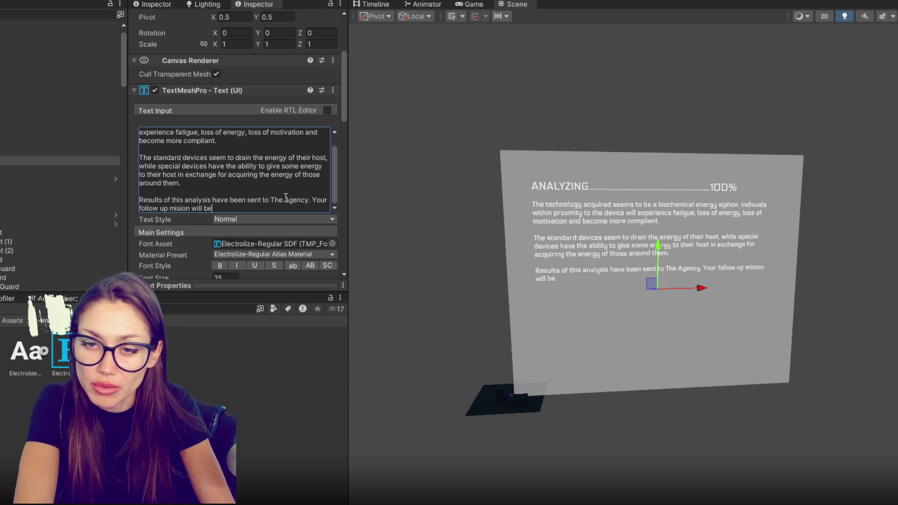
key("BackSpace")
key("BackSpace")
type("t to you within t")
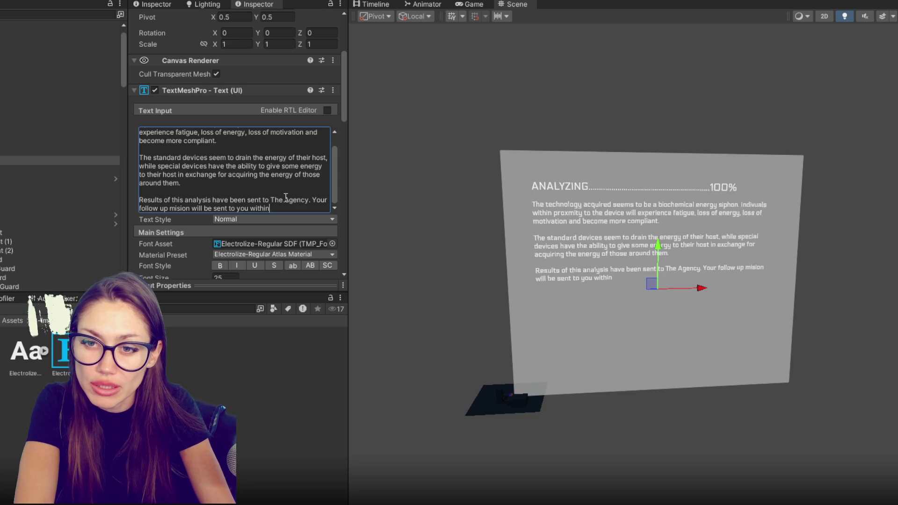
type("he nx")
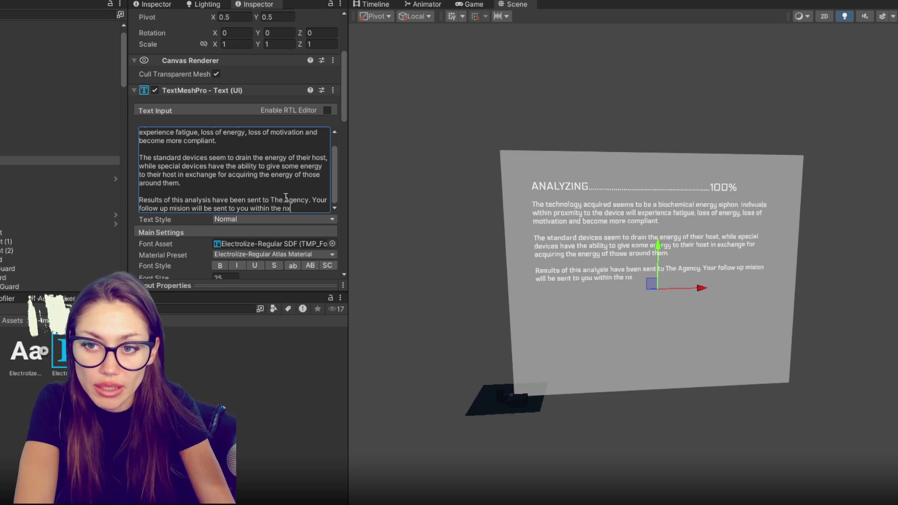
key("BackSpace")
type("ext ")
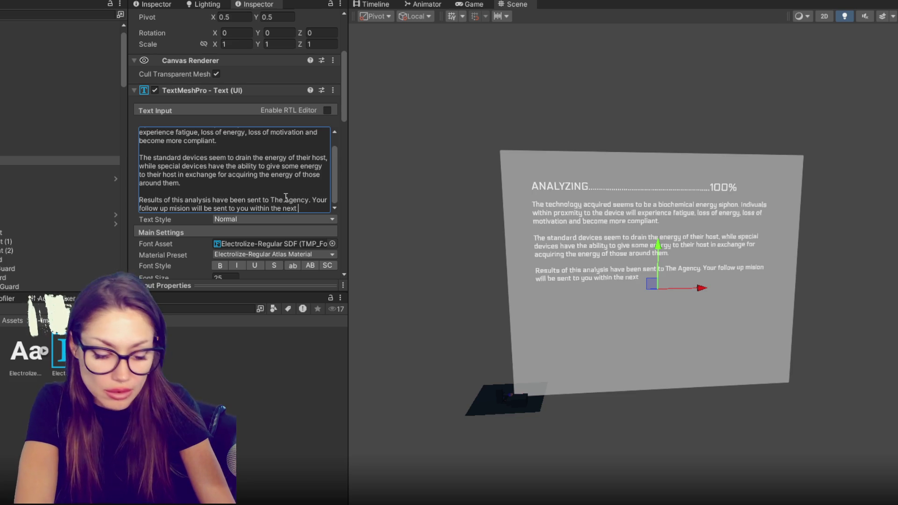
type("day.")
key("BackSpace")
key("BackSpace")
key("BackSpace")
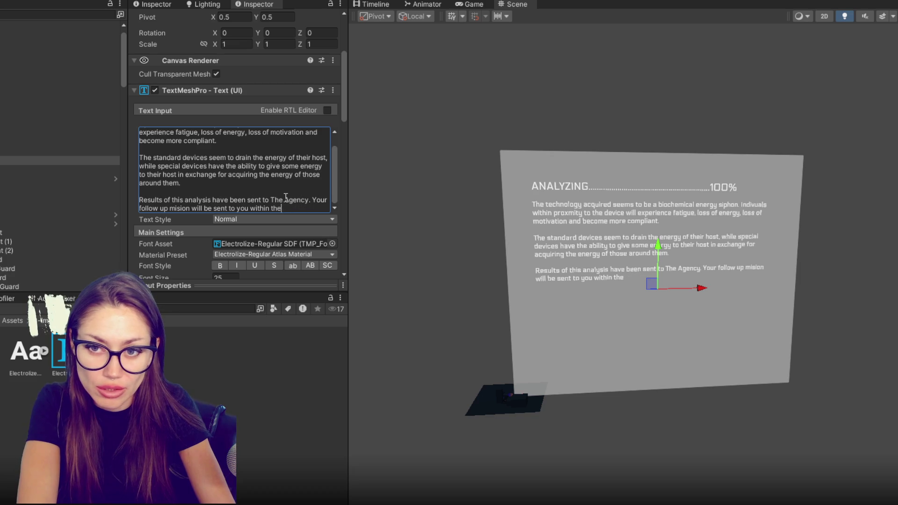
type("you soon.")
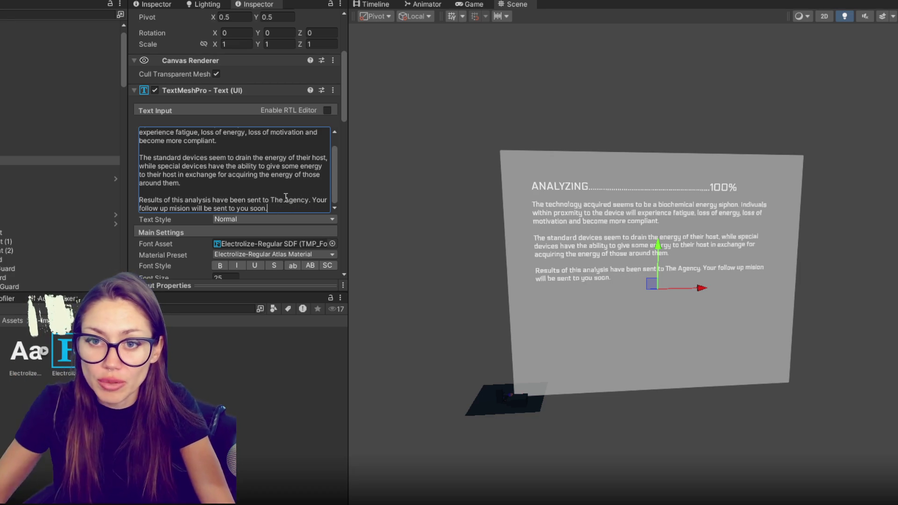
Step: Select the win-screen text object in the Hierarchy
scroll(85, 167, "up", 1)
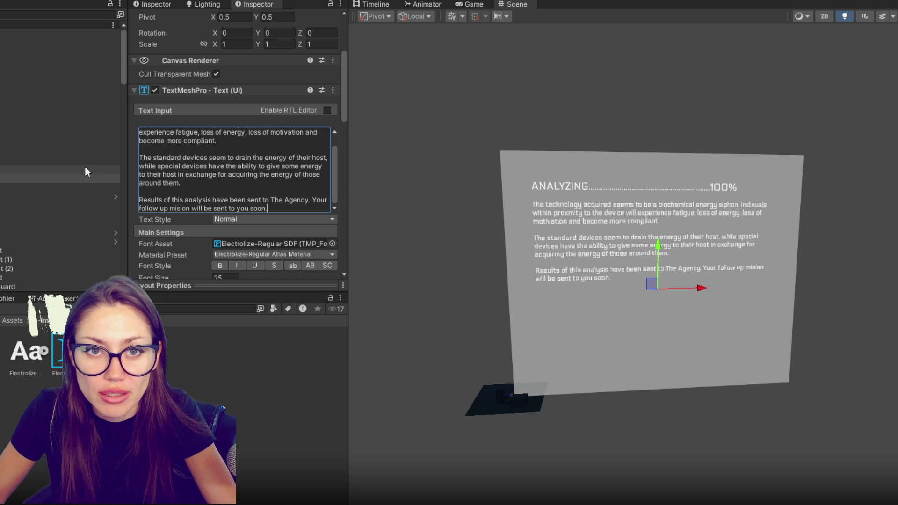
scroll(70, 141, "up", 1)
left_click(70, 115)
Step: Replace the YOU WIN text with 'To be continued...'
left_click(264, 170)
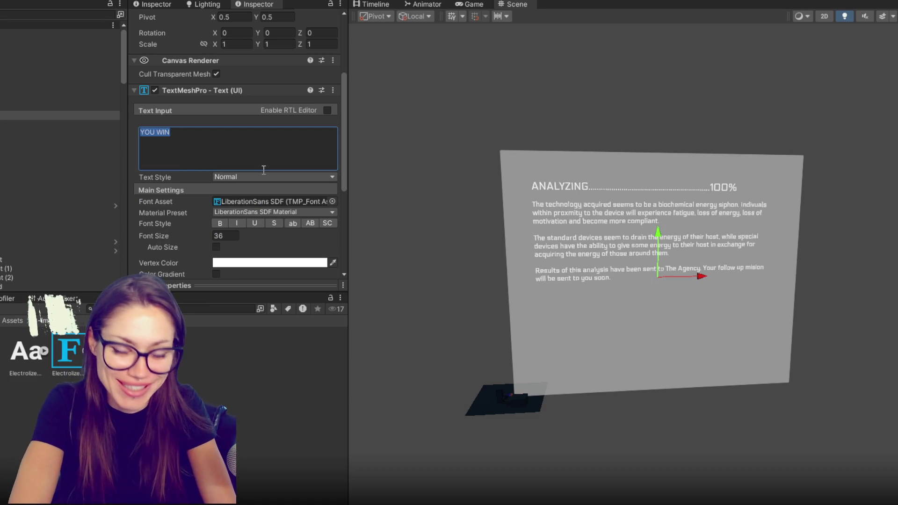
type("To")
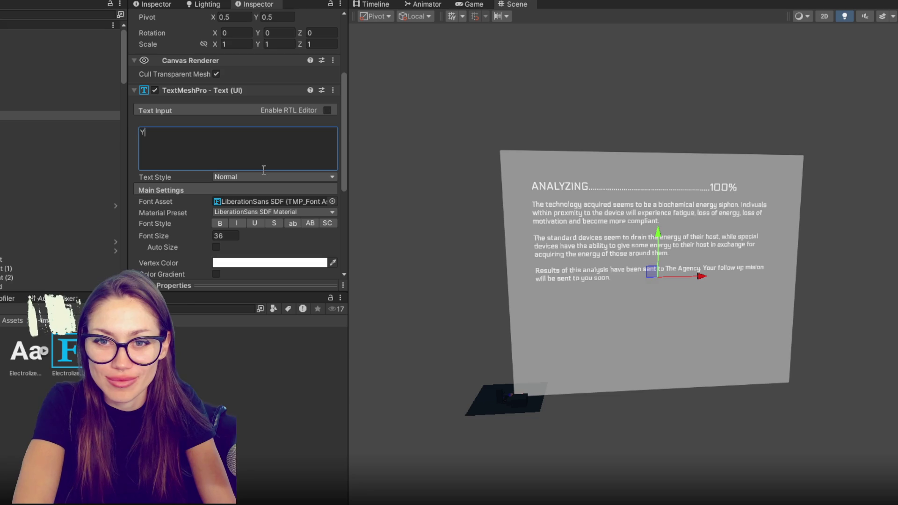
type(" be continued...")
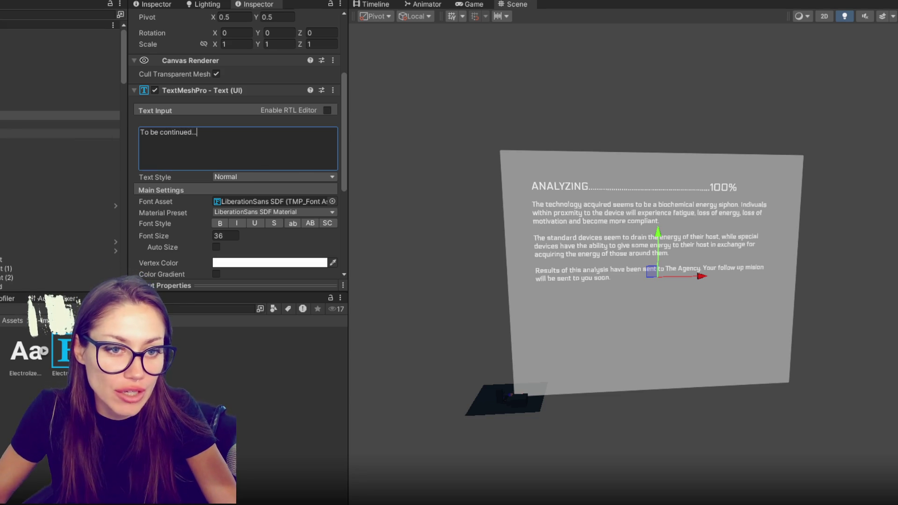
left_click(47, 124)
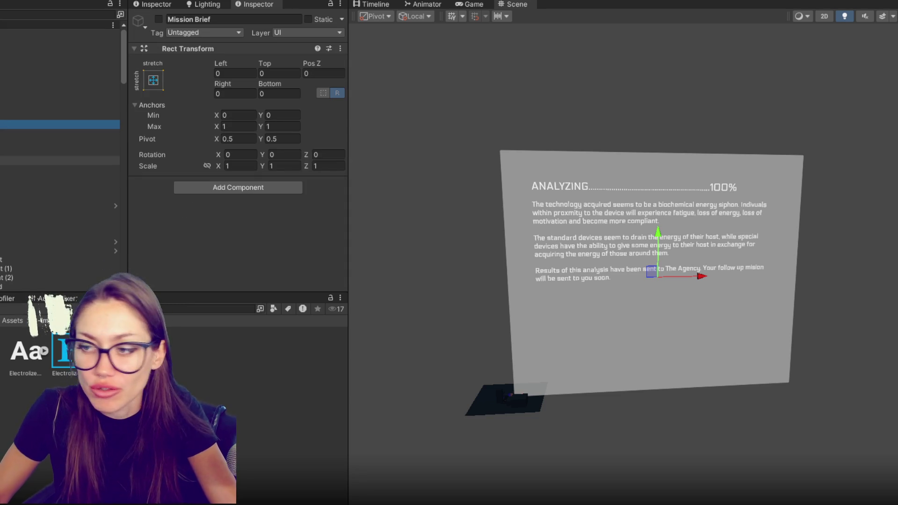
Step: Deactivate the Mission Brief (1) canvas, then select and frame the player controller
left_click(47, 160)
left_click(159, 19)
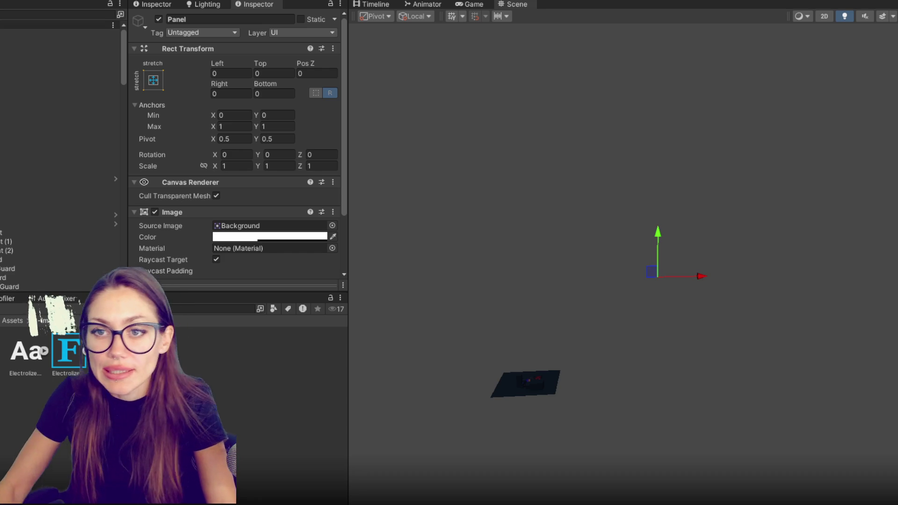
scroll(60, 155, "down", 4)
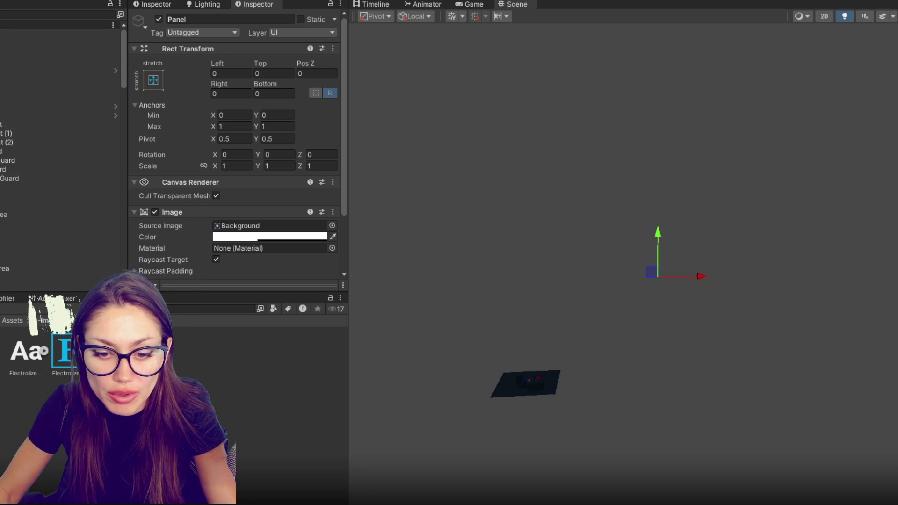
left_click(56, 70)
key("f")
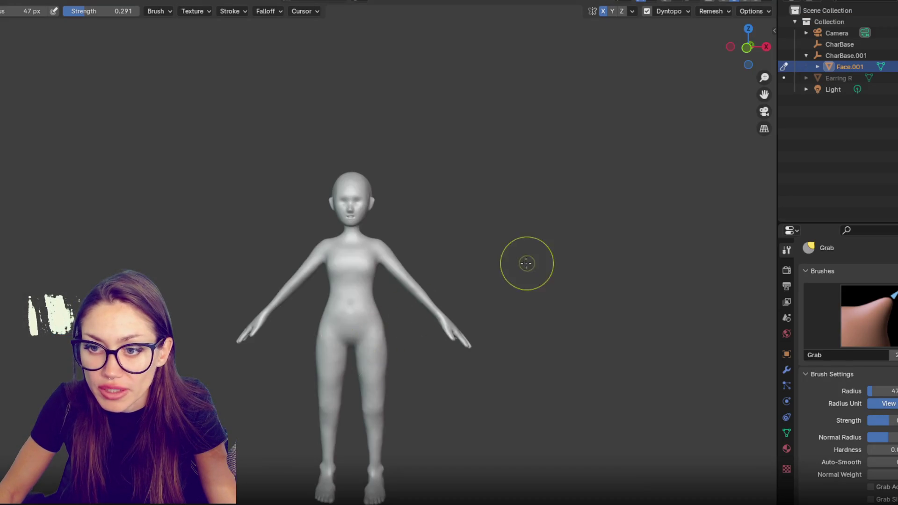
Step: Resize the Grab brush radius from 47 px to 79 px
scroll(477, 276, "up", 2)
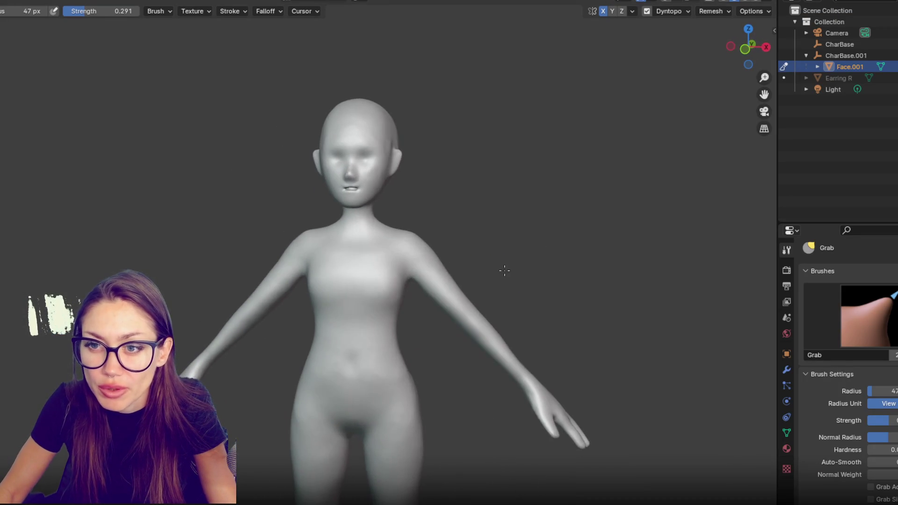
key("f")
left_click(387, 106)
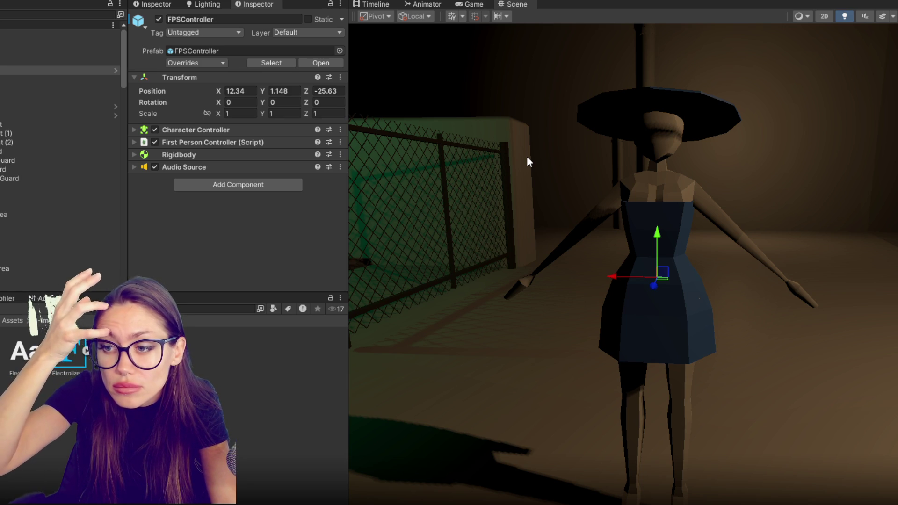
Step: Frame the character, move the view over to the checkered-floor room, and select Door_Interior
left_click(678, 194)
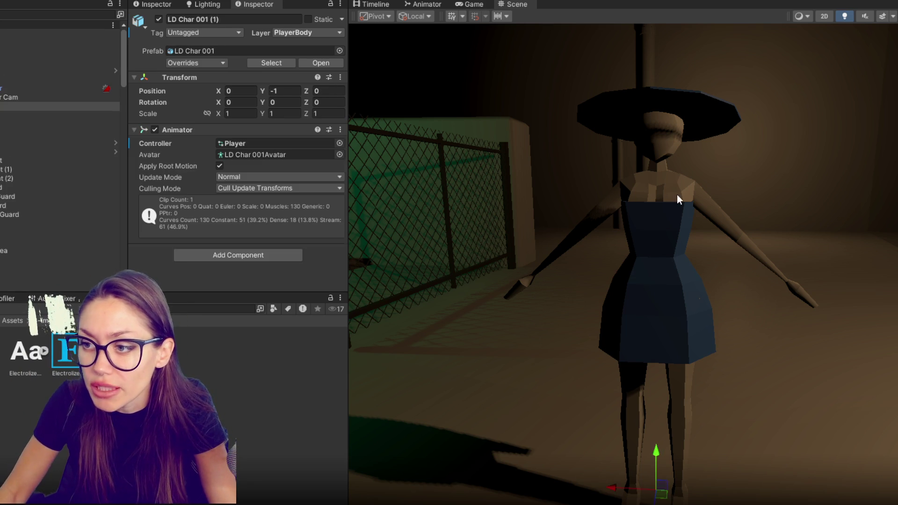
key("f")
mouse_move(863, 189)
left_mouse_down()
mouse_move(527, 213)
mouse_move(748, 201)
mouse_move(561, 206)
left_mouse_up()
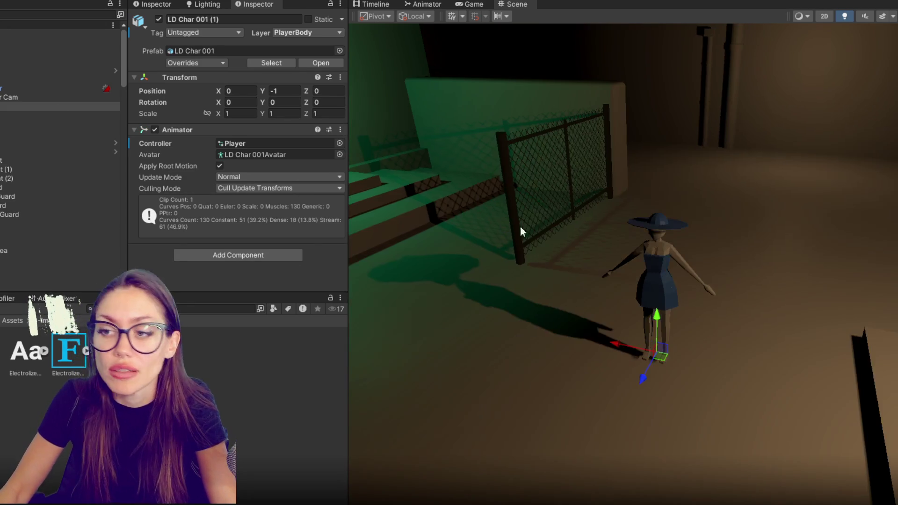
scroll(71, 141, "down", 2)
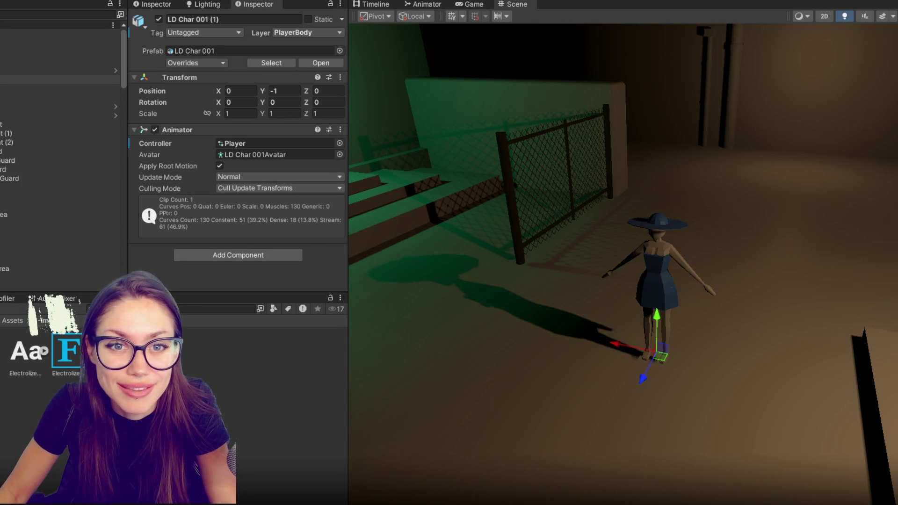
mouse_move(468, 188)
left_mouse_down()
mouse_move(862, 191)
mouse_move(685, 189)
mouse_move(587, 218)
mouse_move(433, 243)
mouse_move(369, 236)
mouse_move(734, 249)
mouse_move(655, 283)
mouse_move(824, 235)
left_mouse_up()
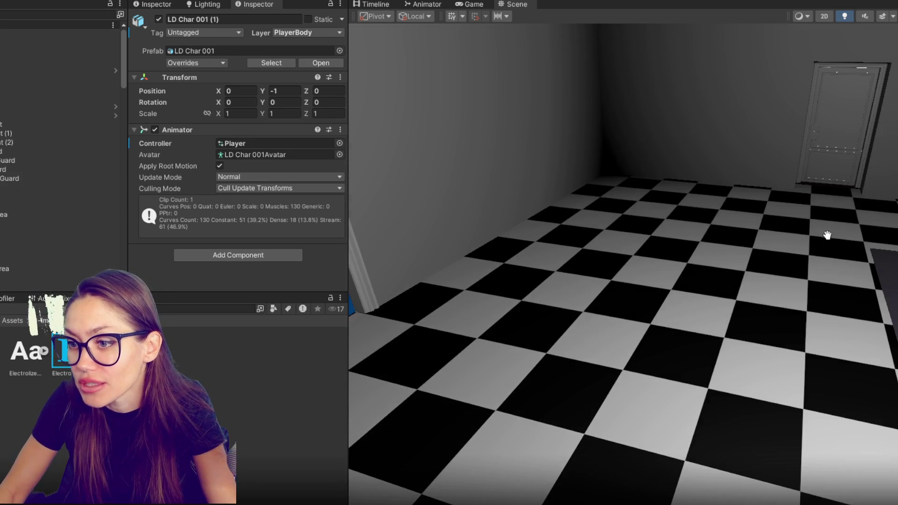
left_click(854, 133)
left_click(824, 149)
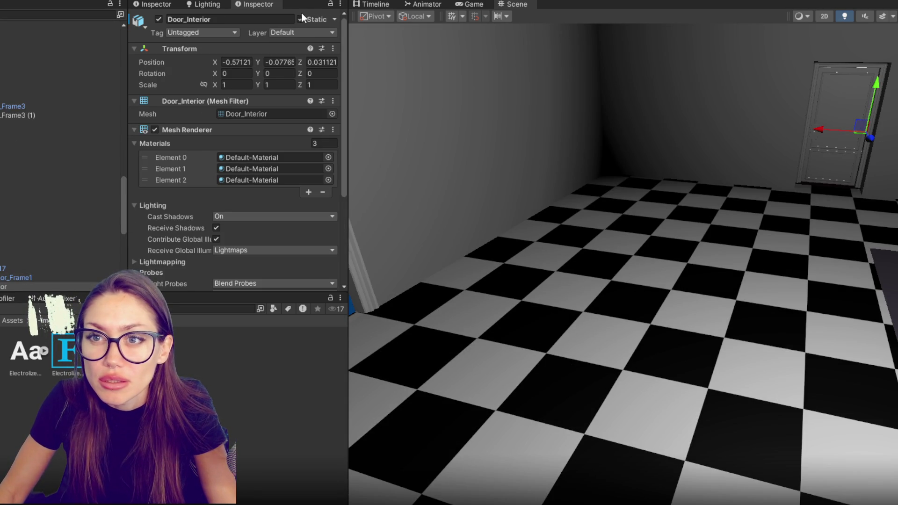
Step: Deactivate the Door_Interior17 door
left_click(10, 268)
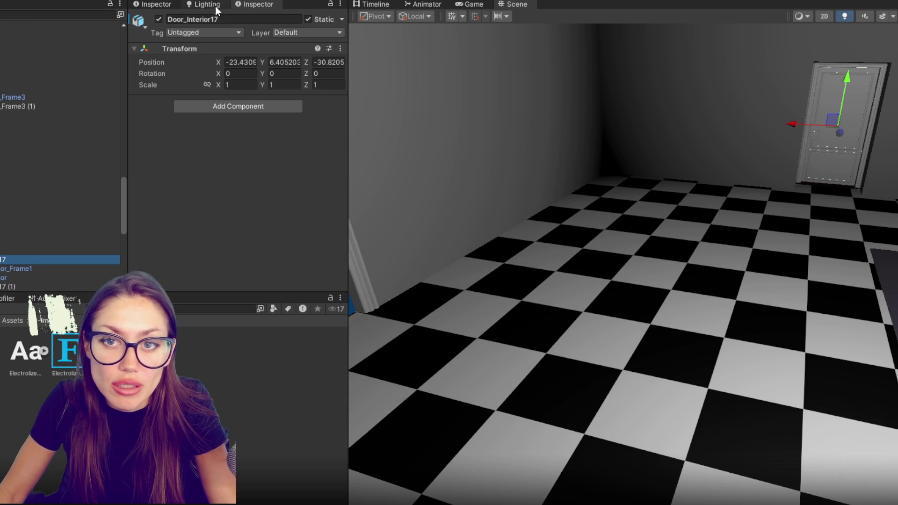
left_click(159, 20)
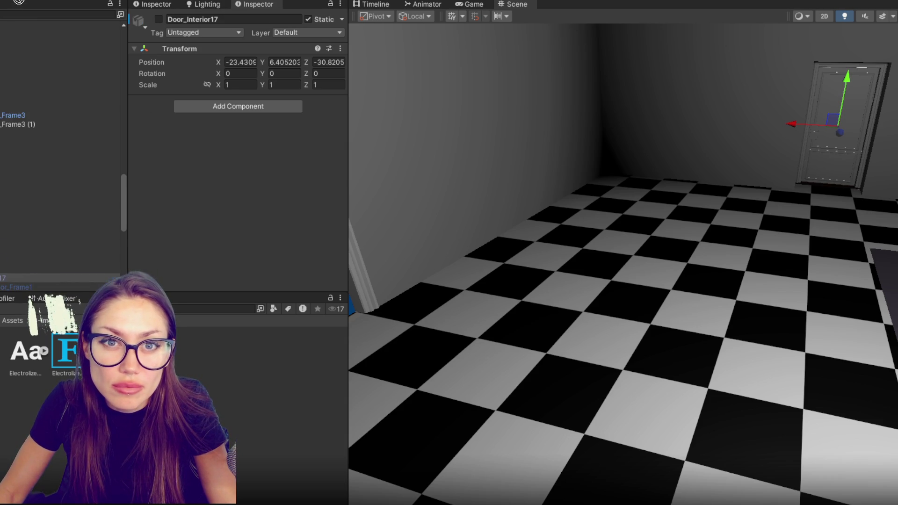
mouse_move(7, 14)
left_mouse_down()
mouse_move(2, 260)
mouse_move(2, 91)
mouse_move(16, 234)
mouse_move(10, 156)
mouse_move(8, 180)
mouse_move(2, 172)
left_mouse_up()
Step: Rename Door_Interior17 (1) to 'Door Home Office'
left_click(264, 19)
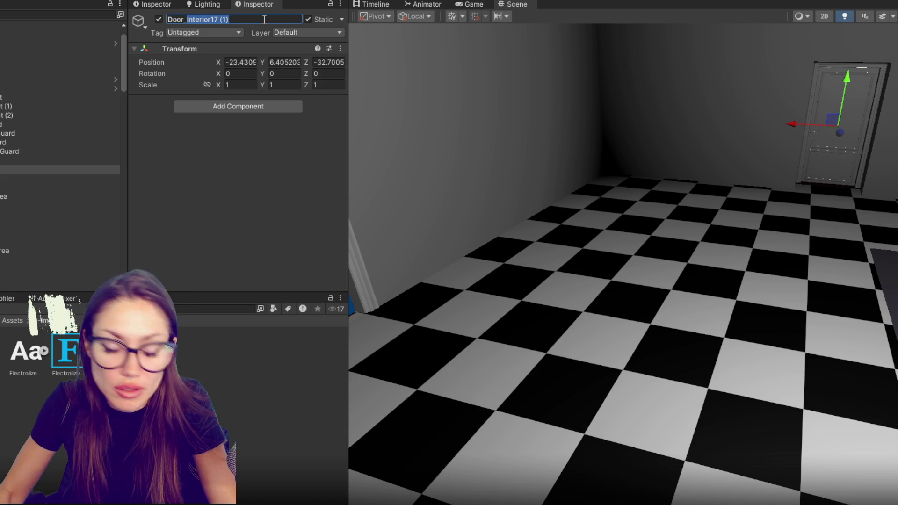
type("Mission Brief")
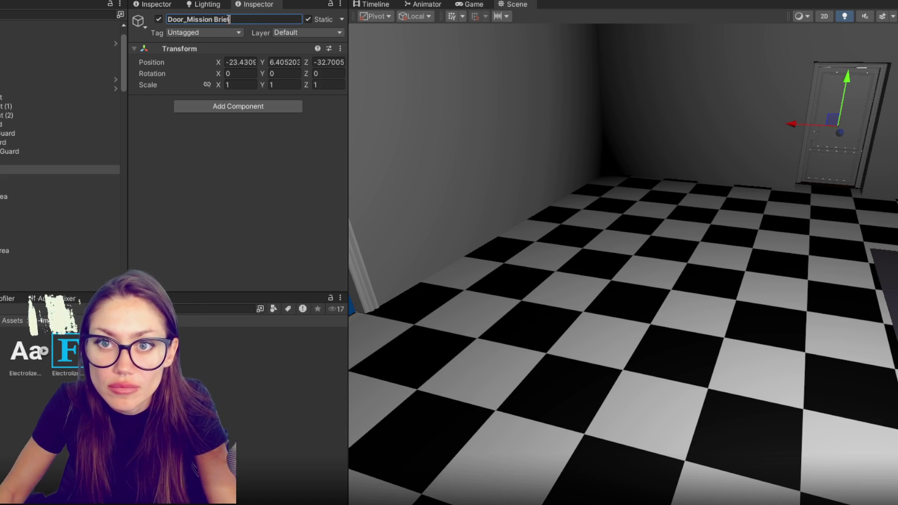
key("ctrl+a")
type("Roi")
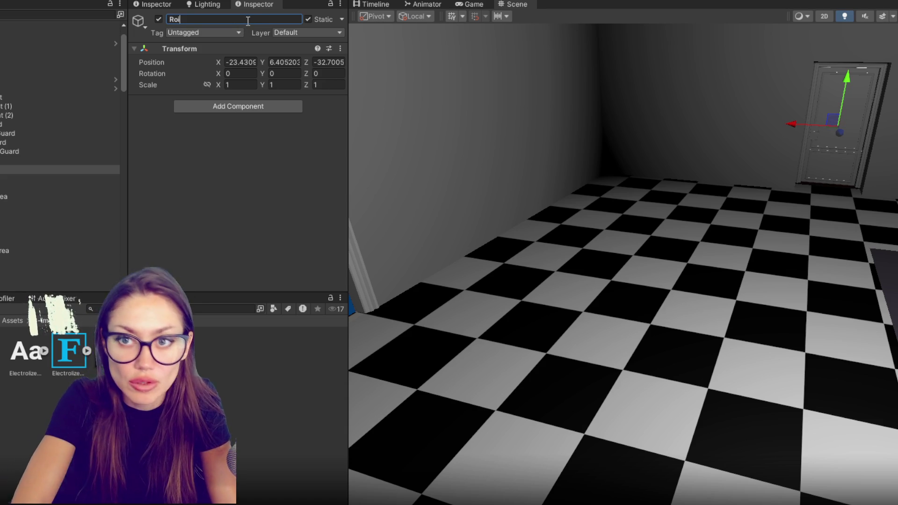
key("BackSpace")
key("BackSpace")
type("Door - ")
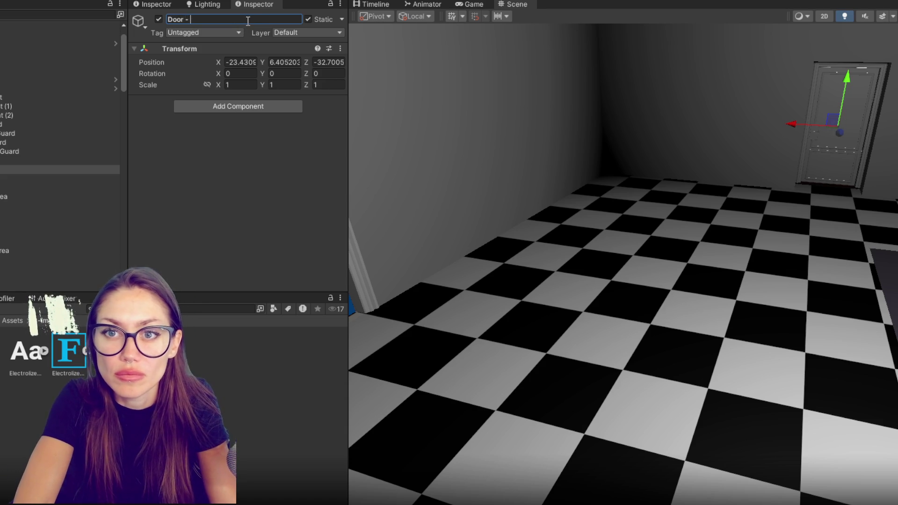
key("BackSpace")
key("BackSpace")
type("Office")
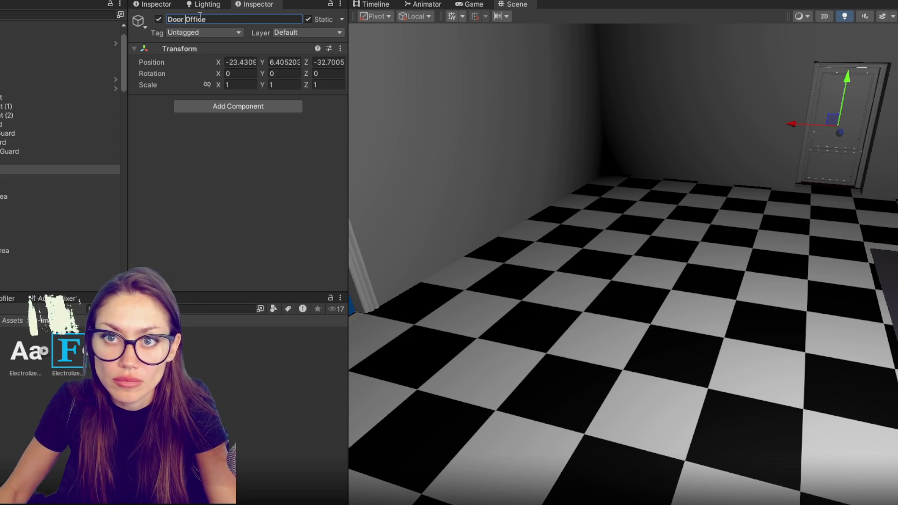
type("Home")
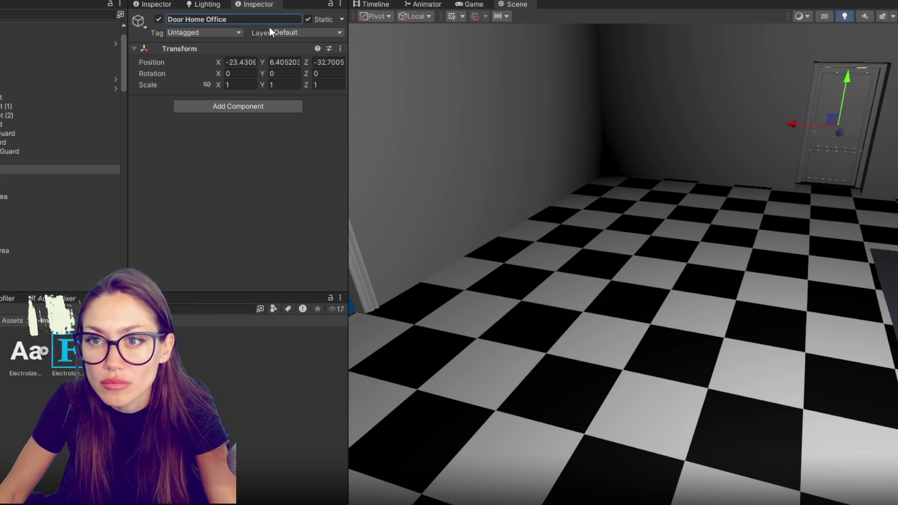
key("Tab")
Step: Make Door Home Office and its children non-static, then select the Door_Interior mesh
key("space")
left_click(381, 278)
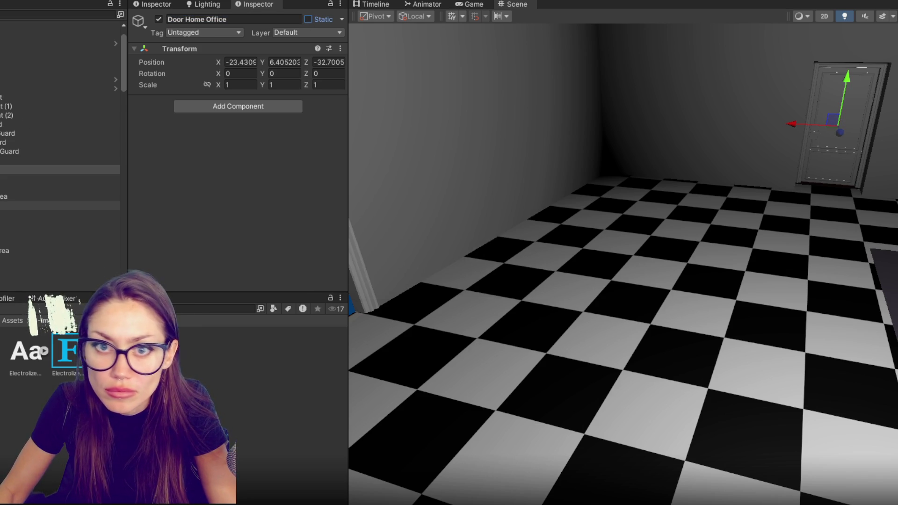
left_click(47, 178)
key("Down")
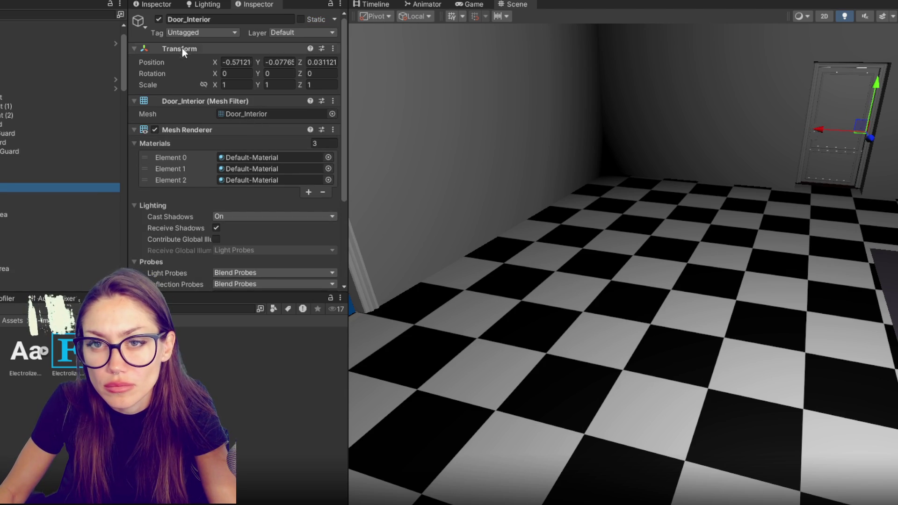
Step: Add the Door script with Rotation Amount Y -90 and apply the Interactive material
scroll(209, 169, "down", 3)
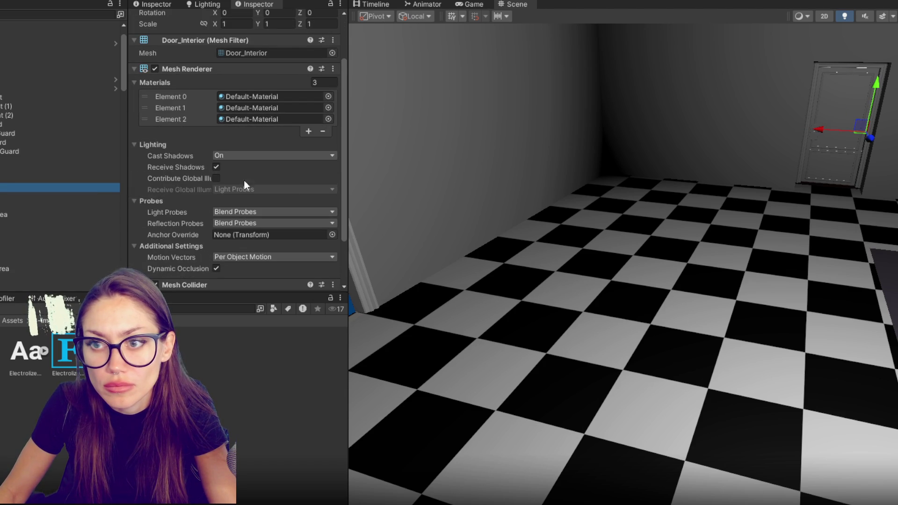
scroll(221, 192, "down", 3)
left_click(236, 278)
type("ver")
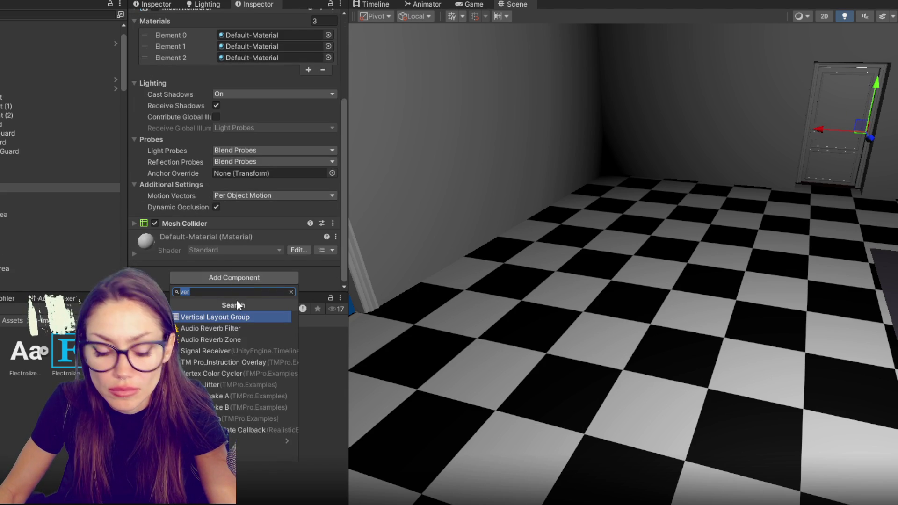
type("door")
left_click(235, 317)
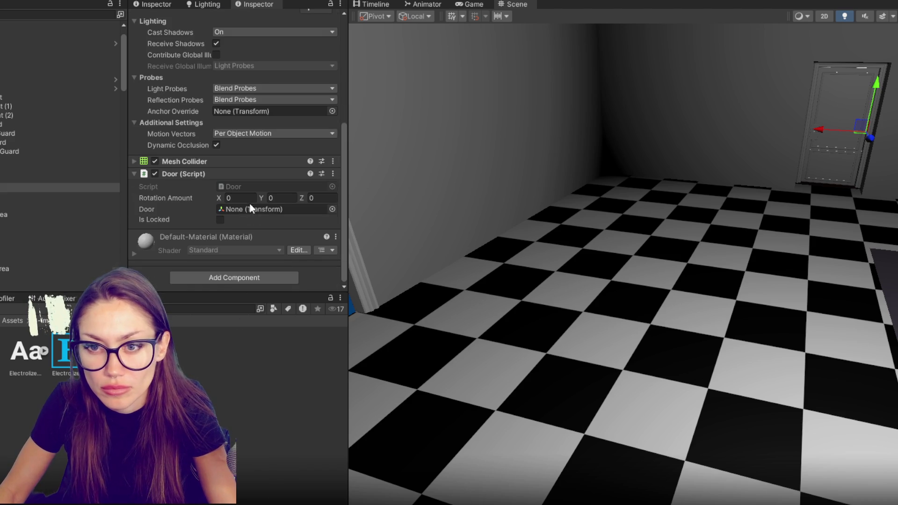
left_click(277, 196)
type("-")
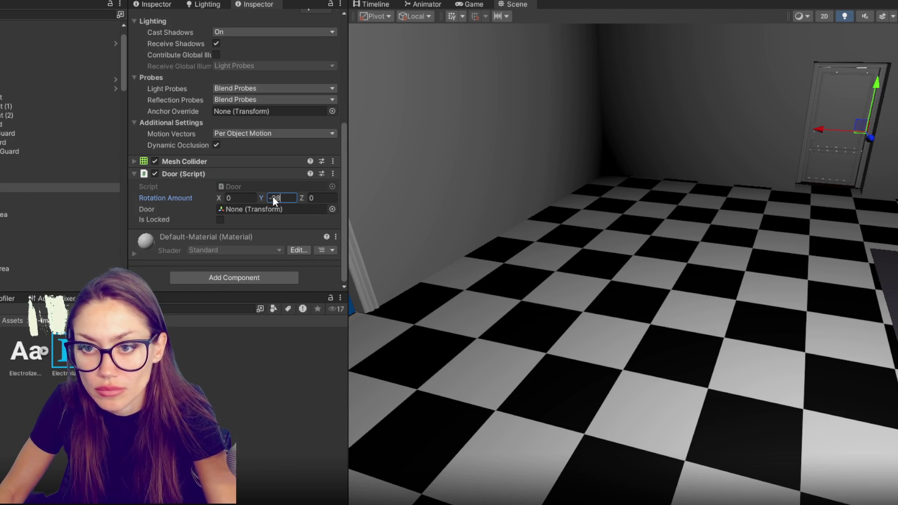
type("90")
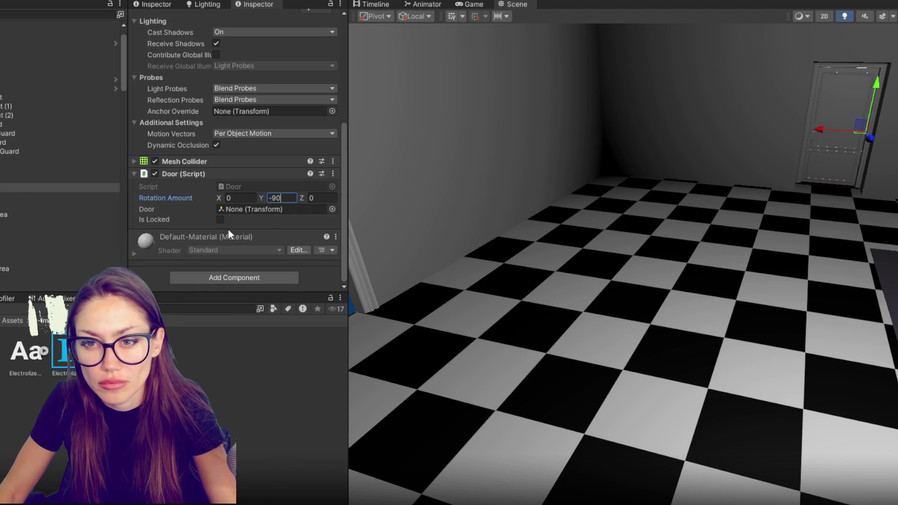
left_click(10, 327)
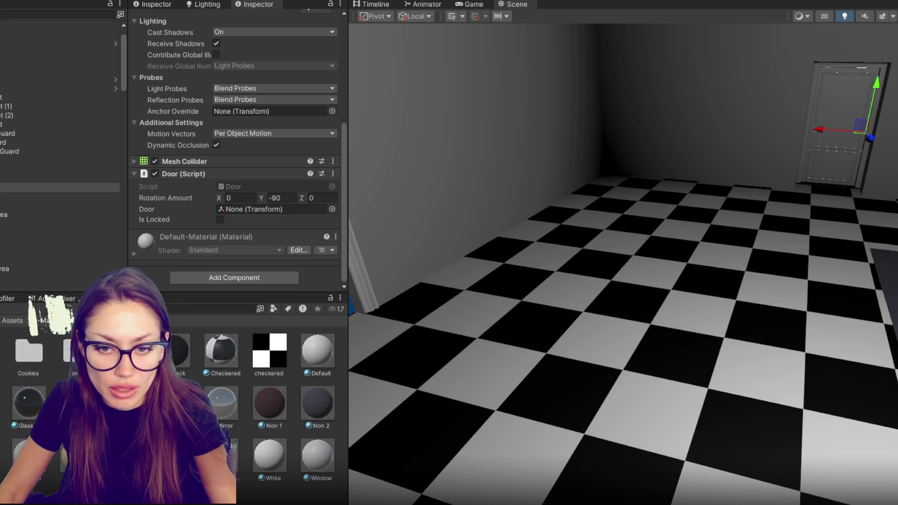
mouse_move(127, 402)
left_mouse_down()
mouse_move(849, 143)
mouse_move(701, 227)
mouse_move(493, 187)
mouse_move(626, 193)
mouse_move(595, 240)
mouse_move(754, 283)
mouse_move(739, 296)
mouse_move(653, 266)
mouse_move(734, 190)
mouse_move(588, 283)
left_mouse_up()
Step: Make the curtain's Non 2 material non-metallic (Metallic 0) with a lighter grey albedo, 77757B
left_click(366, 296)
left_click(433, 262)
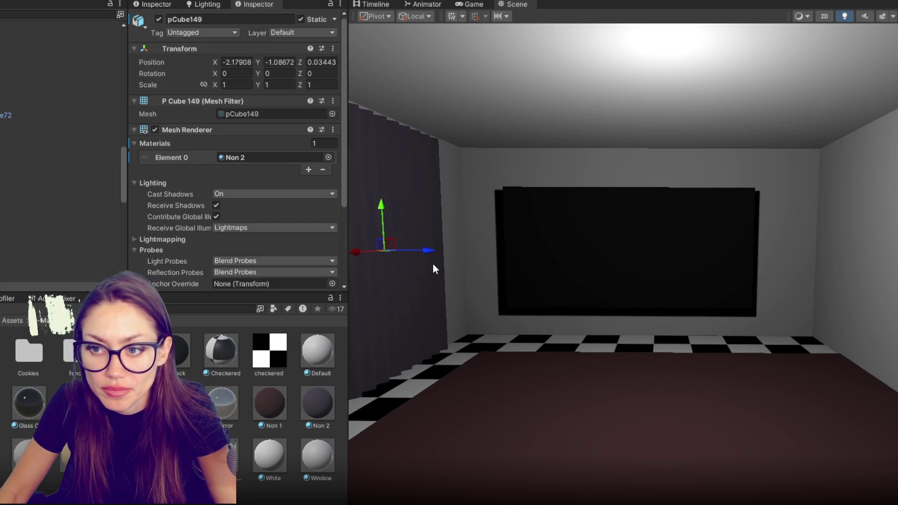
double_click(257, 154)
left_click_drag(259, 81, 224, 81)
left_click(231, 69)
left_click_drag(307, 154, 305, 162)
Step: Select the screen cube pCube159 and add a new UI Canvas to the scene
left_click(684, 290)
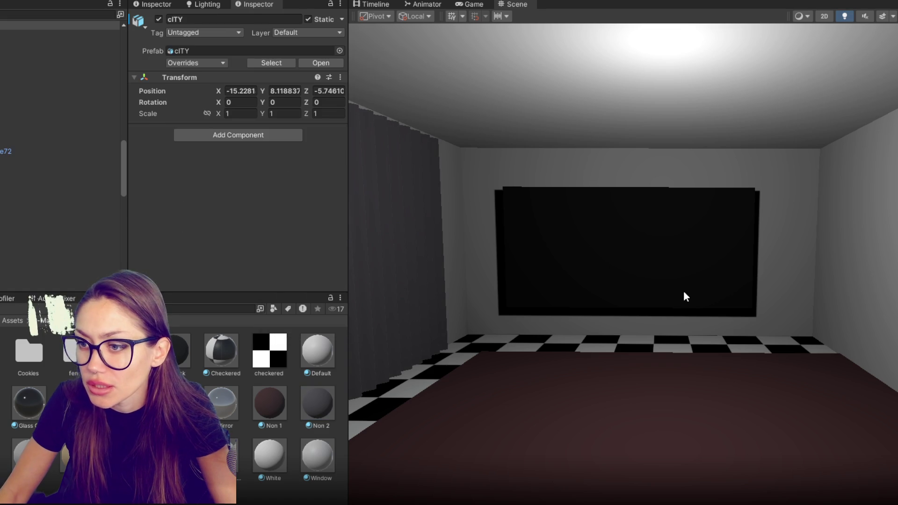
left_click(683, 291)
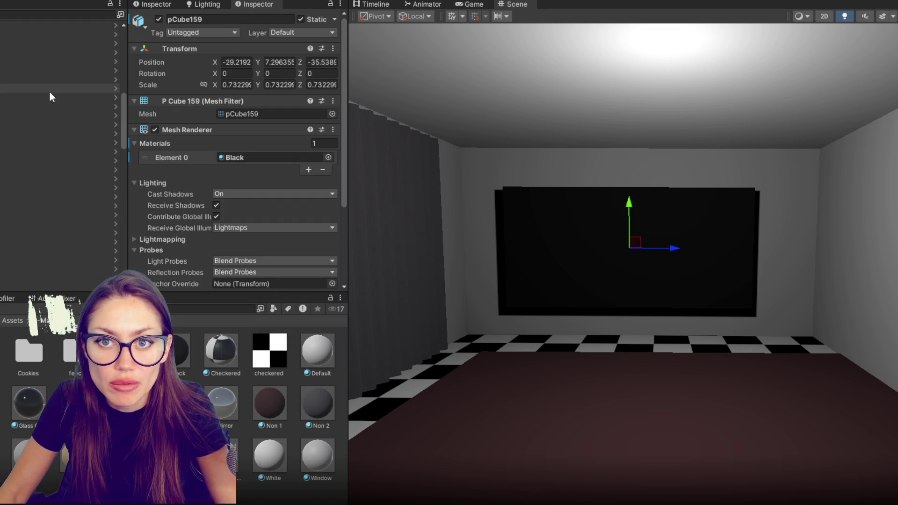
right_click(15, 70)
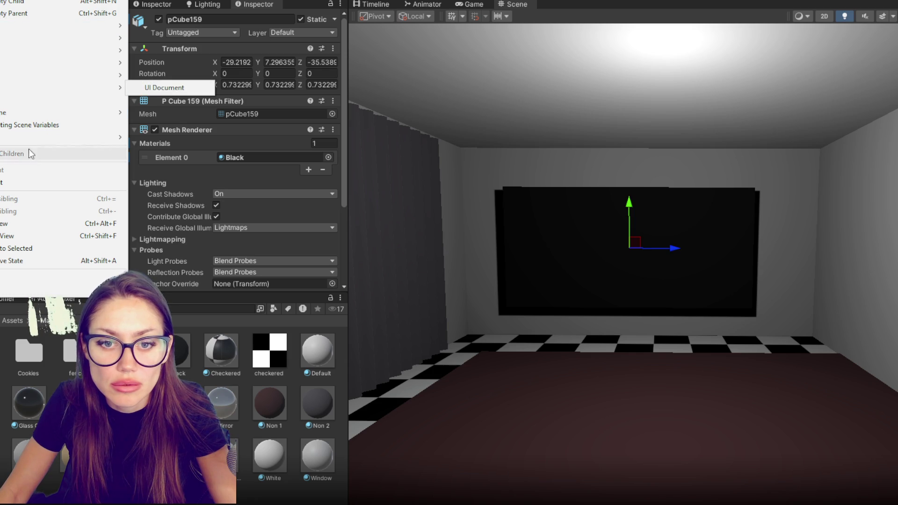
mouse_move(44, 288)
mouse_move(239, 462)
left_click(224, 434)
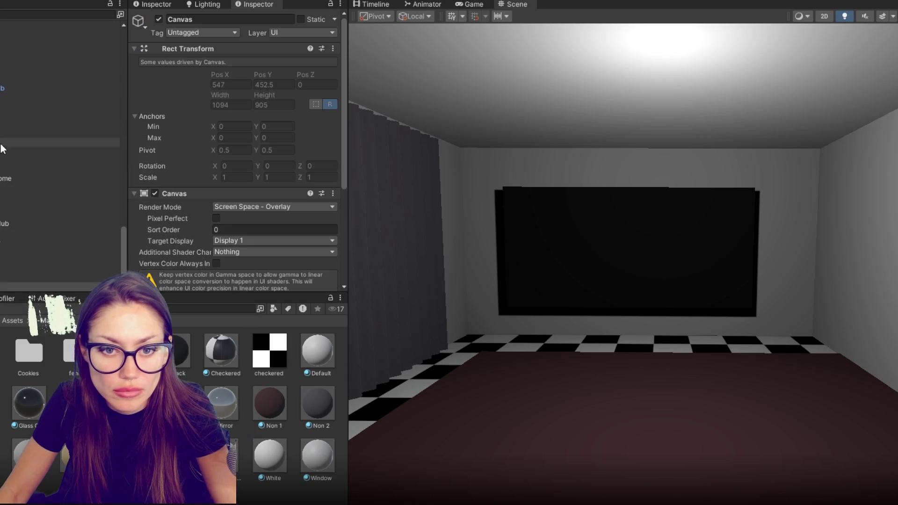
Step: Switch the Canvas to World Space render mode with scale 0.0025 on X, Y and Z
left_click(264, 210)
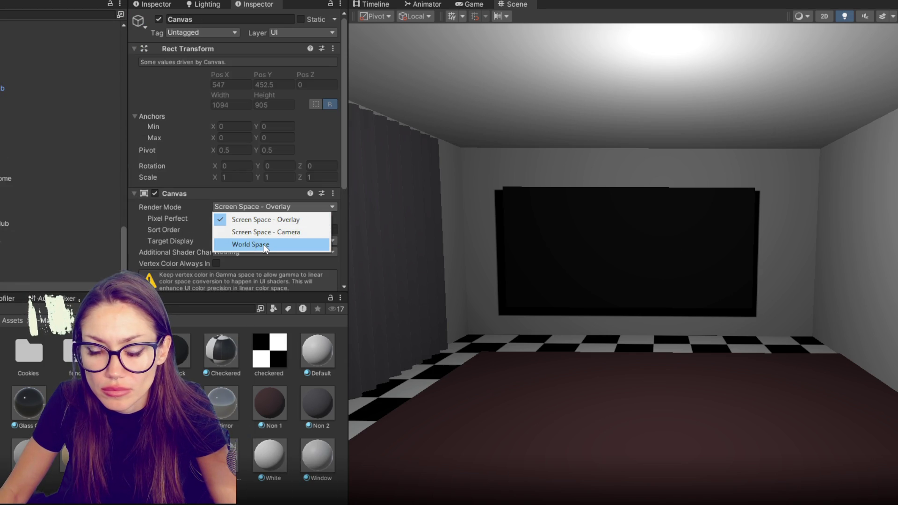
left_click(263, 244)
scroll(259, 223, "down", 5)
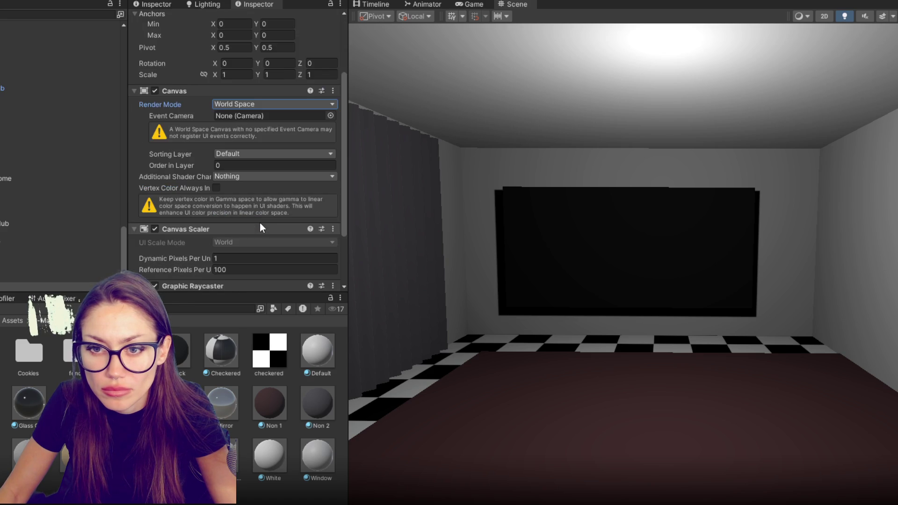
scroll(260, 223, "up", 6)
left_click(239, 165)
type(".0")
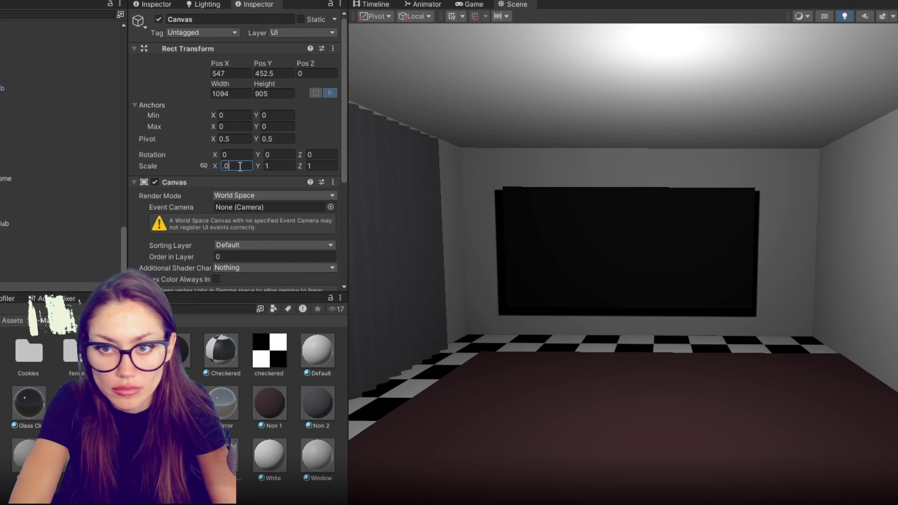
type("5")
key("Tab")
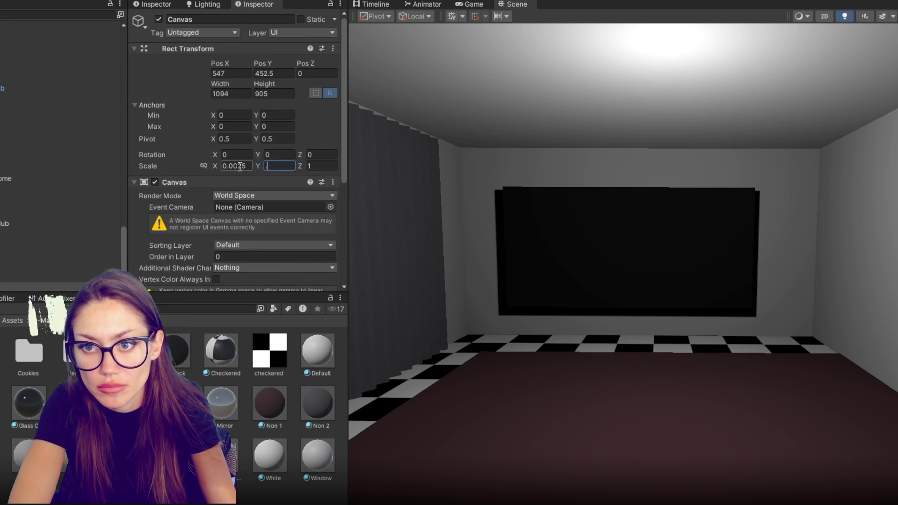
type("5")
key("Tab")
type("25")
key("Tab")
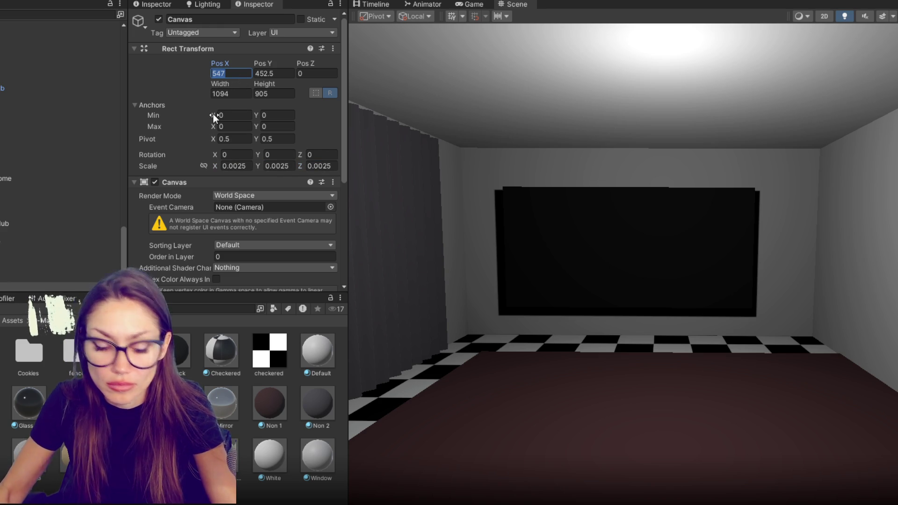
Step: Move the Canvas to the current scene viewpoint and set its scale to 0.025
key("ctrl+shift+f")
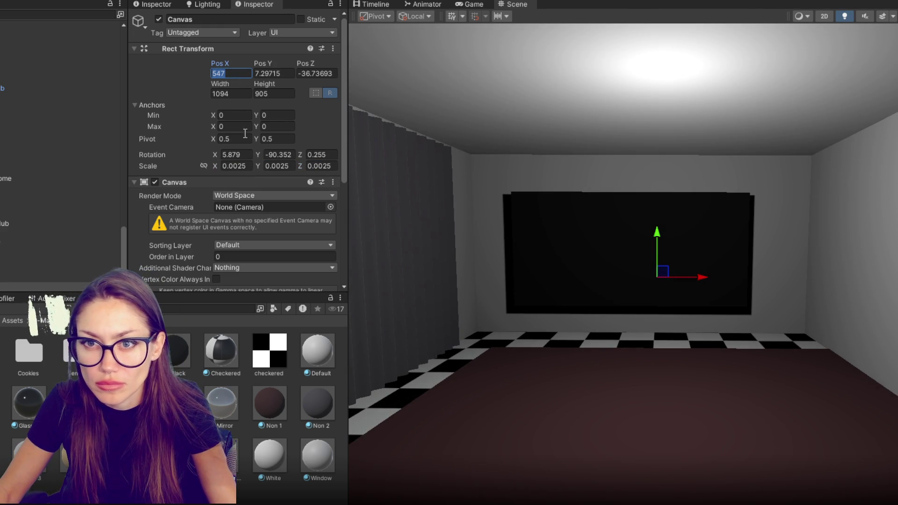
left_click(248, 166)
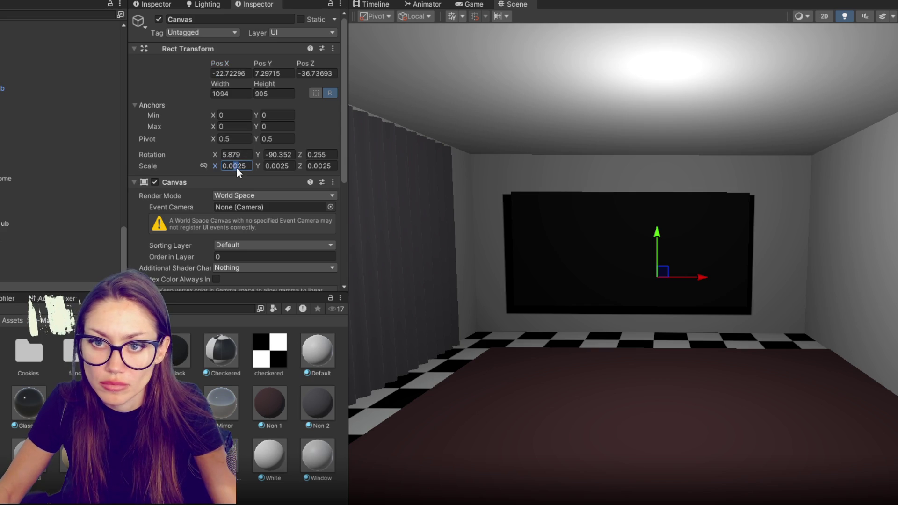
type("0.025")
left_click(276, 167)
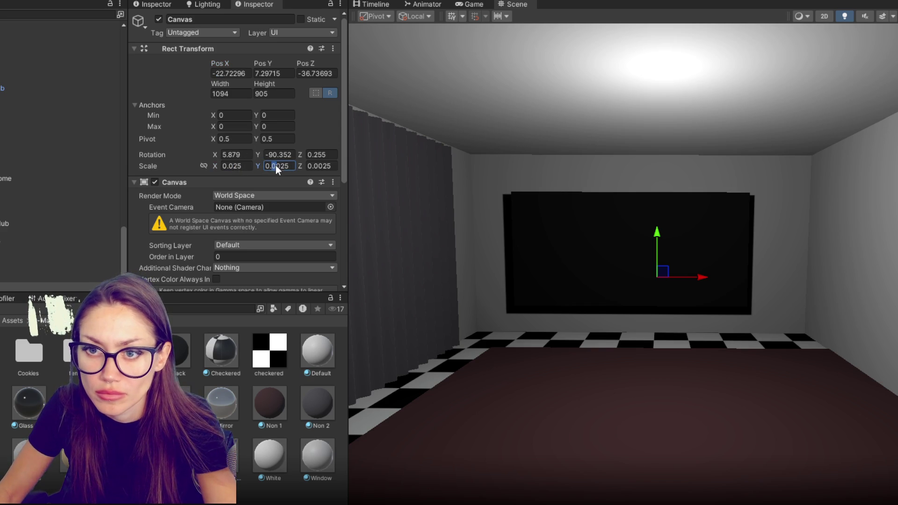
left_click(316, 166)
key("BackSpace")
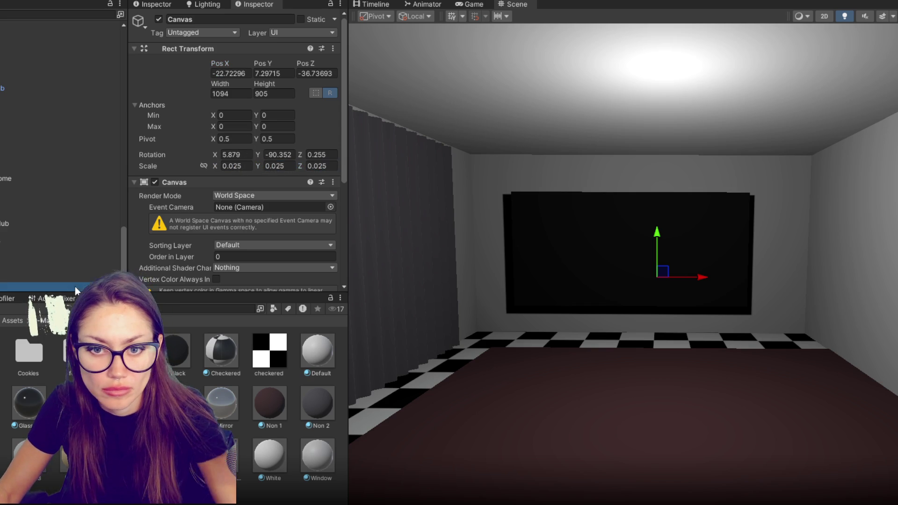
right_click(75, 286)
Step: Add a Panel inside the Canvas and set the Canvas scale back to 0.0025
mouse_move(197, 358)
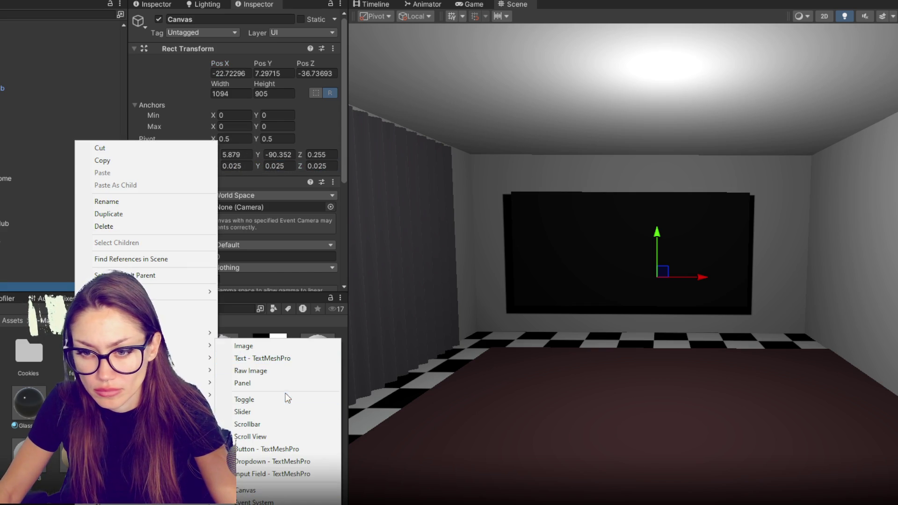
left_click(286, 385)
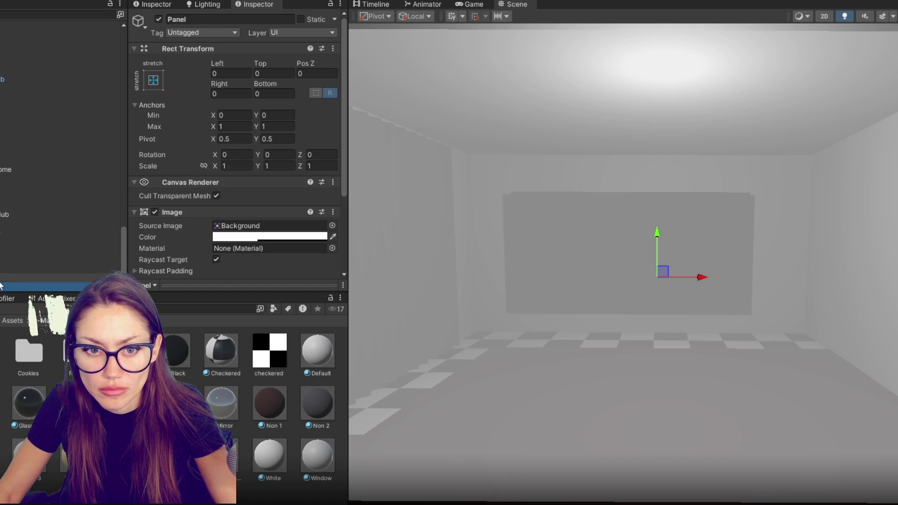
key("Up")
left_click(235, 166)
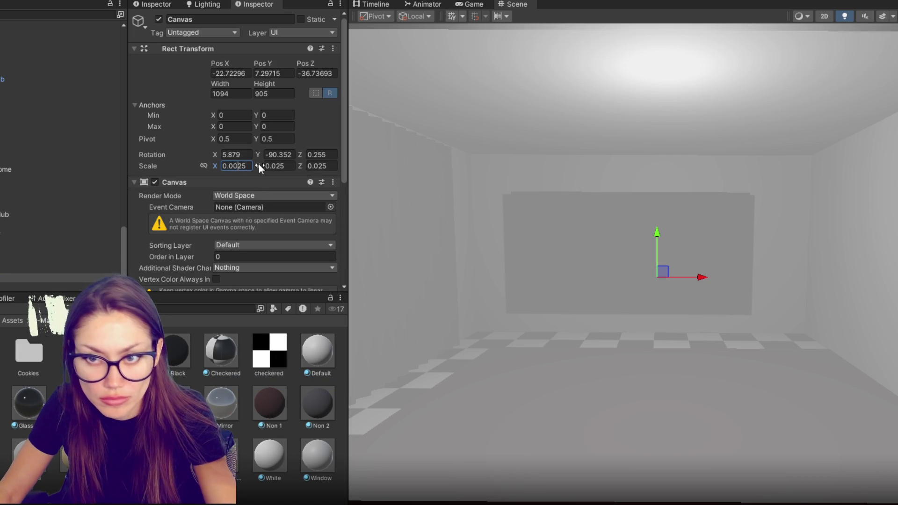
type("0")
left_click(271, 167)
type("0")
left_click(316, 166)
type("0")
Step: Reset the Canvas rotation to 0, size it 1920 × 1080, and turn it around Y
mouse_move(691, 248)
left_mouse_down()
mouse_move(573, 295)
mouse_move(710, 263)
mouse_move(677, 281)
left_mouse_up()
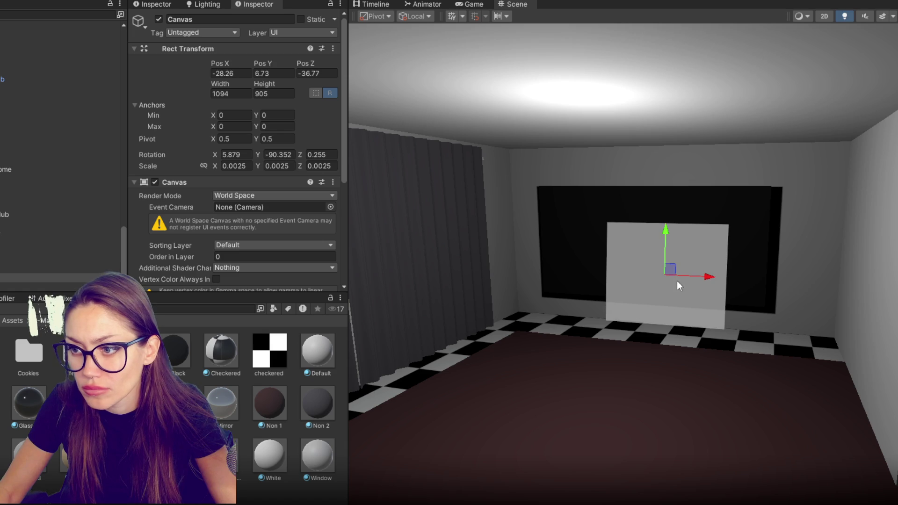
left_click(19, 278)
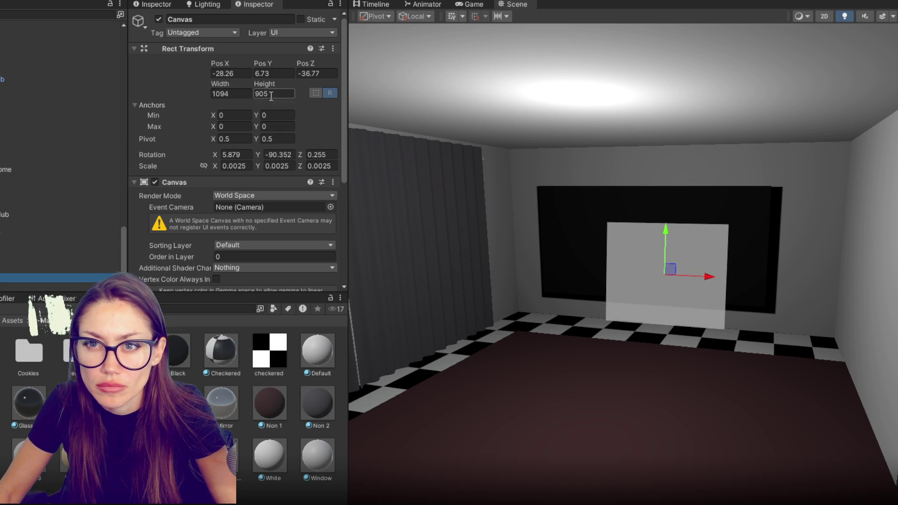
left_click(239, 153)
type("0")
key("Tab")
type("0")
key("Tab")
type("00")
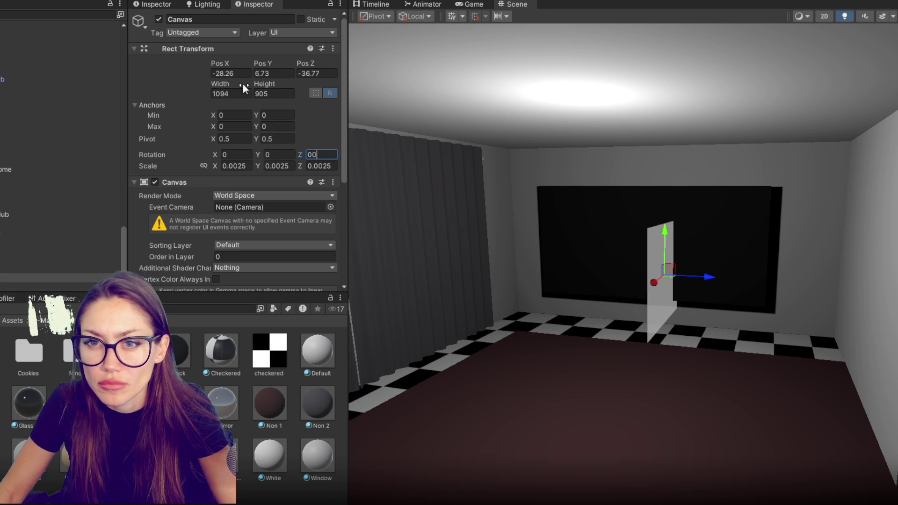
type("1920")
key("Tab")
type("10")
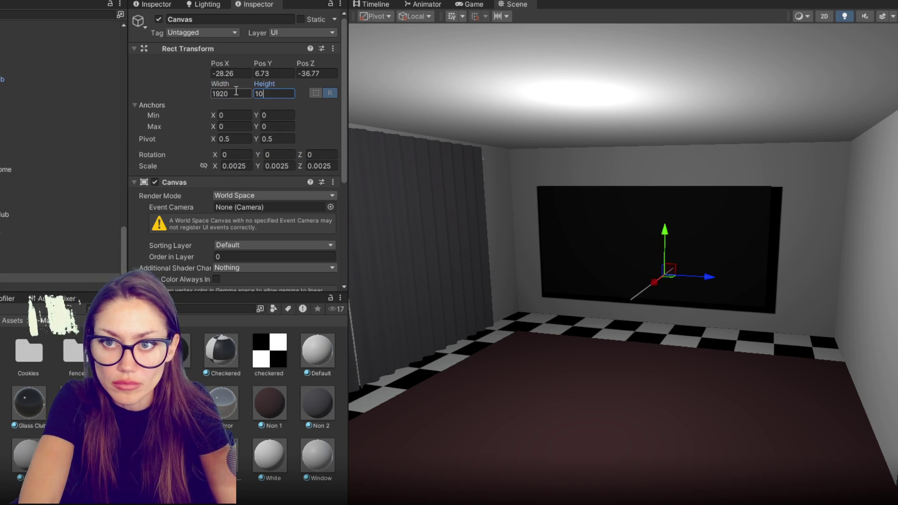
type("80e")
left_click_drag(669, 273, 812, 275)
Step: Finish turning the Canvas to -90 degrees and move it up in front of the screen
key("w")
left_click_drag(698, 275, 651, 275)
left_click_drag(630, 235, 622, 212)
left_click(622, 212)
key("f")
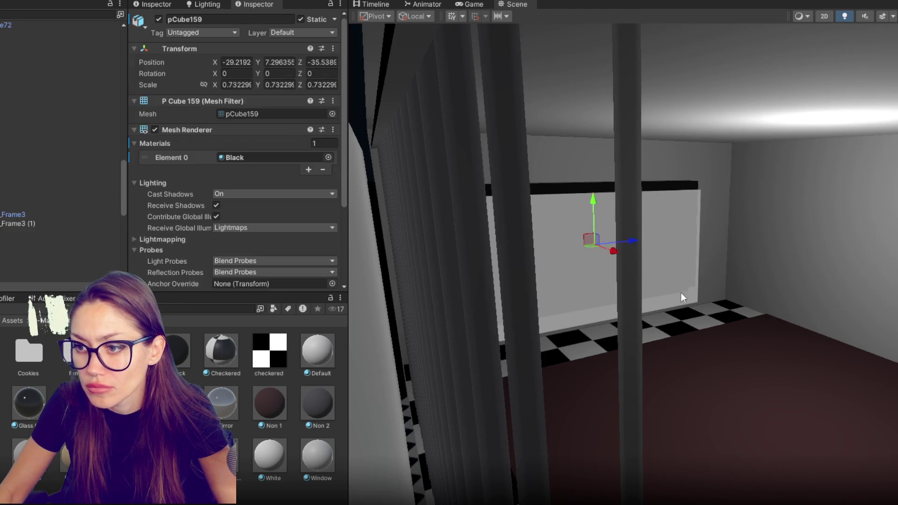
scroll(647, 280, "up", 3)
scroll(594, 287, "down", 5)
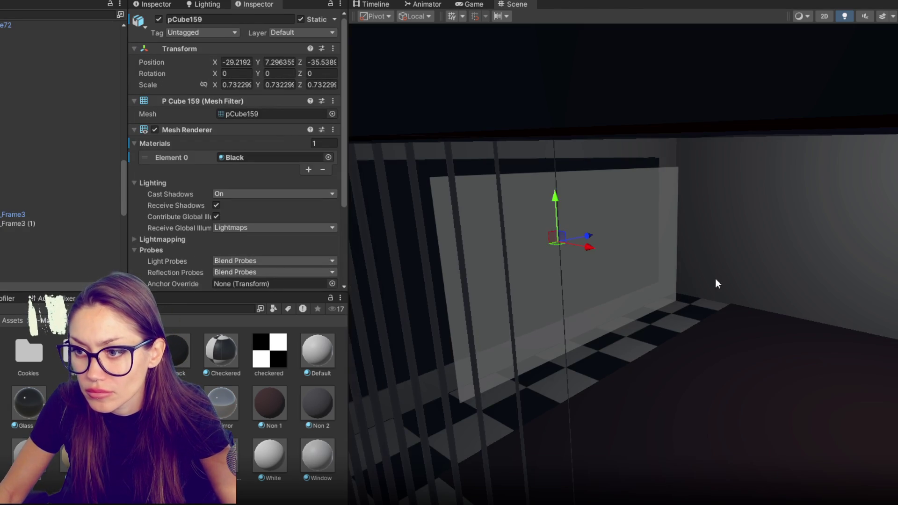
scroll(678, 290, "up", 2)
Step: Nudge the Canvas sideways and up onto the black screen, viewed head-on
left_click(605, 271)
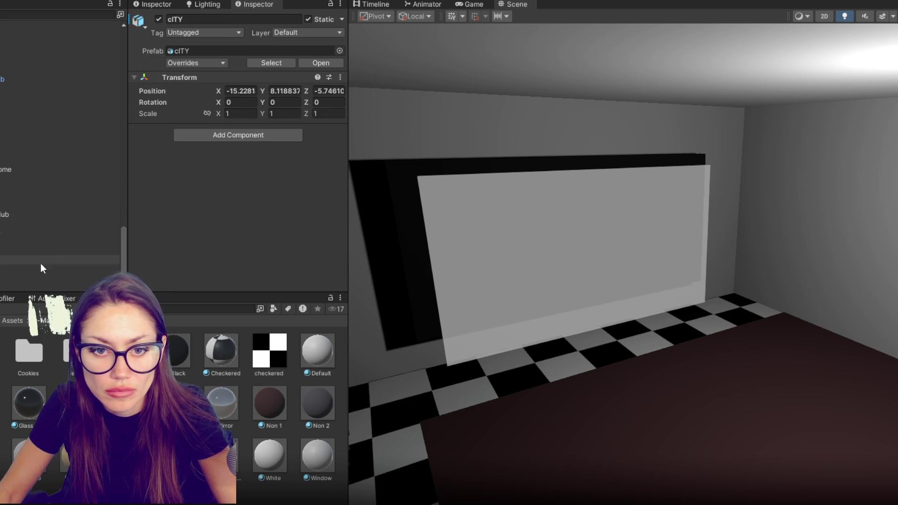
left_click(44, 276)
left_click_drag(543, 248, 555, 245)
left_click_drag(575, 195, 579, 186)
mouse_move(541, 161)
left_mouse_down()
mouse_move(475, 163)
mouse_move(467, 132)
mouse_move(631, 201)
left_mouse_up()
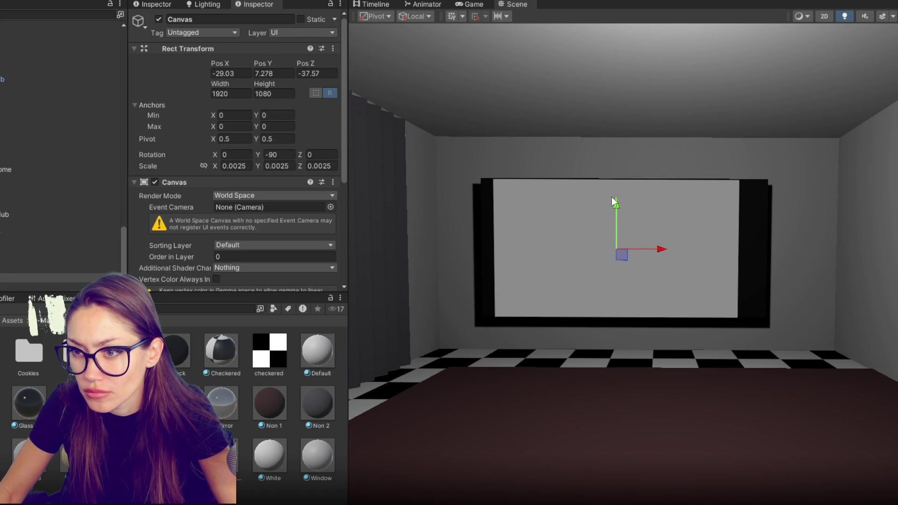
left_click(612, 201)
left_click(43, 276)
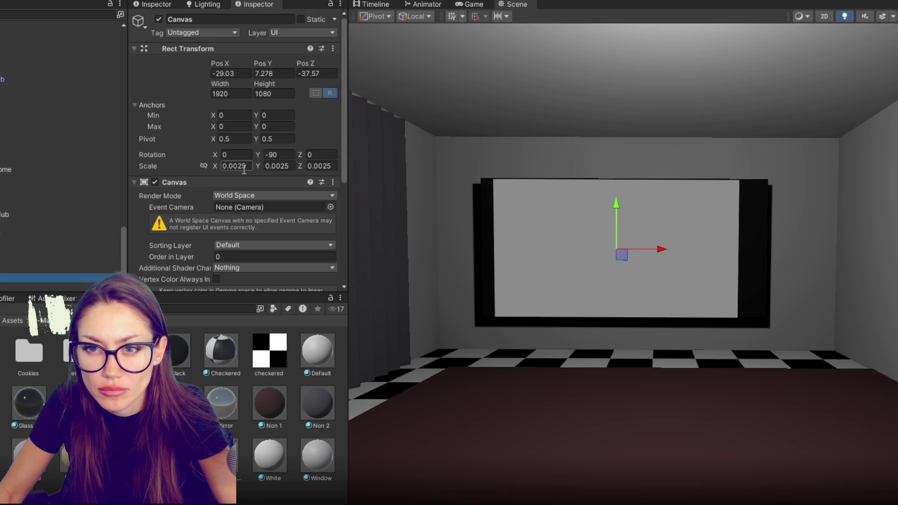
Step: Give the Canvas a uniform 0.0025 scale and a height of 1000 inside the frame
key("BackSpace")
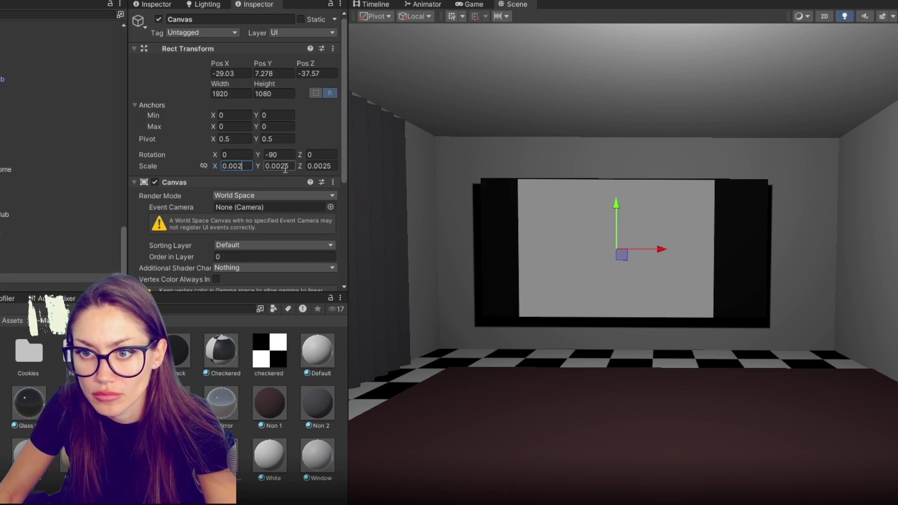
left_click(285, 167)
type("0.002")
key("Return")
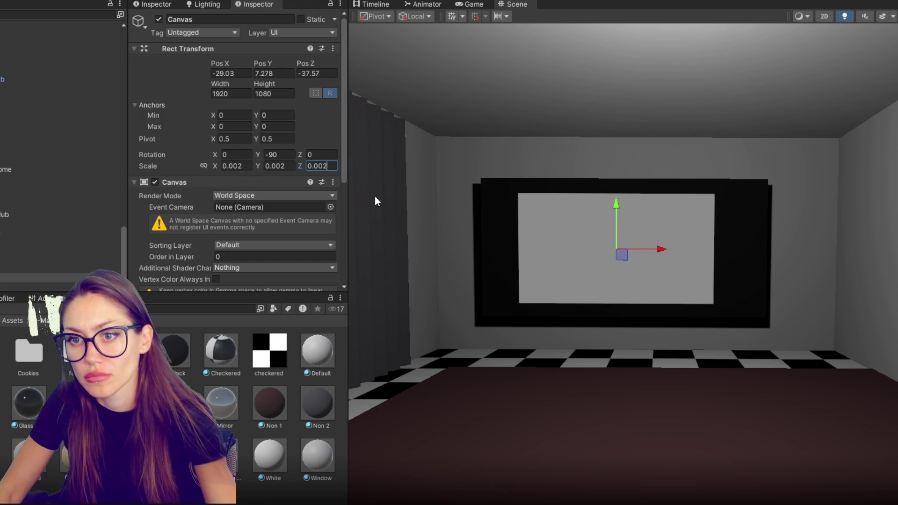
left_click_drag(664, 251, 671, 246)
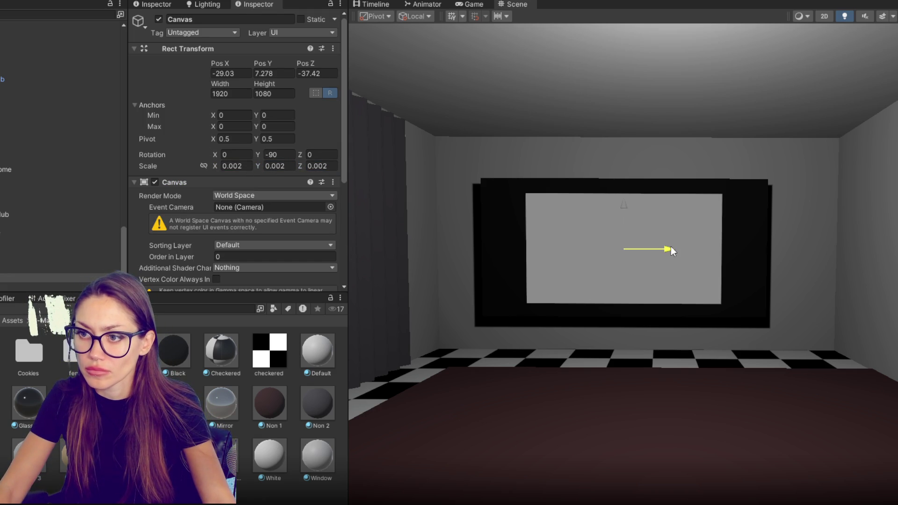
left_click_drag(609, 204, 609, 202)
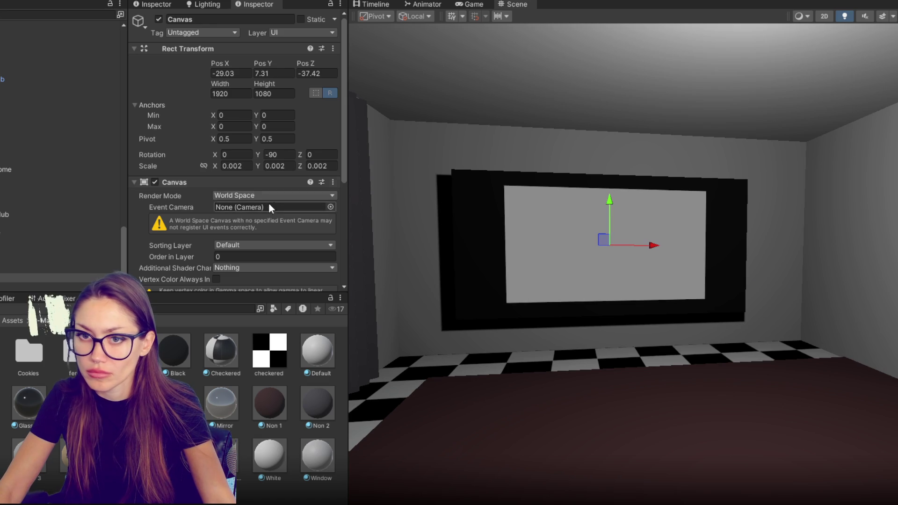
type("0.0025")
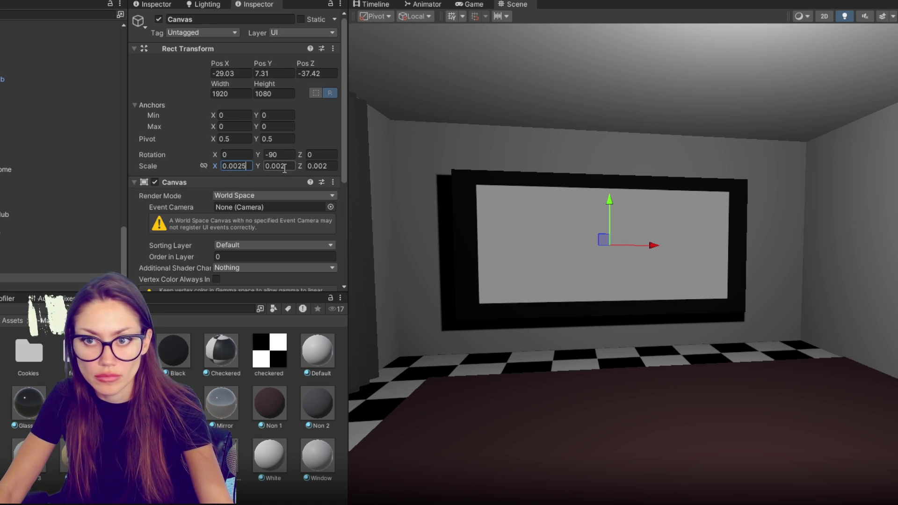
type("5")
left_click(333, 166)
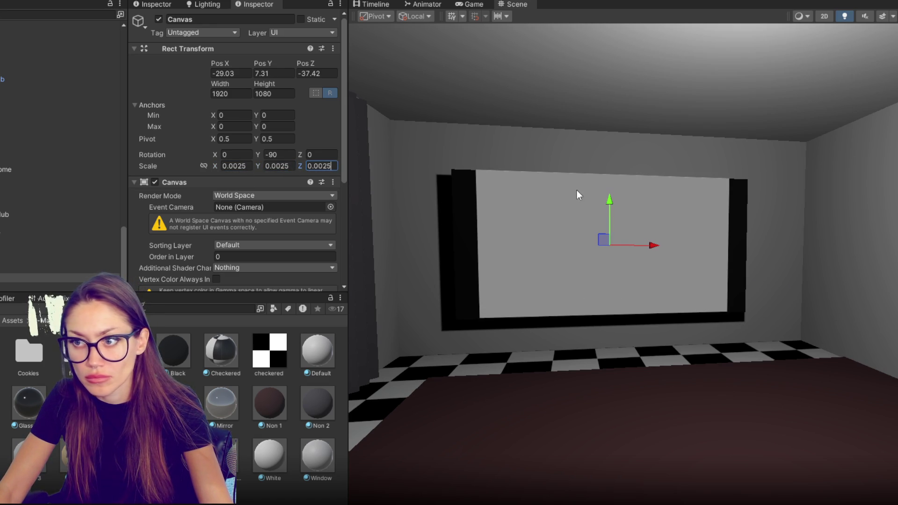
left_click_drag(614, 202, 608, 203)
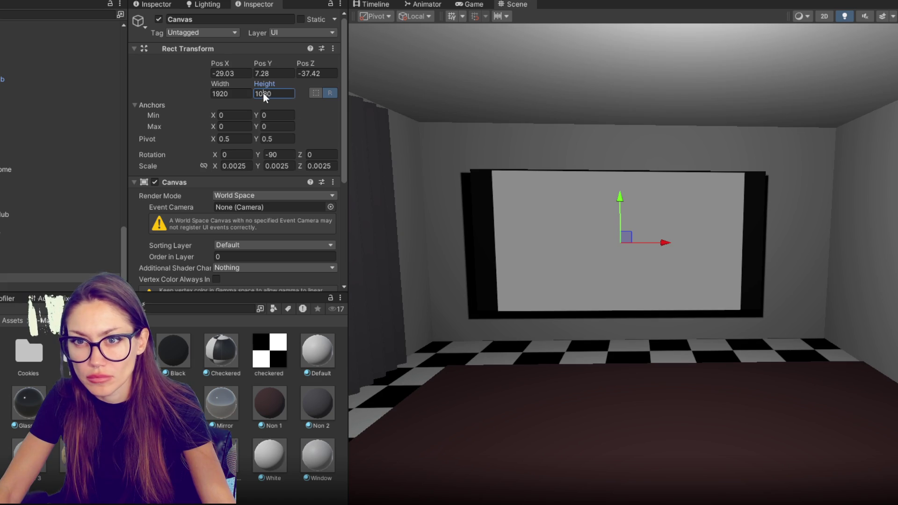
key("Delete")
key("Delete")
type("00")
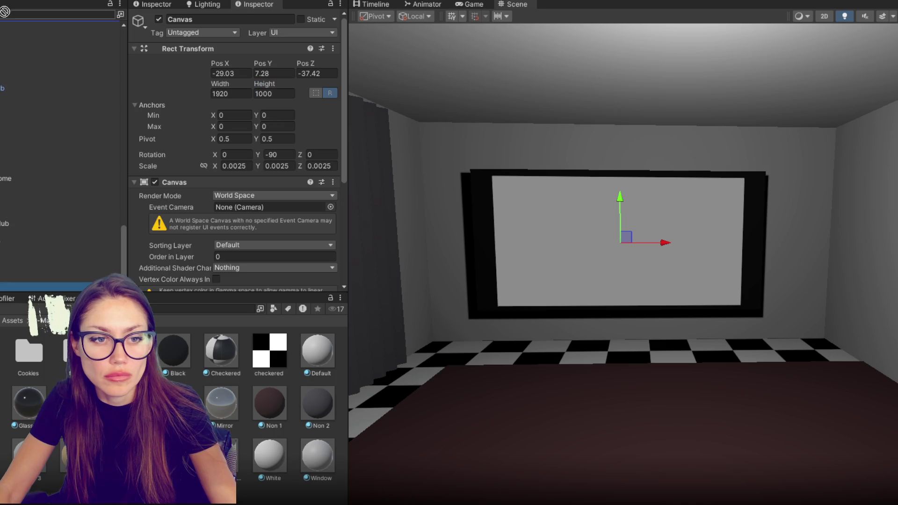
scroll(64, 183, "up", 4)
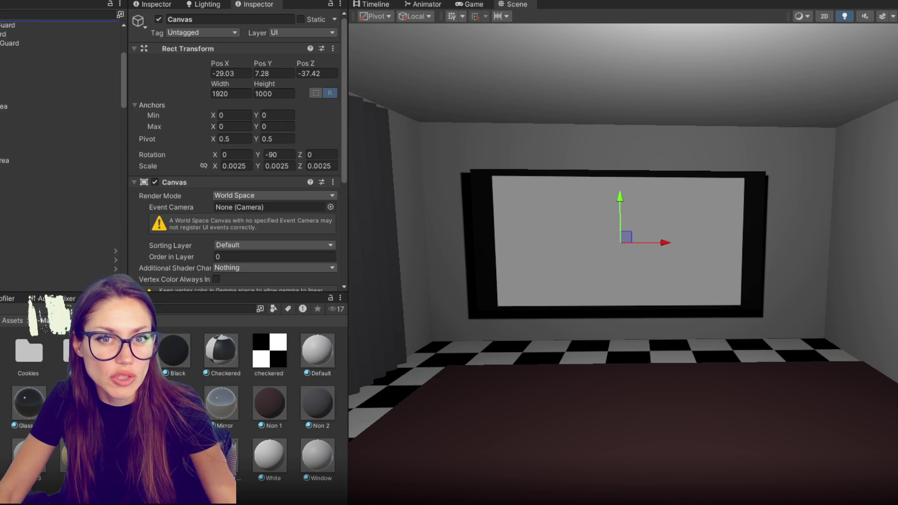
scroll(61, 140, "up", 4)
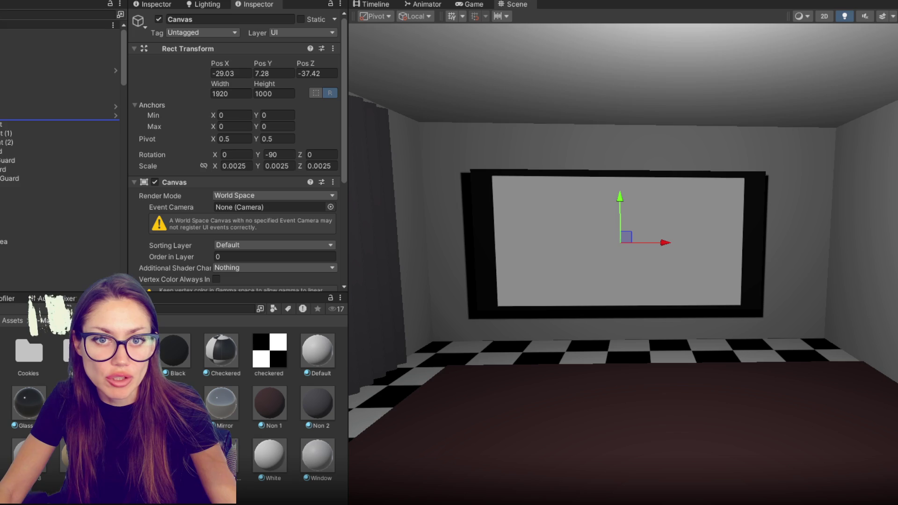
left_click(60, 124)
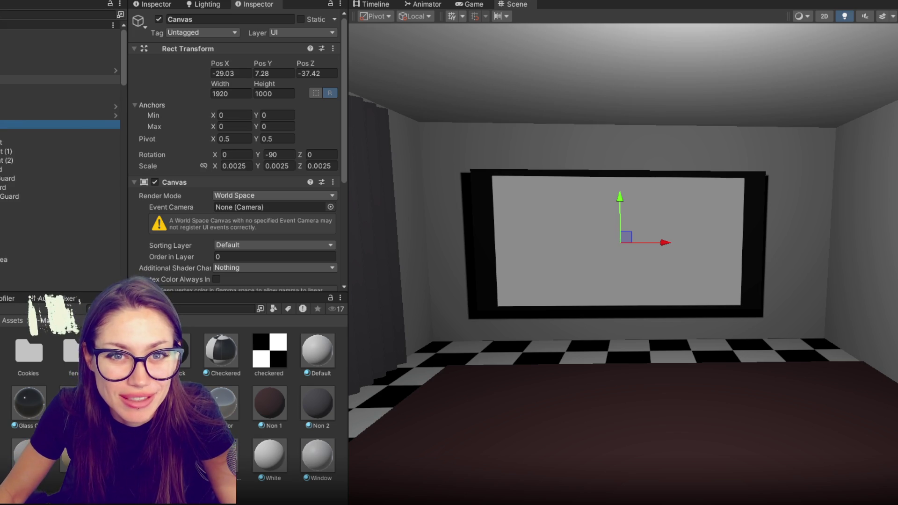
scroll(60, 52, "up", 6)
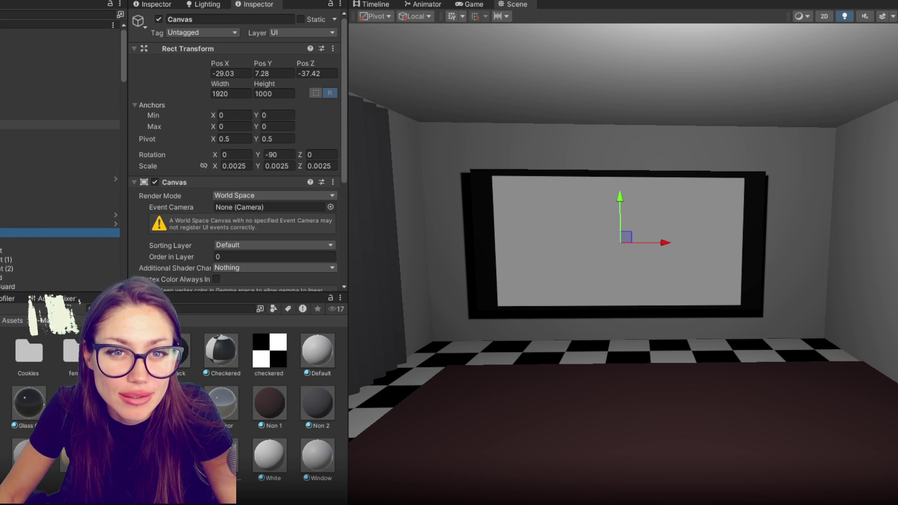
left_click(60, 133)
Step: Select the misplaced Panel and apply the stretch anchor preset to fill its canvas
left_click(60, 143)
scroll(60, 140, "down", 2)
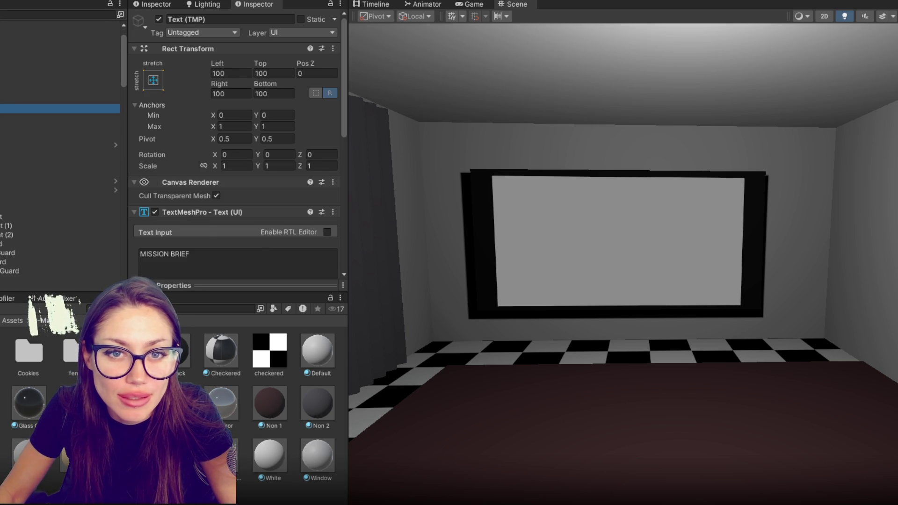
left_click(59, 99)
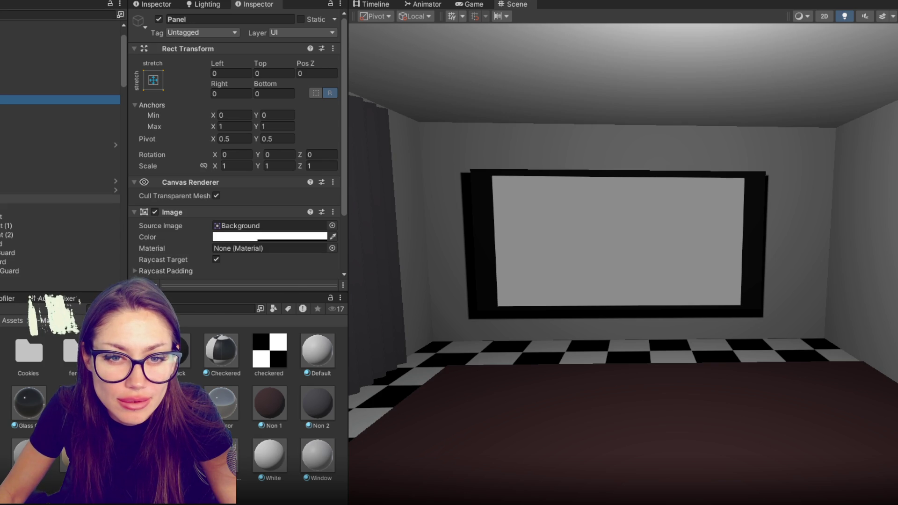
scroll(41, 164, "down", 2)
left_click(42, 190)
left_click(153, 80)
left_click(274, 251, "alt")
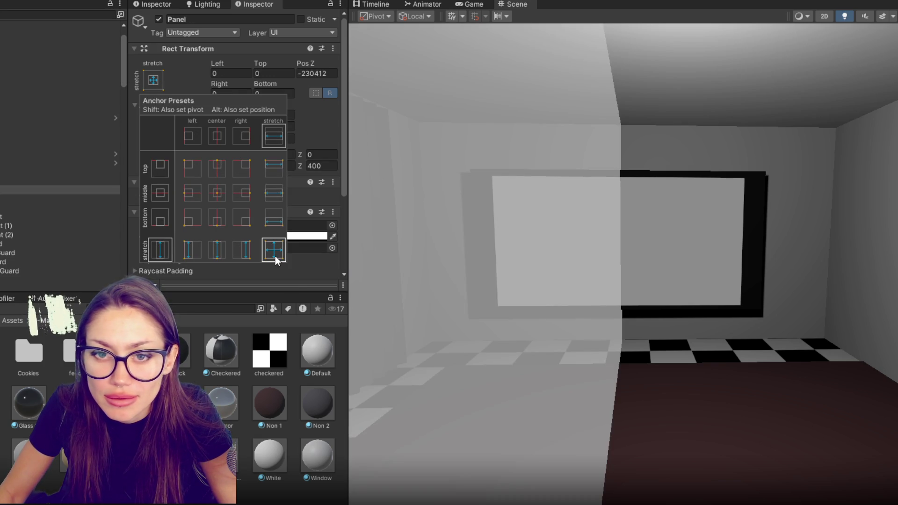
Step: Reset the misplaced Panel to Pos Z 0, Scale 1 and Rotation Y 0
left_click(9, 180)
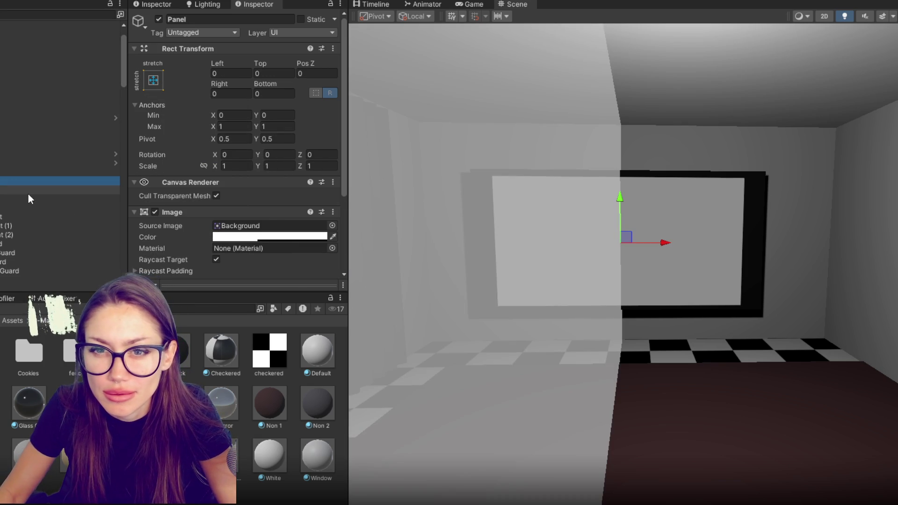
left_click(28, 190)
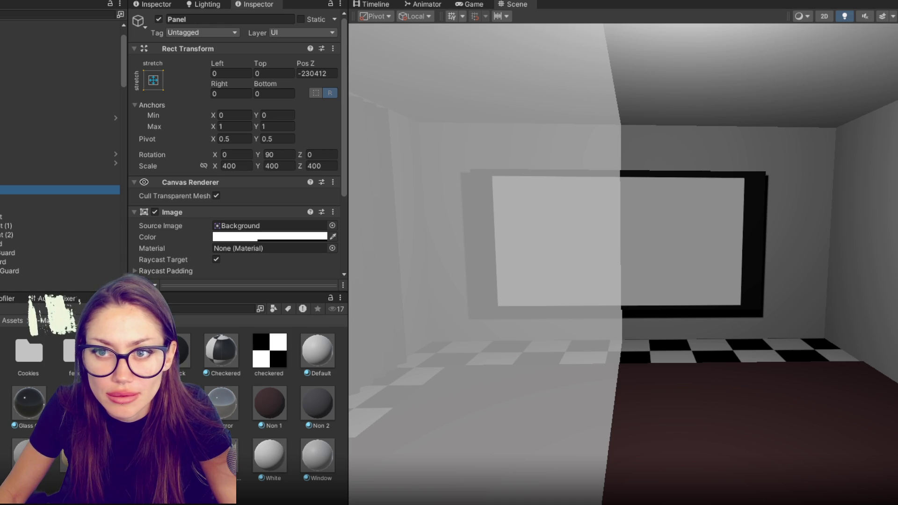
left_click(329, 77)
type("0")
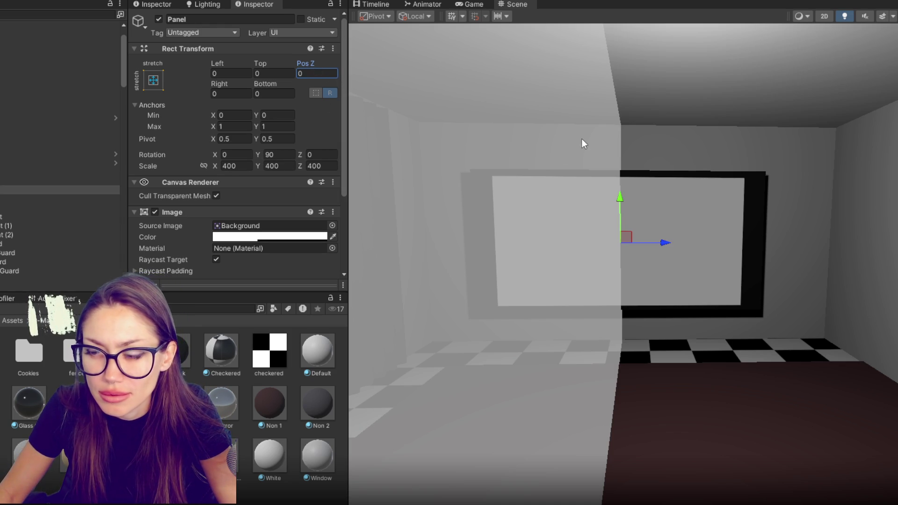
left_click(235, 167)
type("1")
key("Tab")
type("1")
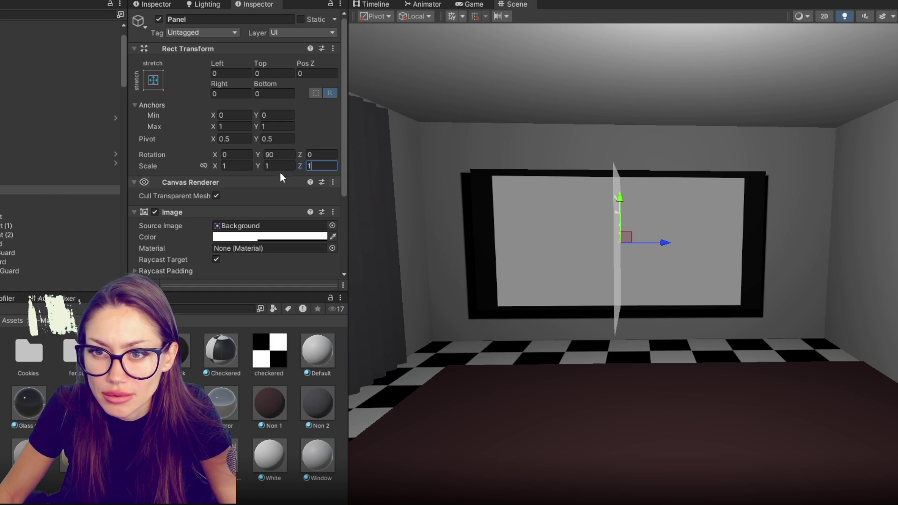
left_click(283, 155)
type("0")
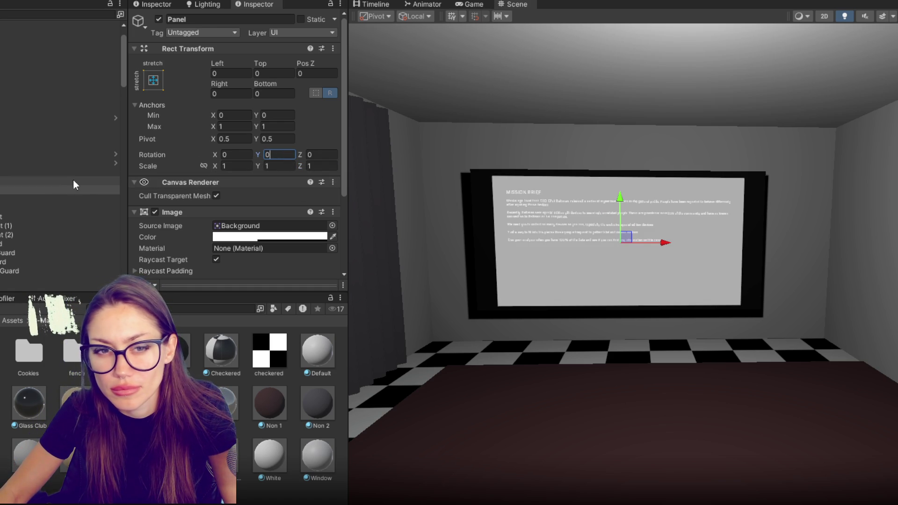
left_click(64, 208)
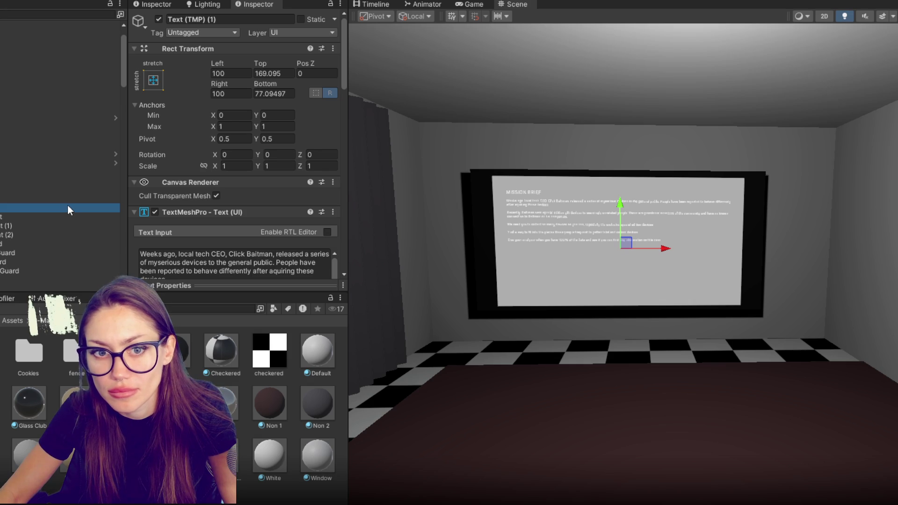
Step: Set the Mission Brief body text's font size to 40
scroll(232, 264, "down", 15)
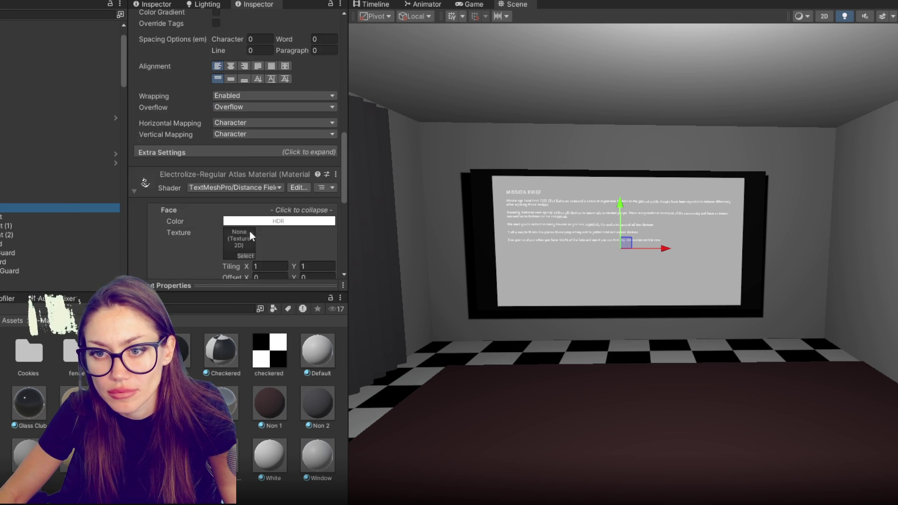
scroll(241, 214, "down", 5)
scroll(237, 197, "up", 20)
left_click(231, 126)
type("40")
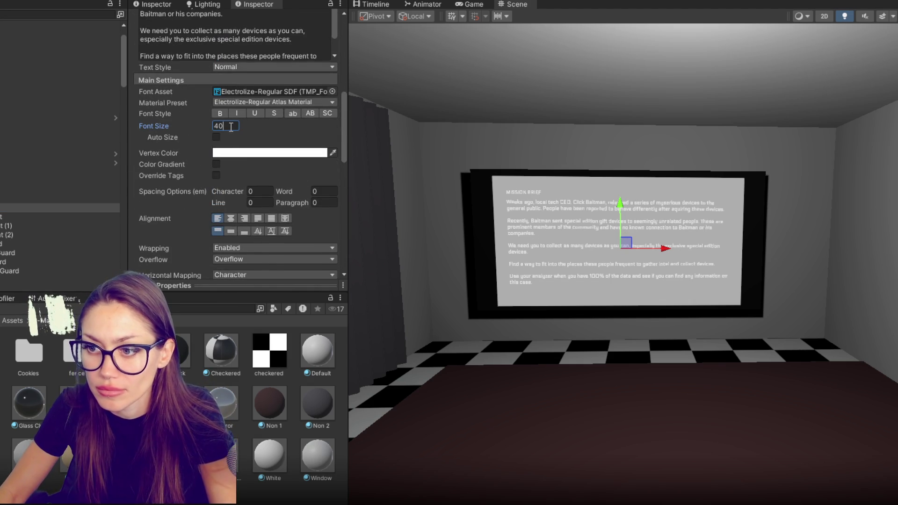
Step: Set the MISSION BRIEF title's font size to 30
left_click(41, 199)
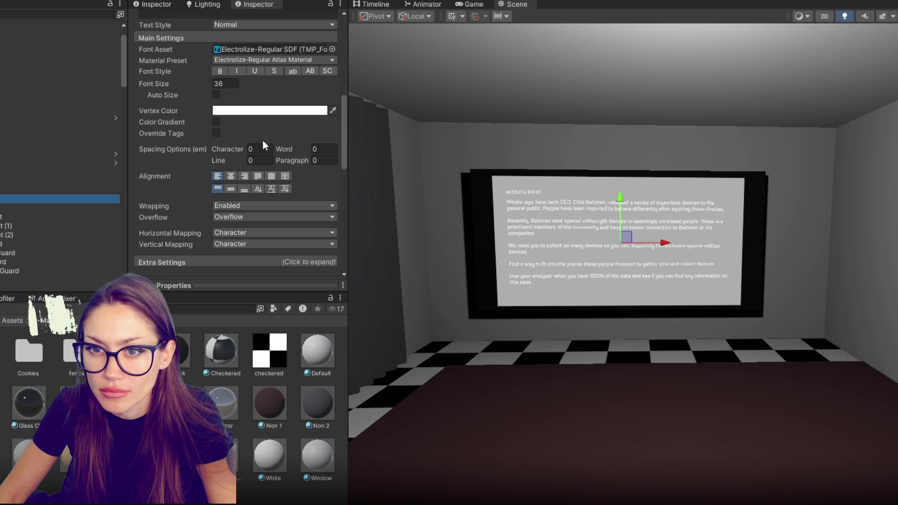
left_click(227, 83)
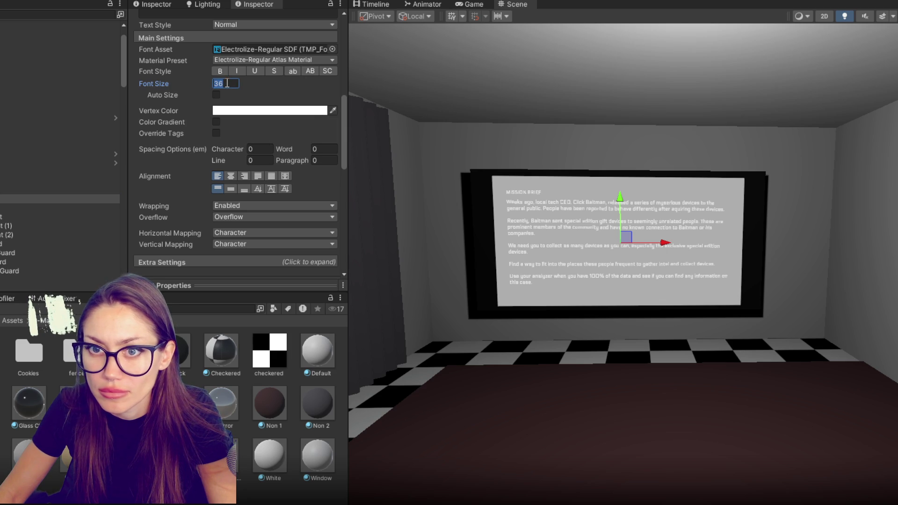
type("40")
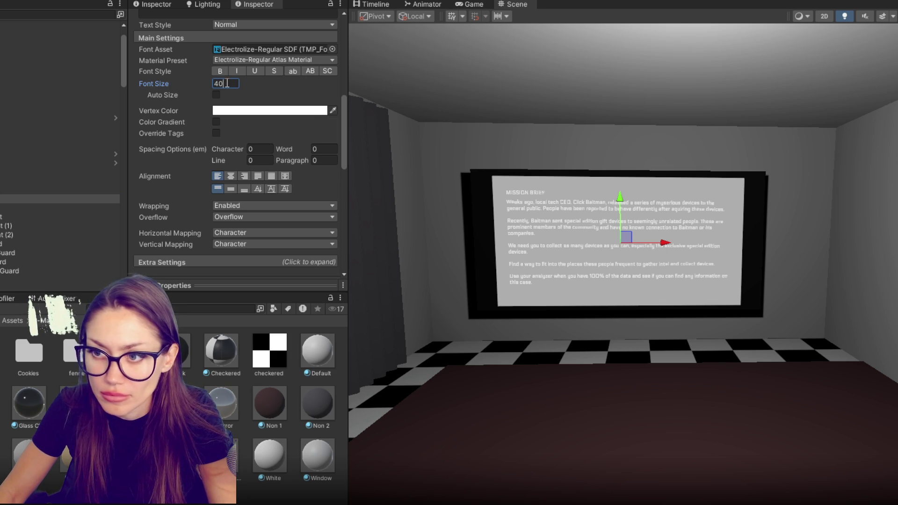
key("BackSpace")
key("BackSpace")
type("30")
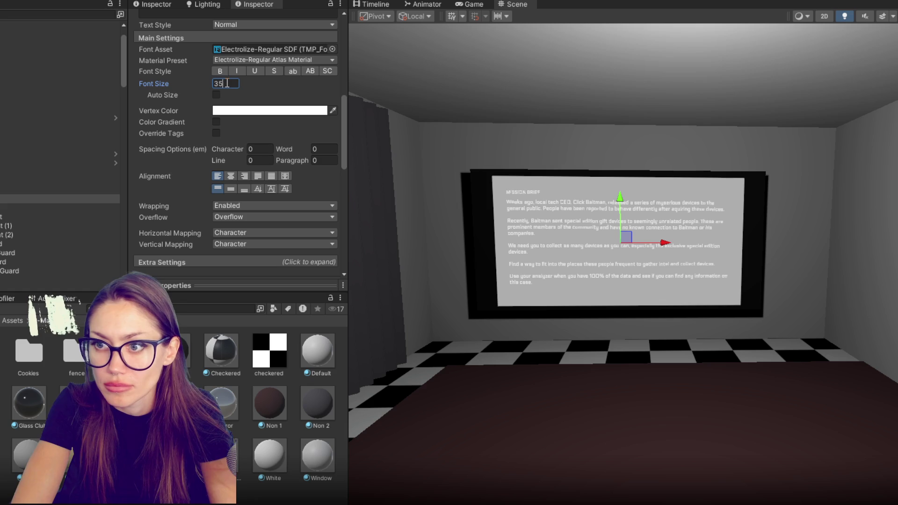
Step: Set the next paragraph's font size to 39 and shift the text block slightly down
left_click(26, 207)
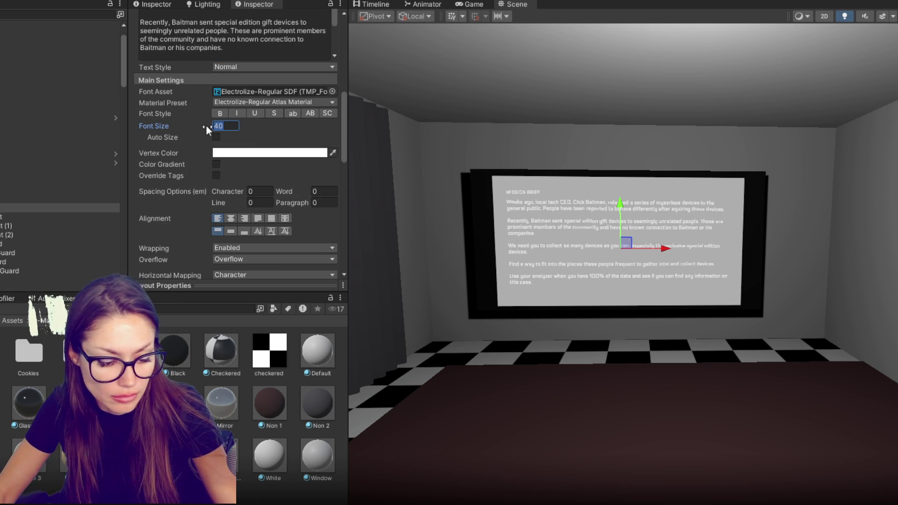
key("BackSpace")
key("BackSpace")
type("38")
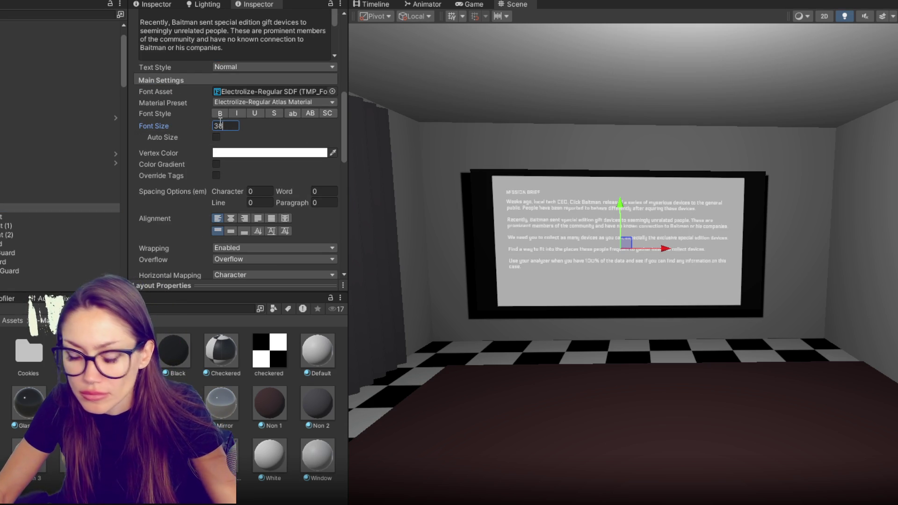
key("BackSpace")
type("9")
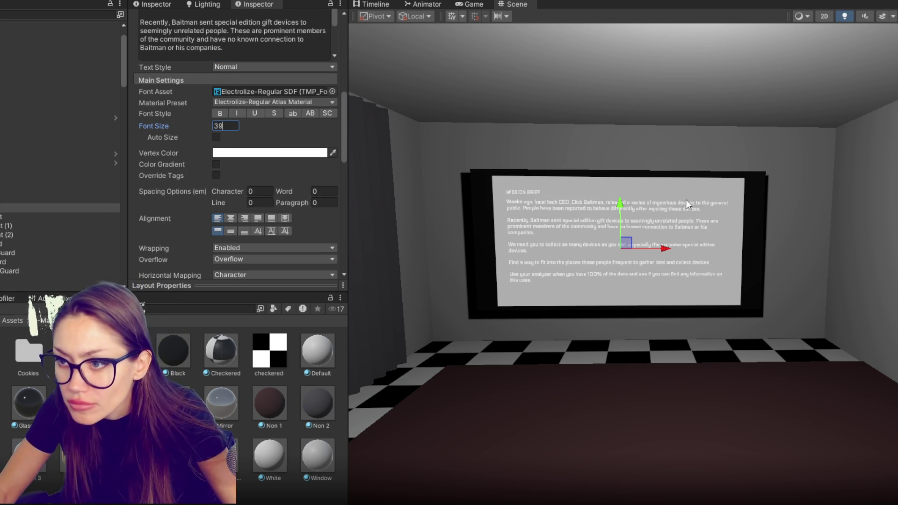
left_click_drag(625, 201, 620, 209)
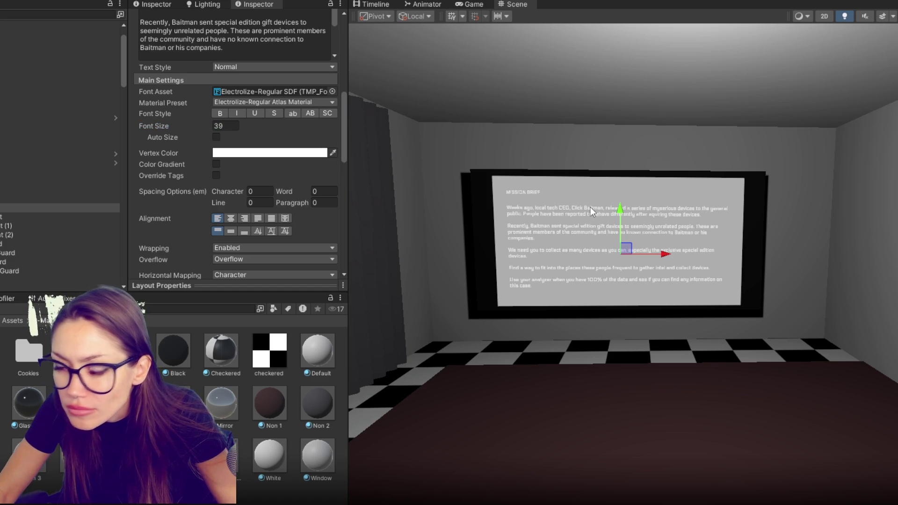
left_click(56, 189)
left_click(265, 130)
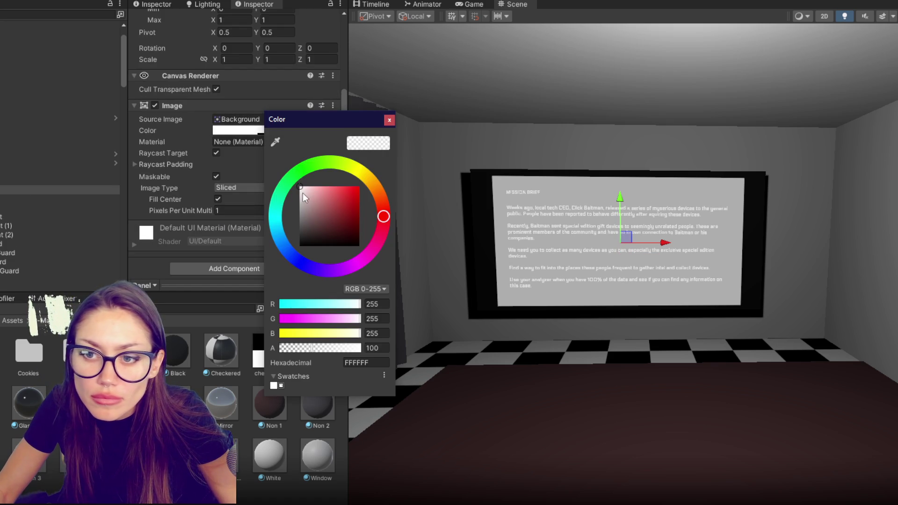
Step: Make the panel background black, then disable the Panel's Image component
left_click(281, 386)
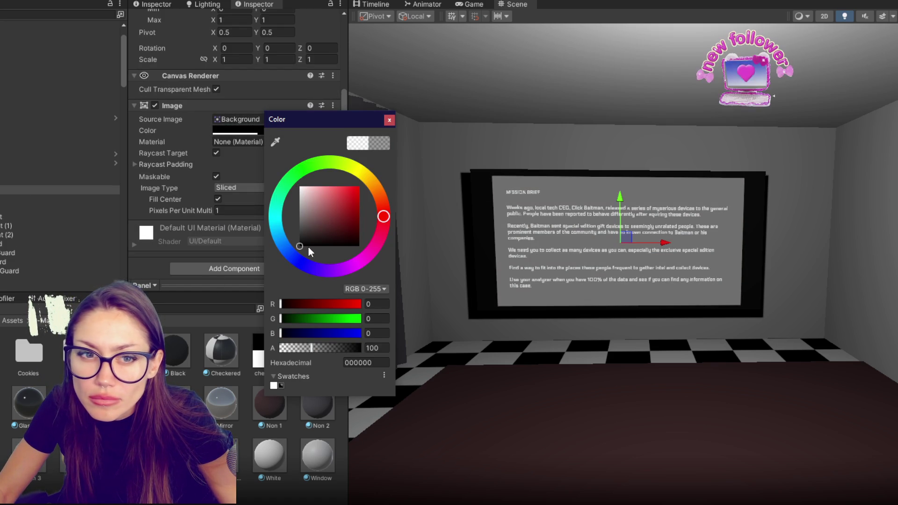
left_click(102, 179)
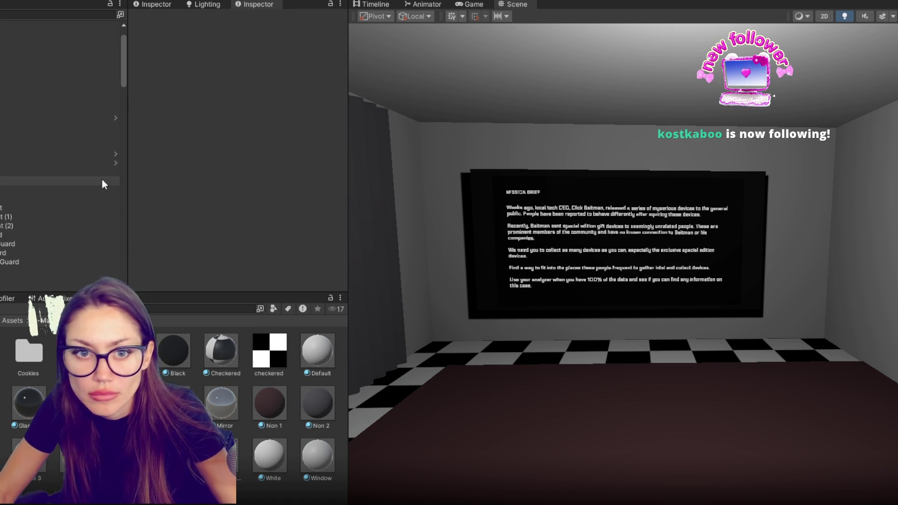
left_click(102, 181)
left_click(159, 19)
left_click(159, 20)
left_click(19, 190)
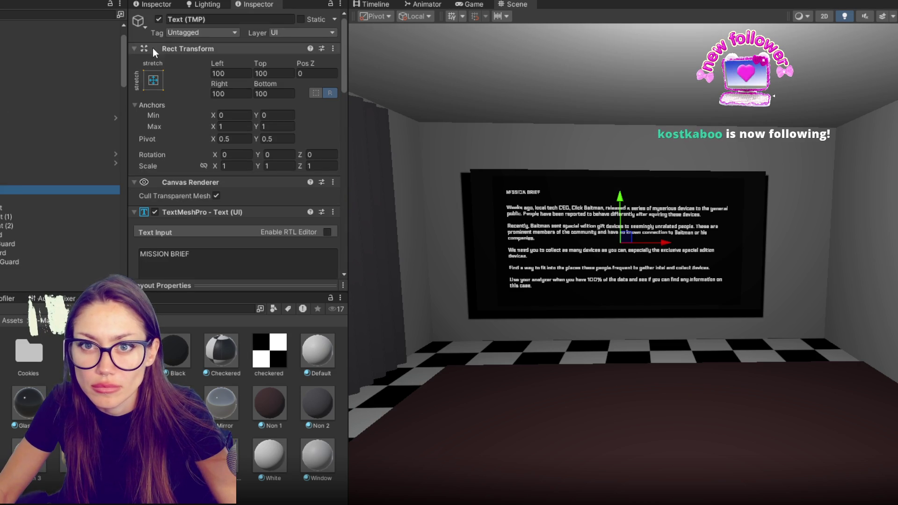
left_click(13, 179)
left_click(157, 211)
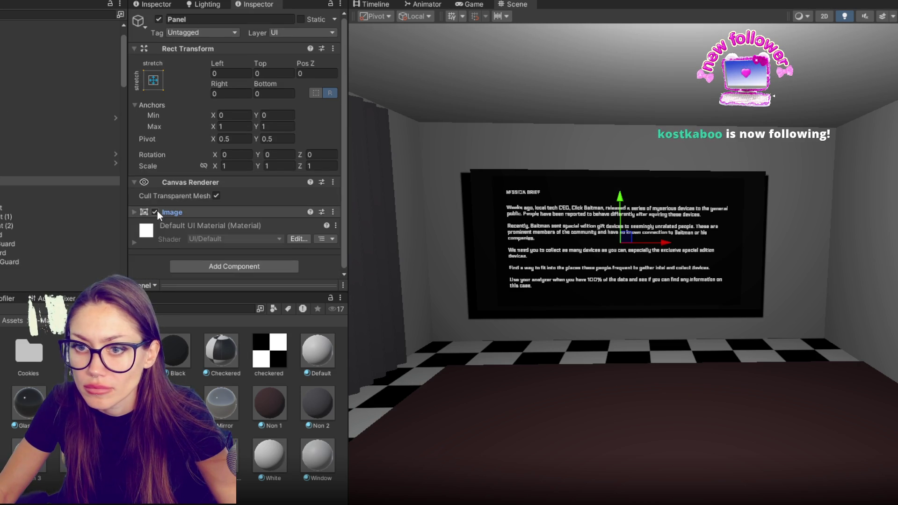
left_click(155, 212)
Step: Turn the view from the mission brief board over to the note on the blue door
left_click_drag(661, 259, 666, 321)
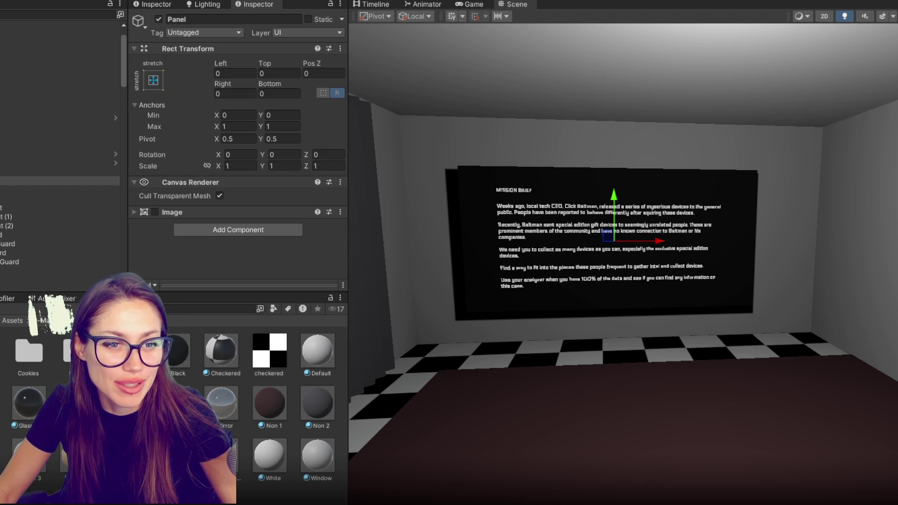
mouse_move(709, 311)
left_mouse_down()
mouse_move(536, 254)
mouse_move(770, 257)
mouse_move(459, 289)
mouse_move(800, 302)
mouse_move(701, 311)
mouse_move(492, 290)
mouse_move(681, 307)
left_mouse_up()
left_click(811, 300)
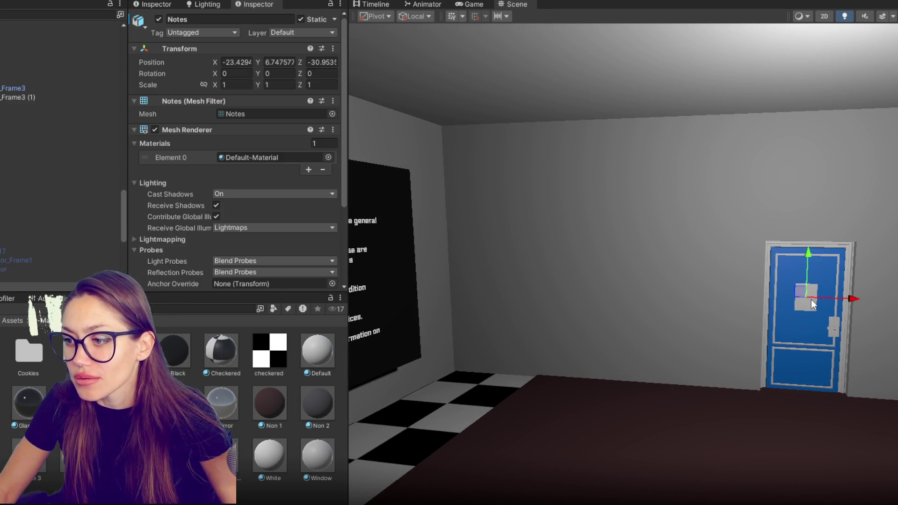
Step: Select the Notes paper on the blue door and deactivate it
left_click(811, 322)
left_click_drag(811, 322, 619, 333)
left_click(660, 281)
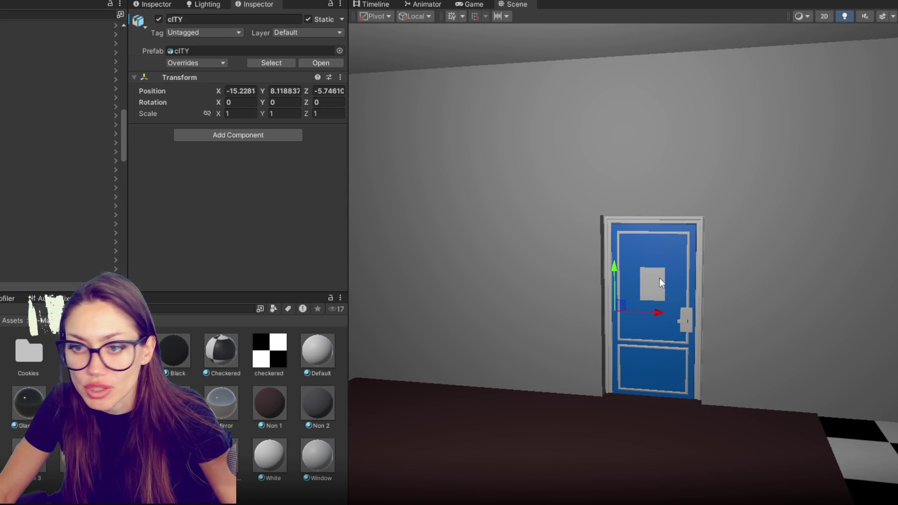
left_click(656, 292)
left_click(10, 276)
left_click(158, 20)
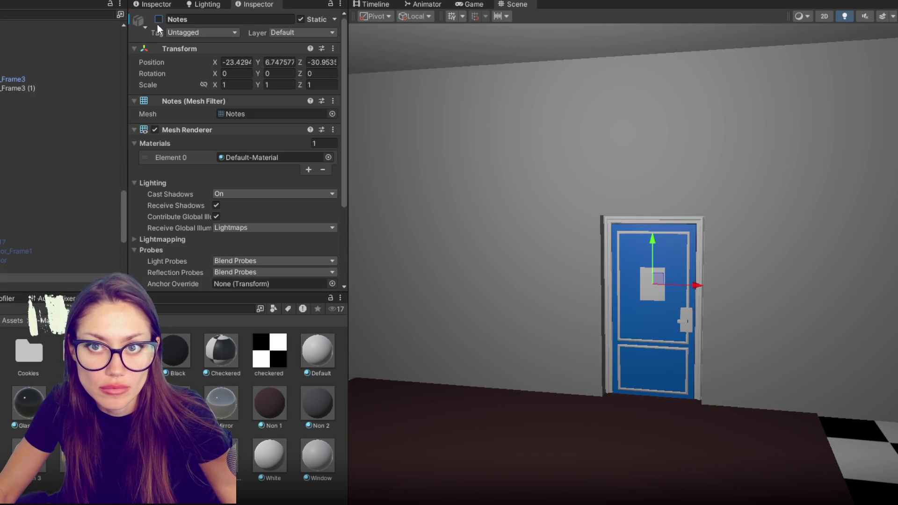
Step: Drag Notes (1) under a different parent object in the Hierarchy
mouse_move(10, 278)
left_mouse_down()
mouse_move(31, 147)
mouse_move(17, 26)
mouse_move(10, 117)
mouse_move(12, 108)
left_mouse_up()
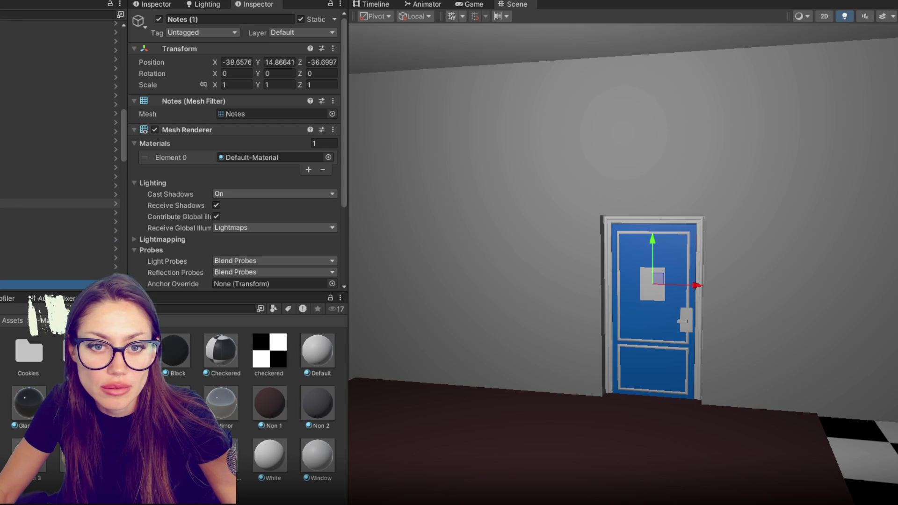
mouse_move(5, 28)
left_mouse_down()
mouse_move(2, 157)
mouse_move(3, 132)
left_mouse_up()
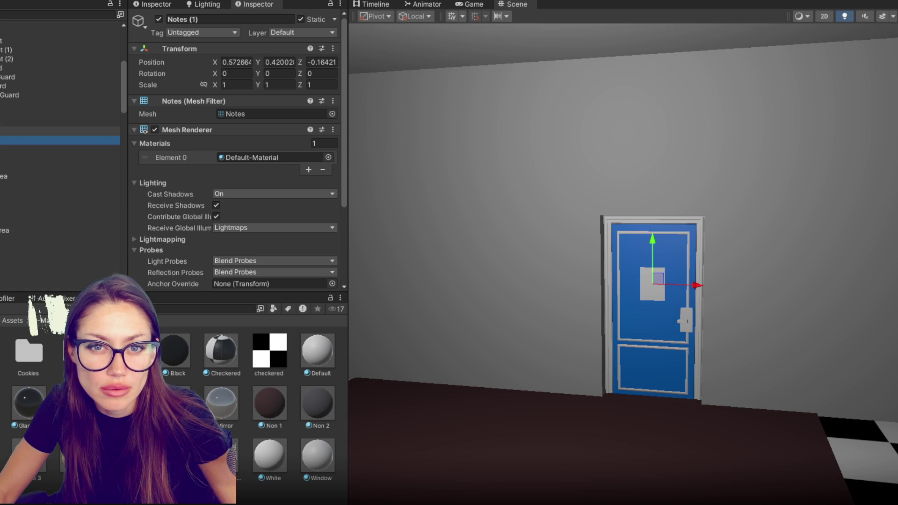
right_click(62, 140)
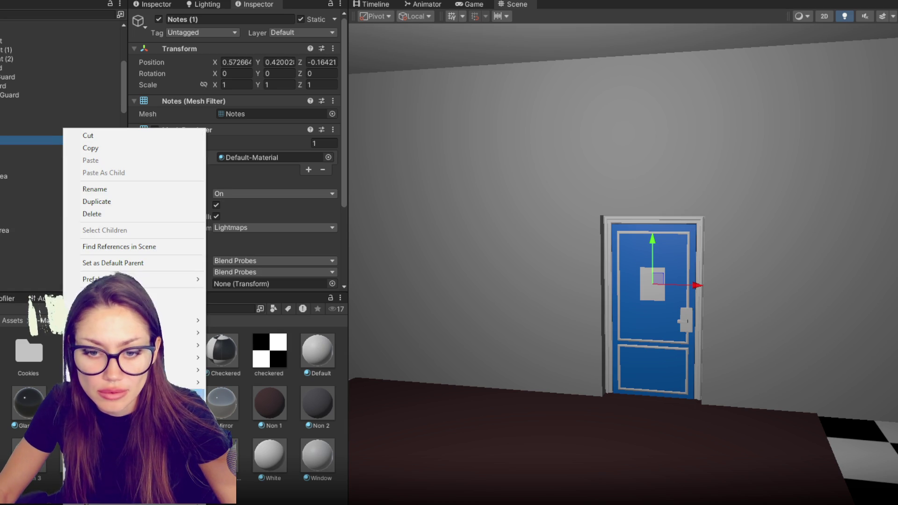
Step: Create a new Canvas with a Panel inside it and a Text (TMP) object inside the Panel
mouse_move(140, 346)
left_click(257, 498)
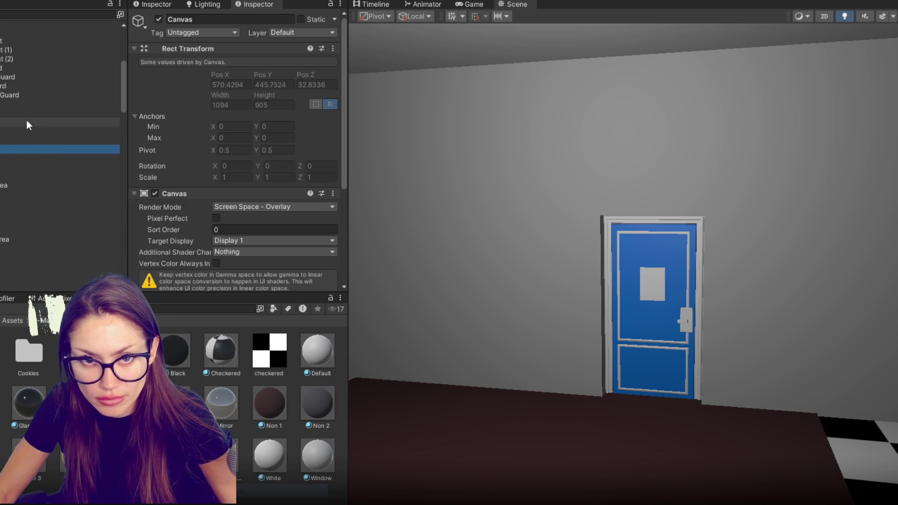
right_click(11, 149)
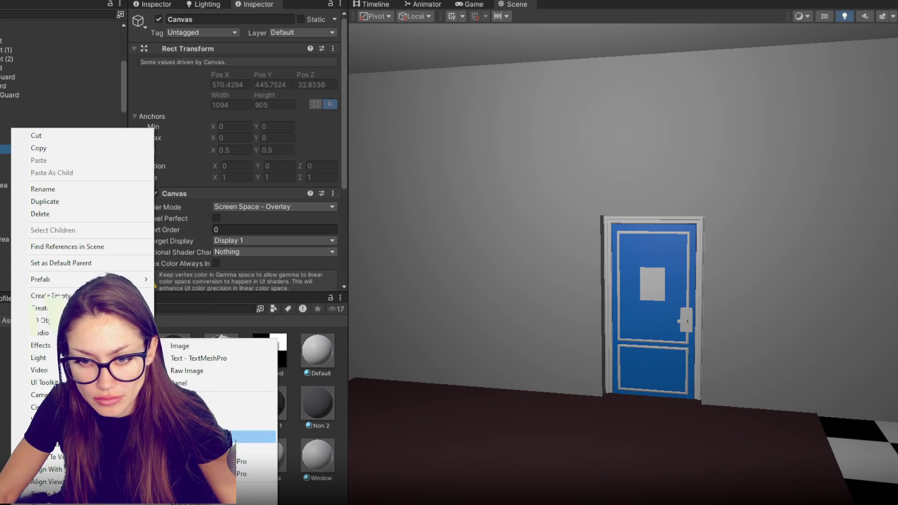
left_click(187, 383)
right_click(46, 158)
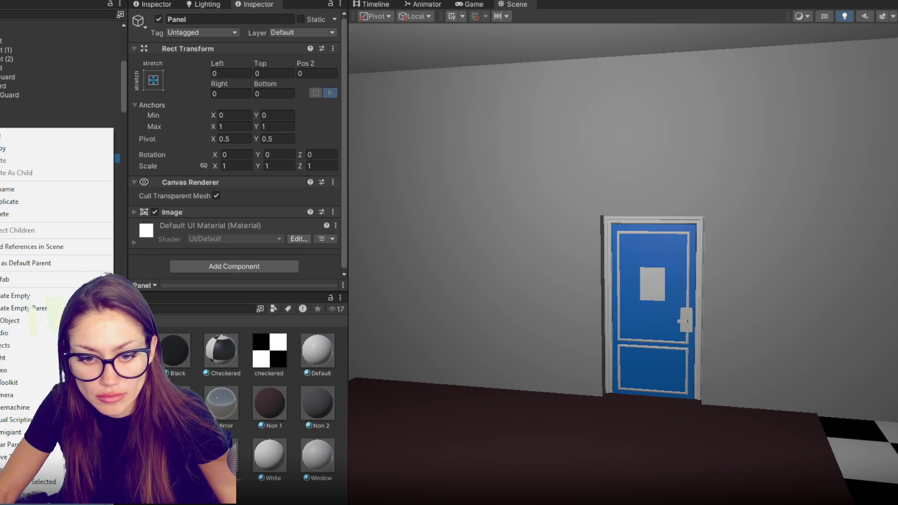
mouse_move(103, 358)
left_click(176, 363)
key("Up")
key("Up")
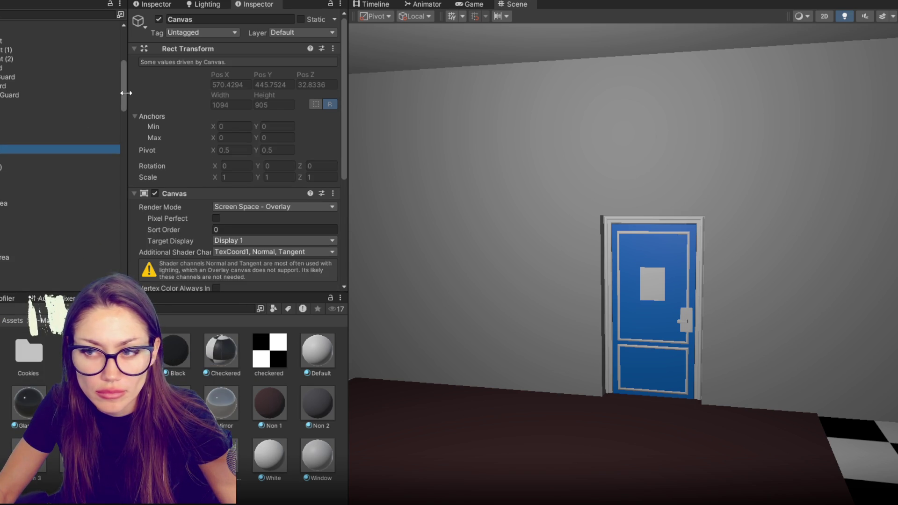
left_click(252, 208)
Step: Switch the canvas to World Space at position 0, 0, 0 with scale 0.0025 on all axes
left_click(255, 243)
left_click(236, 72)
type("0")
key("Tab")
type("0")
key("Tab")
type("0")
key("Tab")
key("Tab")
key("Tab")
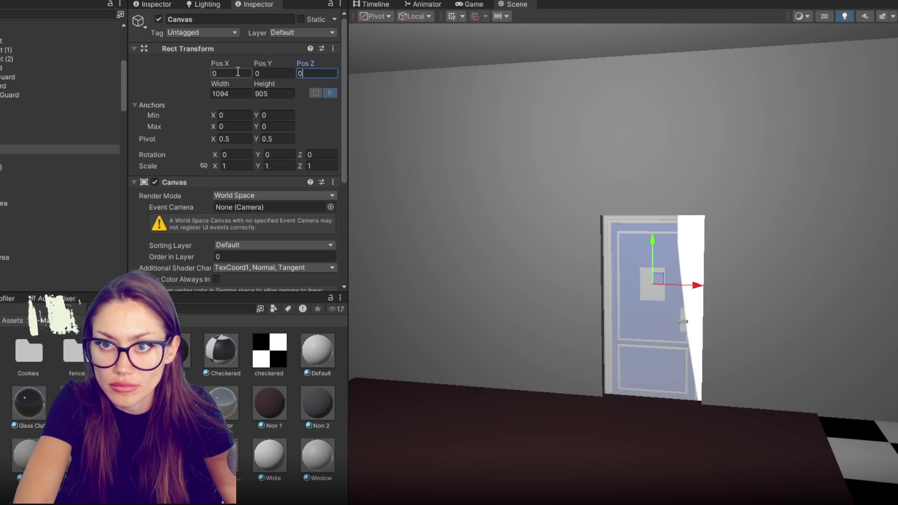
key("Tab")
key("Tab")
key("Tab")
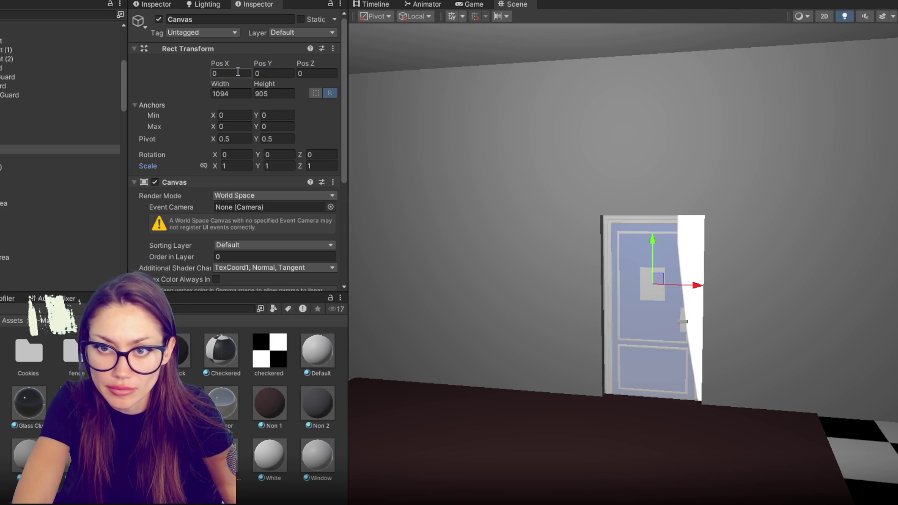
type("0.0025")
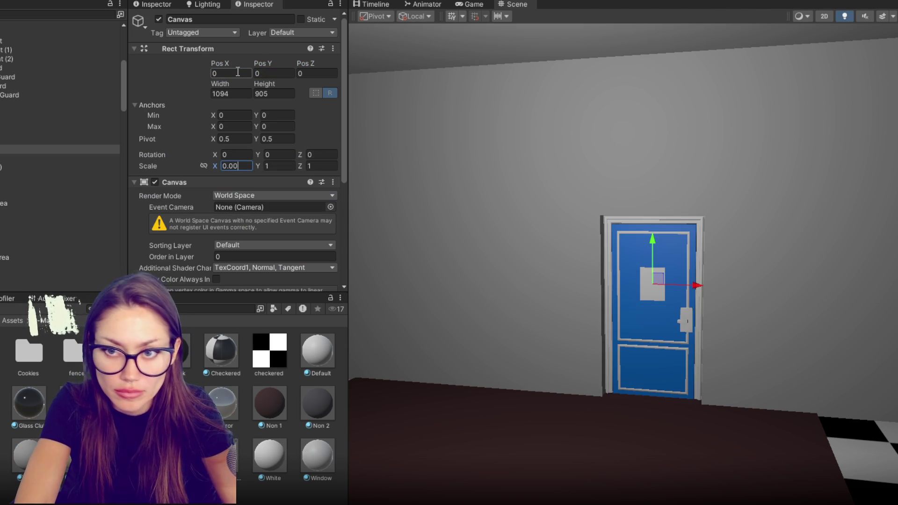
key("Return")
key("Tab")
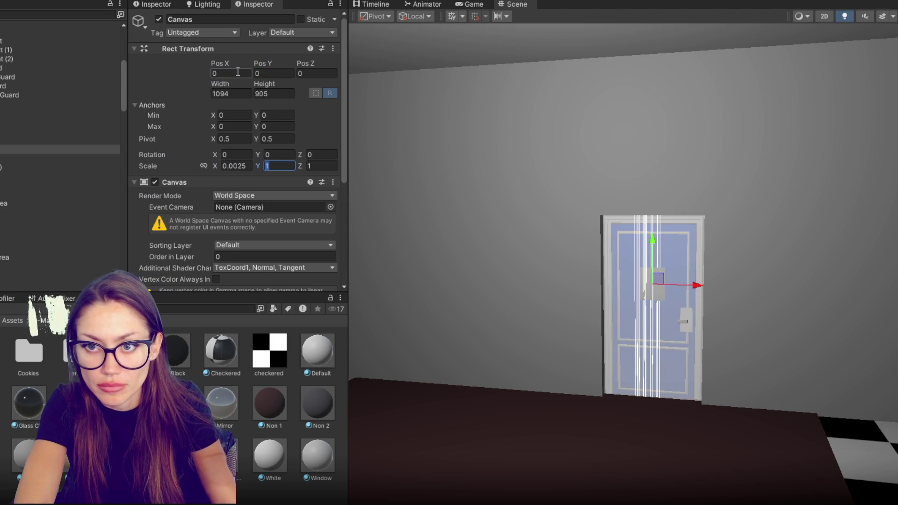
type("0.0025")
key("Tab")
type("0.0025")
Step: Size the canvas to width 140 and height 180
left_click(239, 92)
type("50")
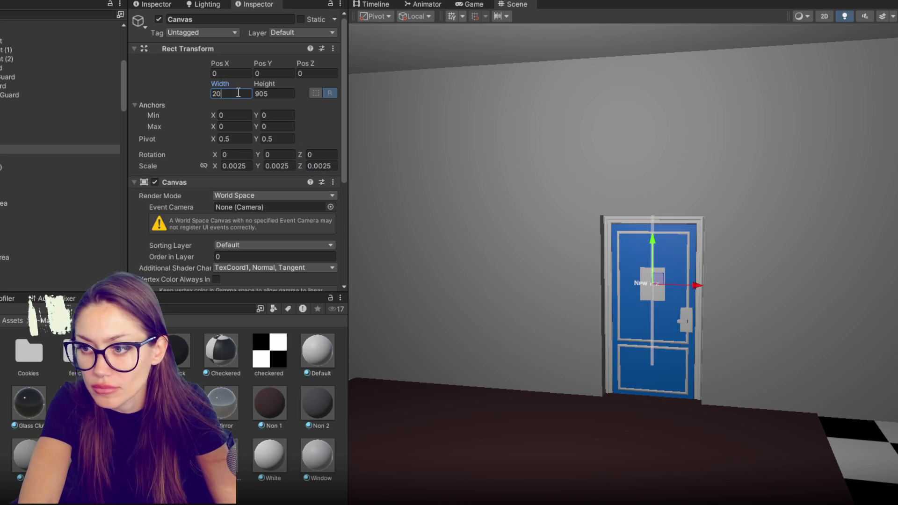
key("BackSpace")
key("BackSpace")
type("200")
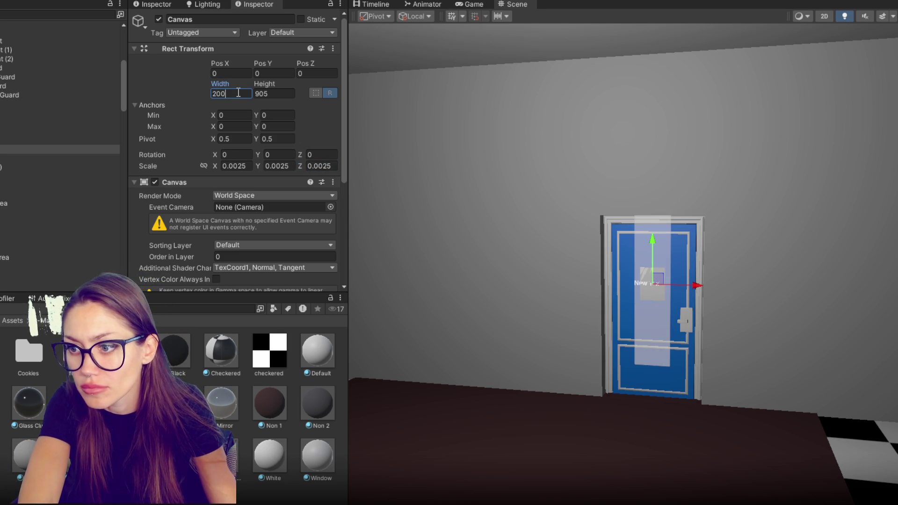
key("BackSpace")
key("BackSpace")
key("BackSpace")
key("BackSpace")
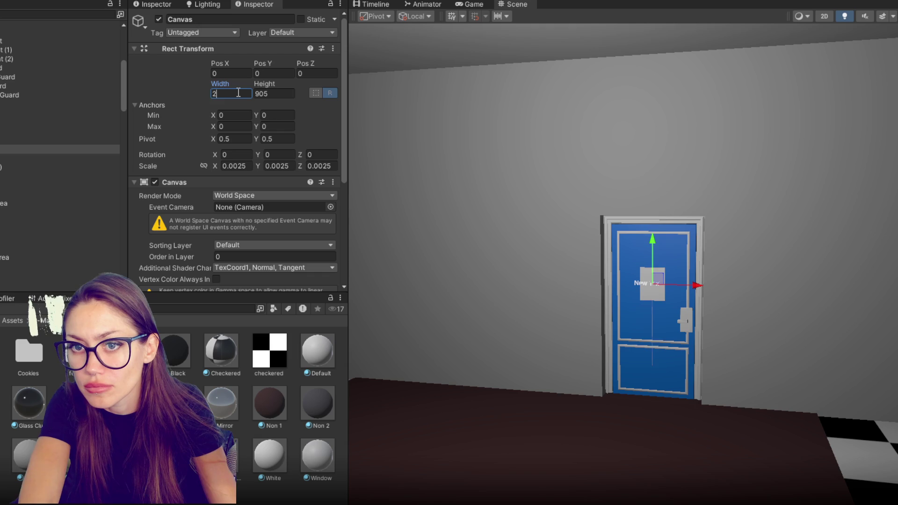
type("150")
key("BackSpace")
key("BackSpace")
type("40")
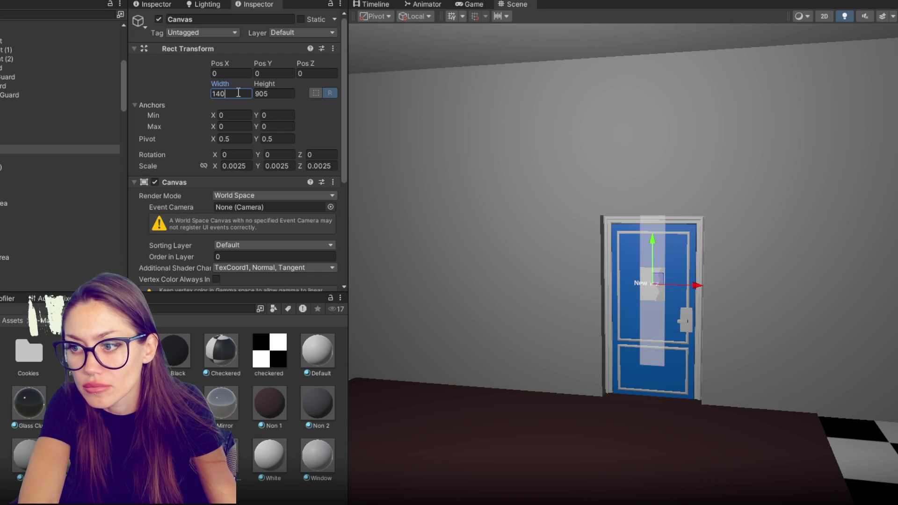
key("Tab")
type("100")
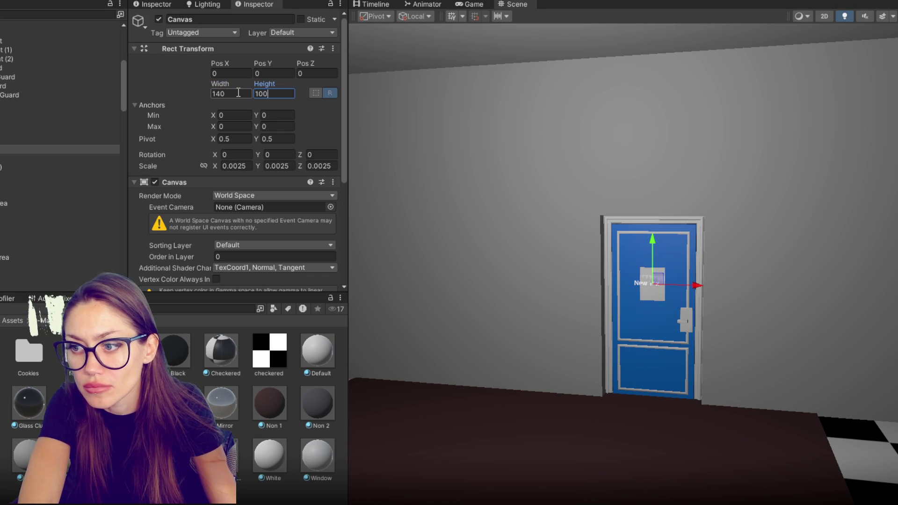
type("200")
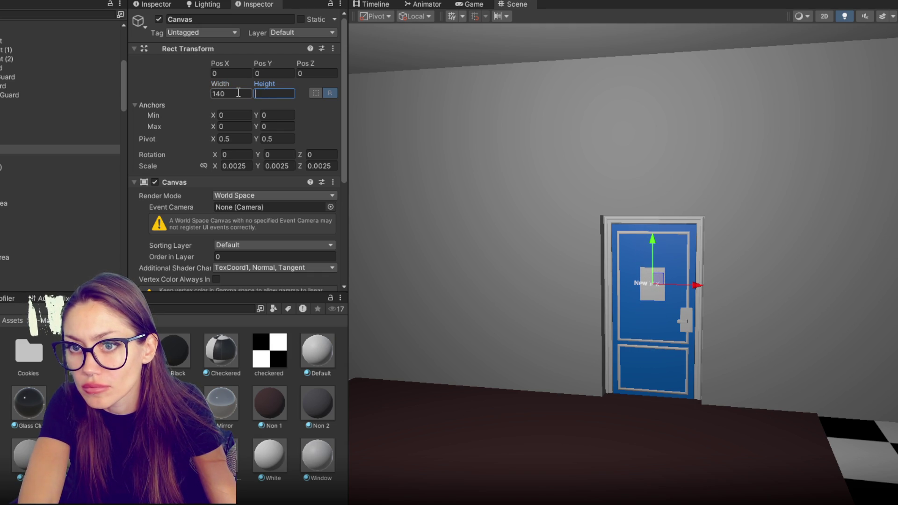
key("BackSpace")
key("BackSpace")
key("BackSpace")
type("180")
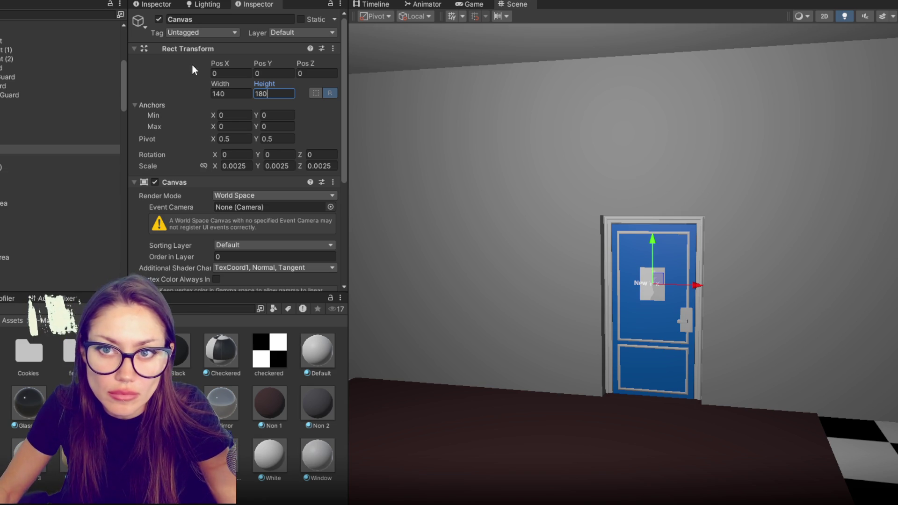
left_click(66, 159)
left_click(158, 79)
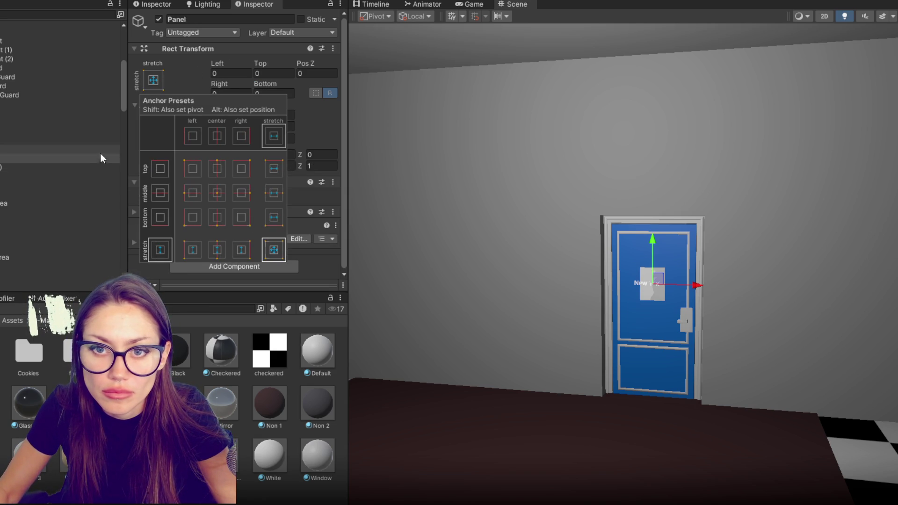
Step: Select the Text (TMP) object and scroll down to its TextMeshPro settings
left_click(89, 167)
scroll(244, 216, "down", 5)
scroll(246, 220, "down", 1)
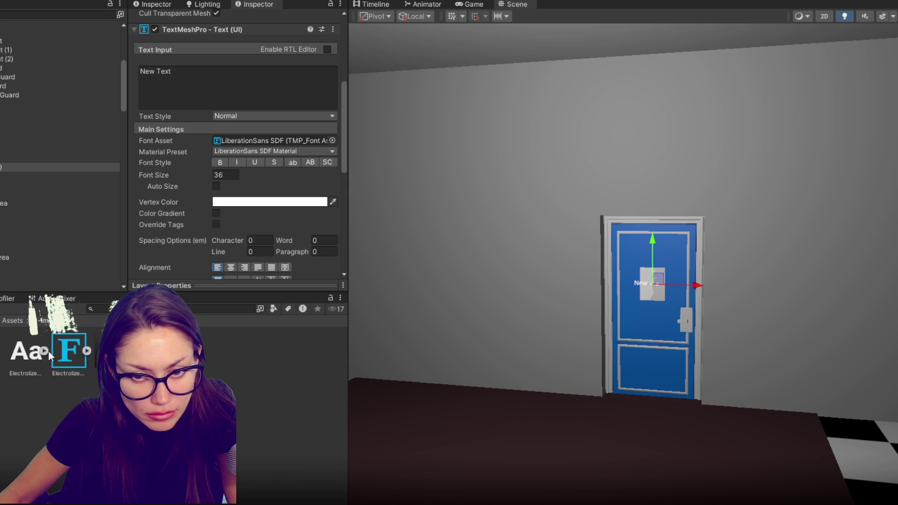
Step: Generate a TextMeshPro font asset from the Lacquer-Regular font
right_click(158, 355)
mouse_move(301, 40)
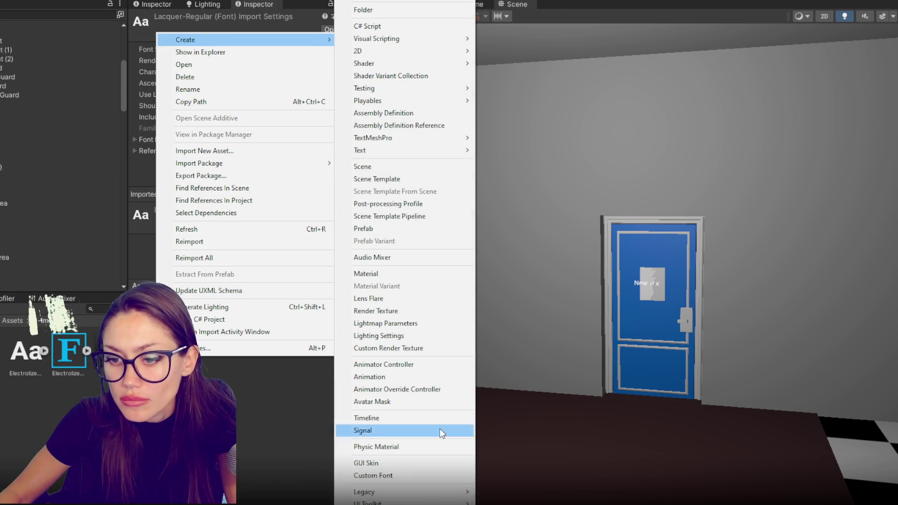
mouse_move(415, 138)
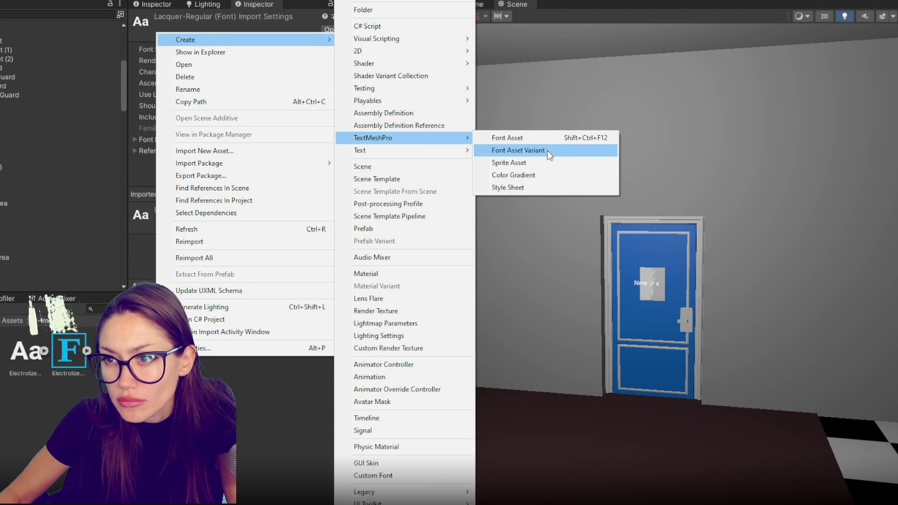
left_click(547, 151)
right_click(158, 356)
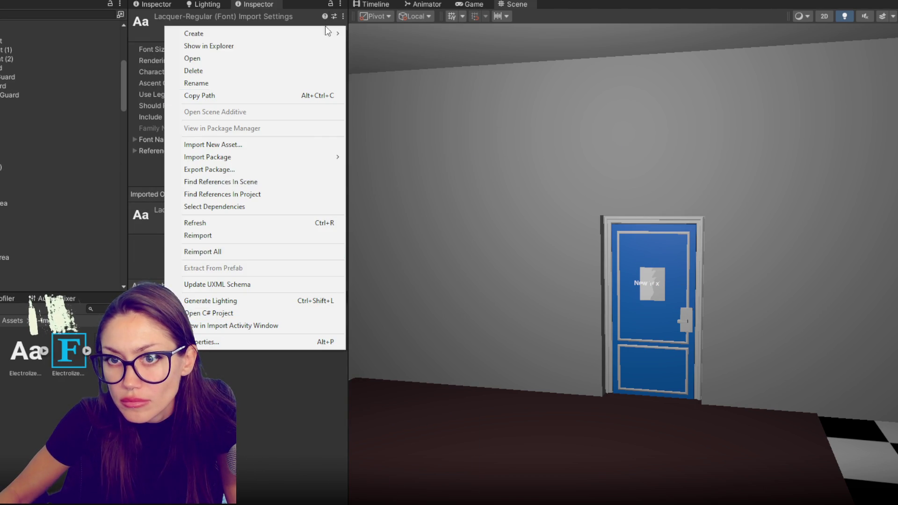
mouse_move(300, 34)
mouse_move(416, 137)
left_click(504, 138)
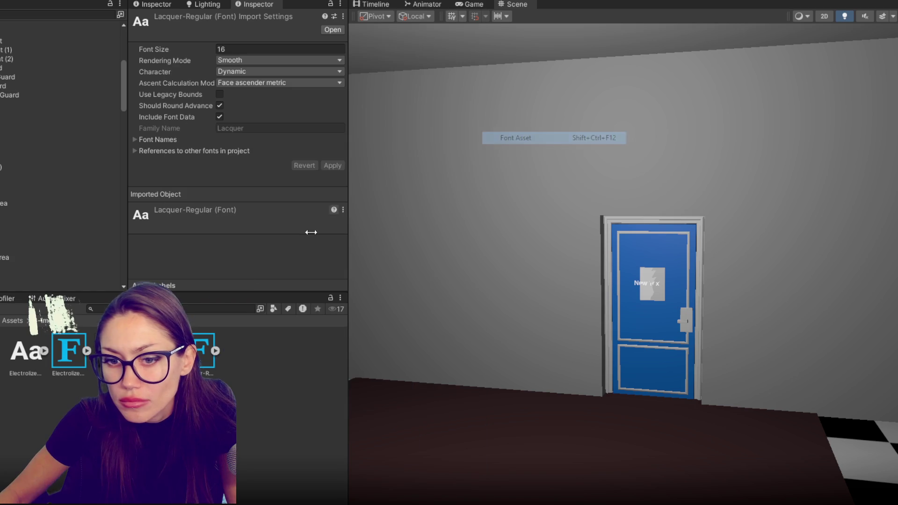
Step: Change the sign's text to 'READ MISSION BRIEF!!!'
left_click(44, 168)
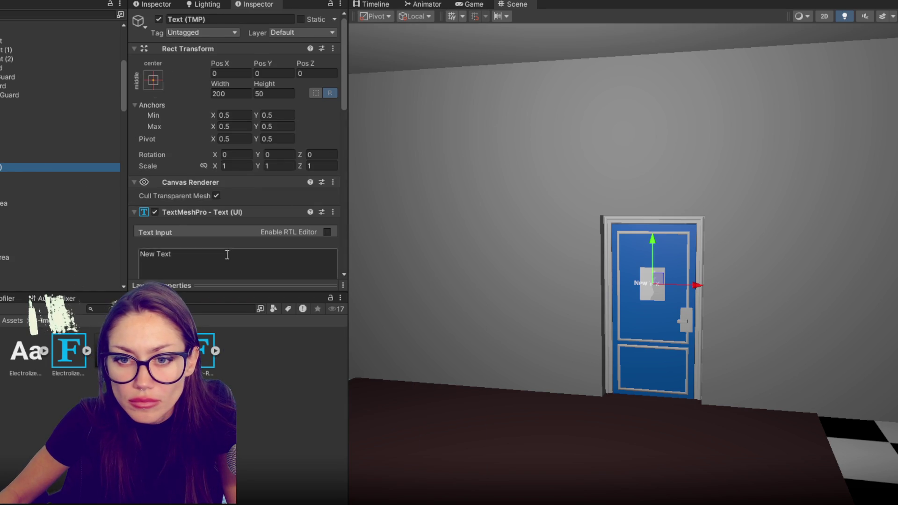
scroll(226, 254, "down", 5)
left_click(269, 136)
type("READ MI")
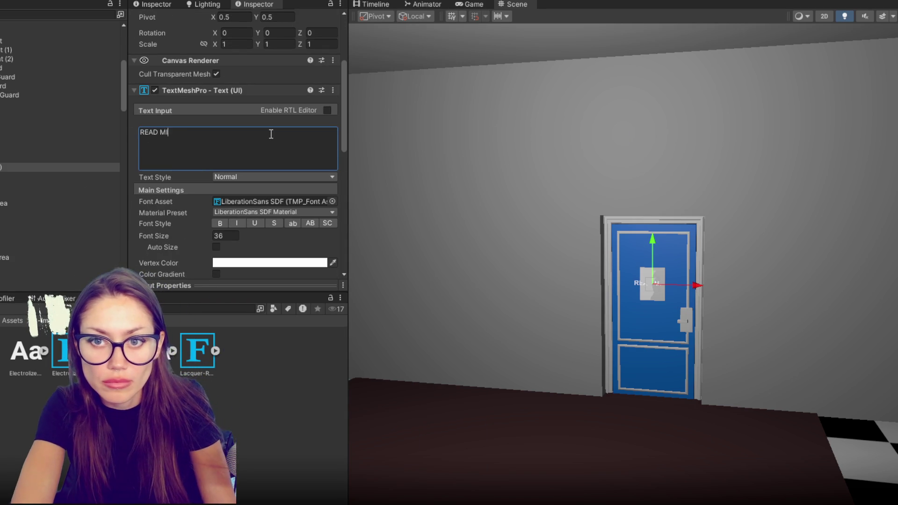
type("SSION BRIEF!!!")
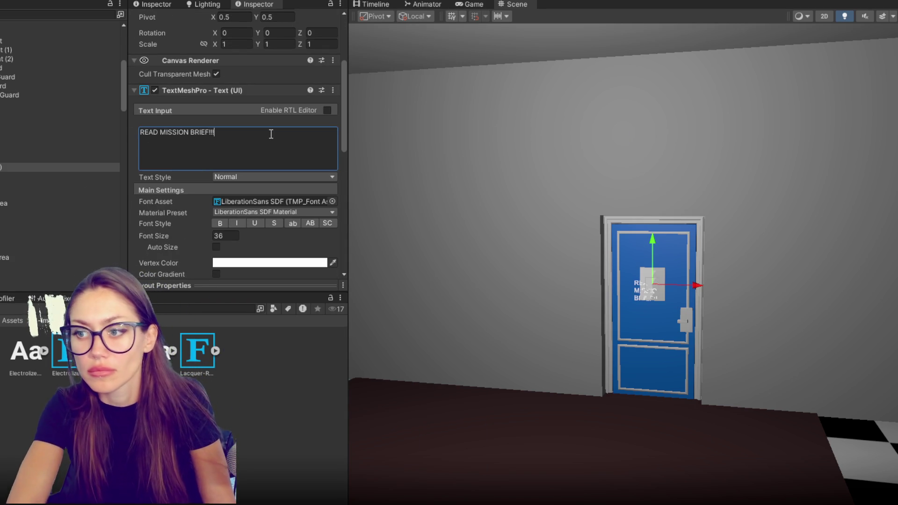
Step: Assign the Lacquer-Regular SDF font asset and set the text's vertex color to black
scroll(254, 274, "down", 3)
mouse_move(197, 350)
left_mouse_down()
mouse_move(262, 242)
mouse_move(290, 134)
left_mouse_up()
left_click(318, 195)
left_click(315, 313)
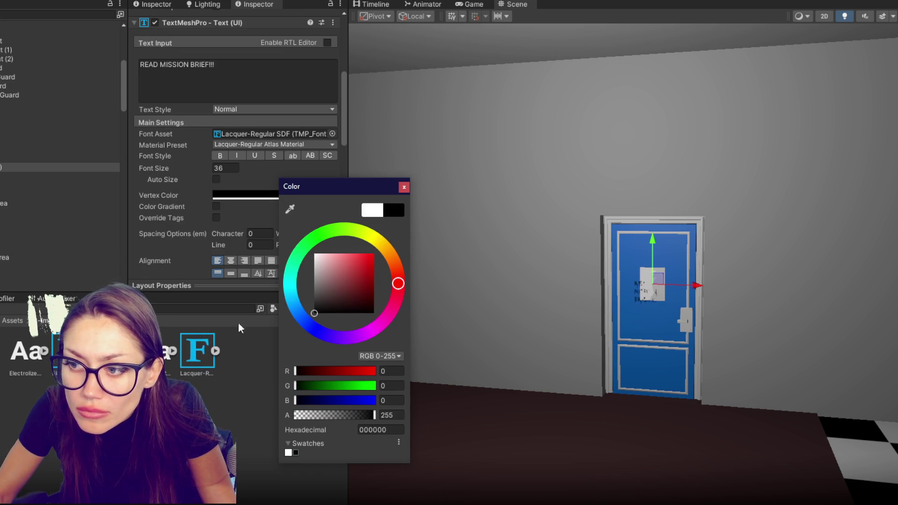
scroll(670, 297, "up", 5)
scroll(670, 298, "up", 3)
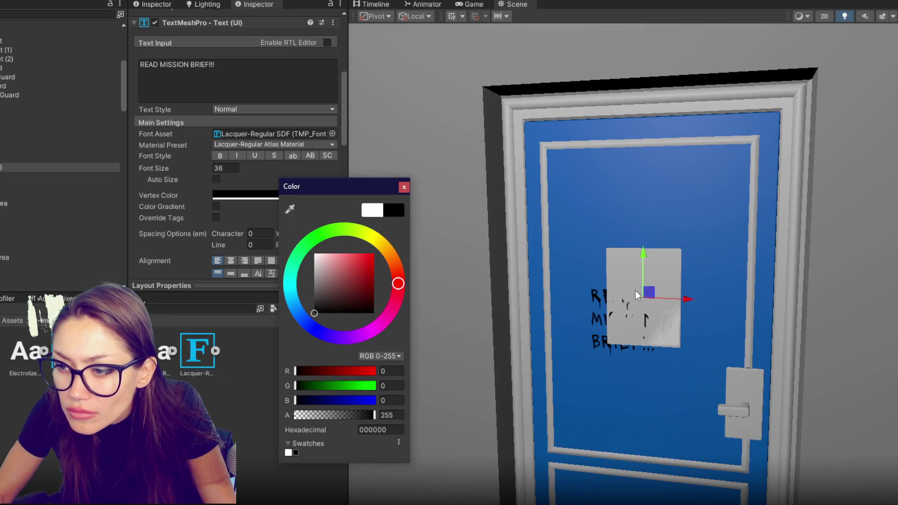
left_click(4, 149)
scroll(723, 290, "up", 5)
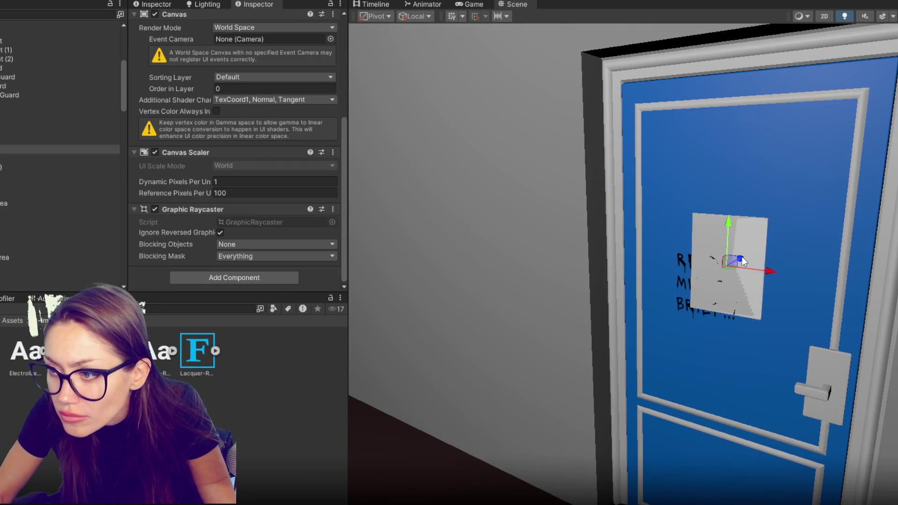
left_click(32, 158)
left_click(52, 167)
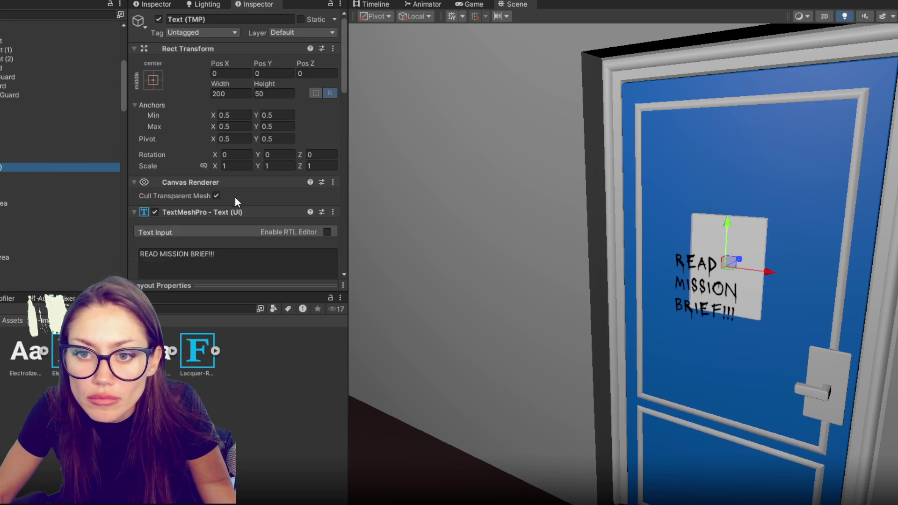
scroll(234, 197, "down", 5)
Step: Set the font size to 20 and stretch the text across the panel with the stretch-stretch anchor preset
left_click(235, 176)
type("20")
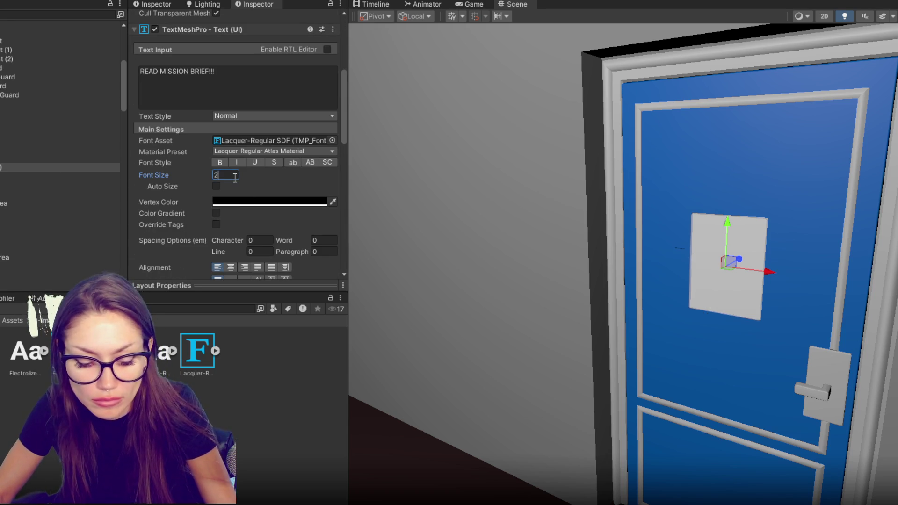
left_click(19, 159)
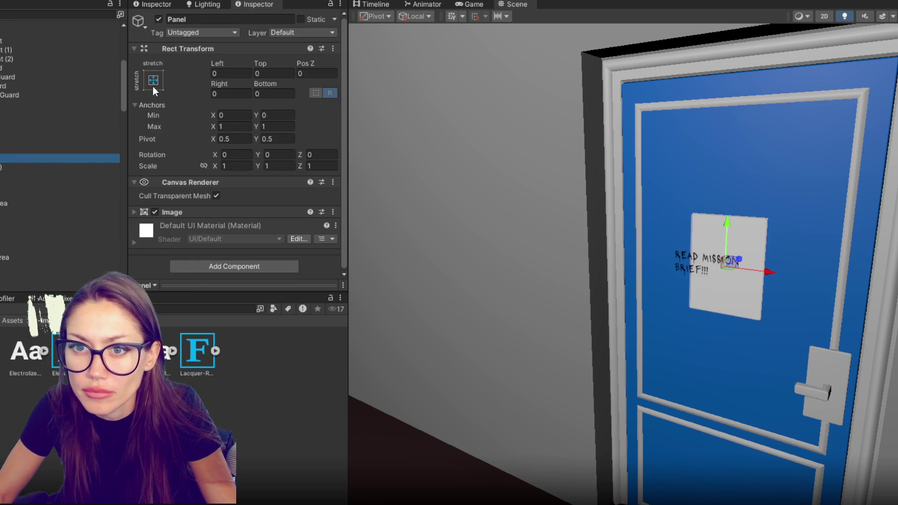
key("Up")
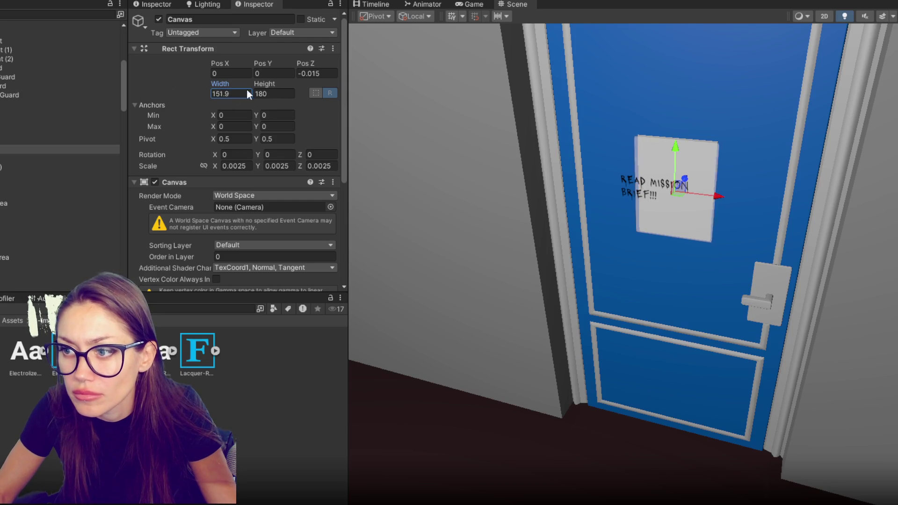
left_click(1, 159)
left_click(155, 80)
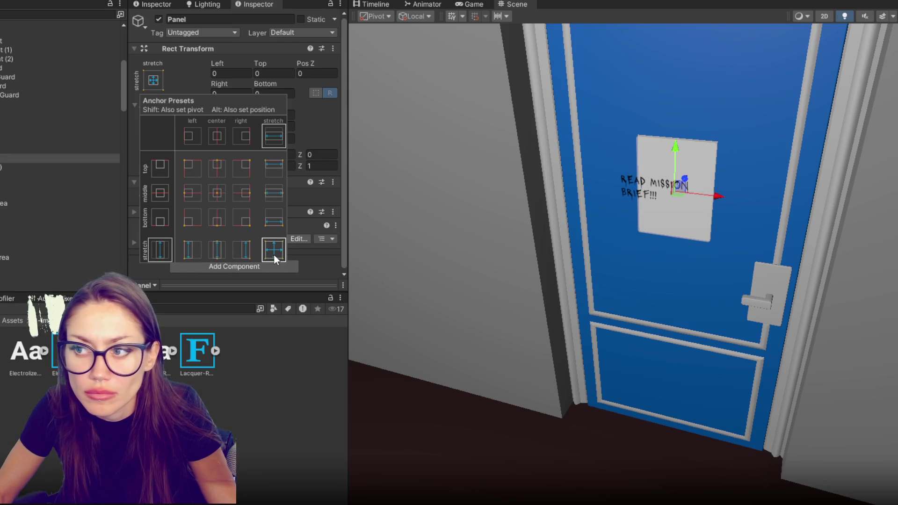
left_click(26, 167)
left_click(154, 80)
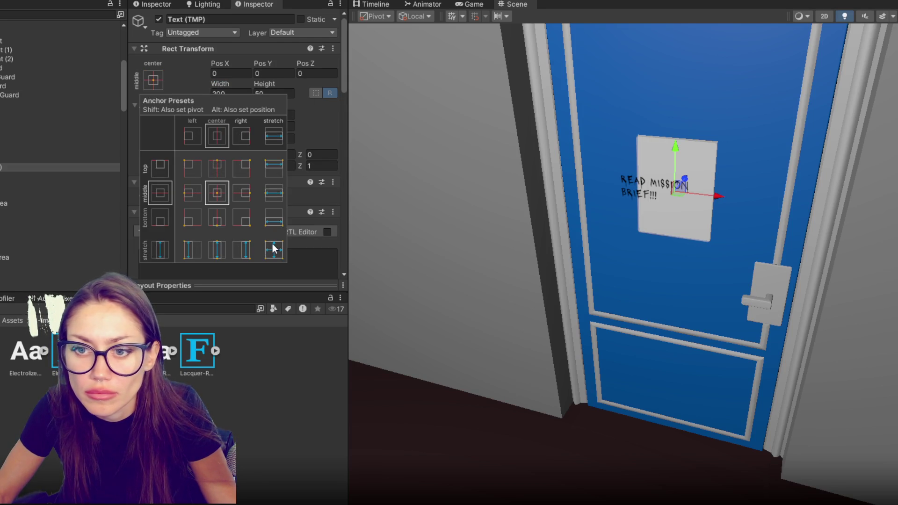
left_click(273, 249, "alt")
key("alt")
left_click_drag(210, 64, 426, 60)
left_click(265, 68)
left_click_drag(231, 83, 299, 83)
Step: Set the font size to 23 and centre the text horizontally and vertically
scroll(283, 170, "down", 5)
left_click(228, 204)
type("15")
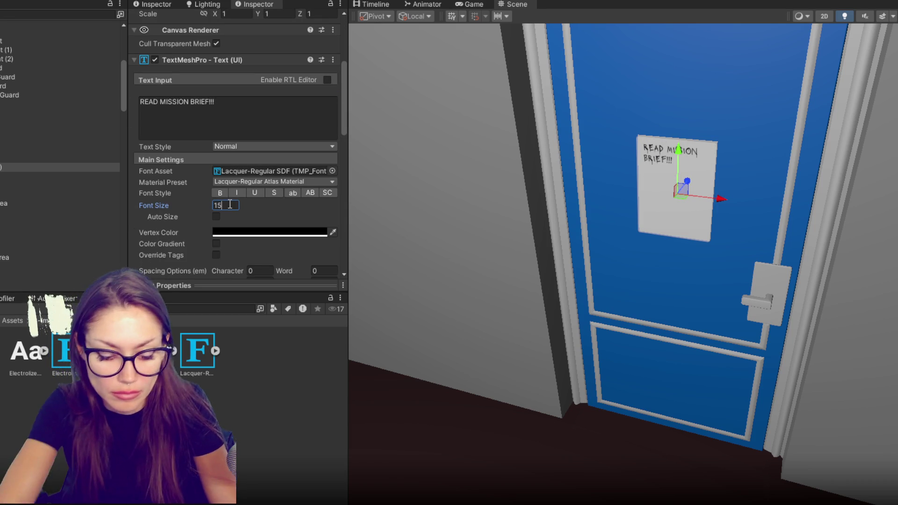
key("BackSpace")
key("BackSpace")
type("20")
scroll(233, 191, "down", 3)
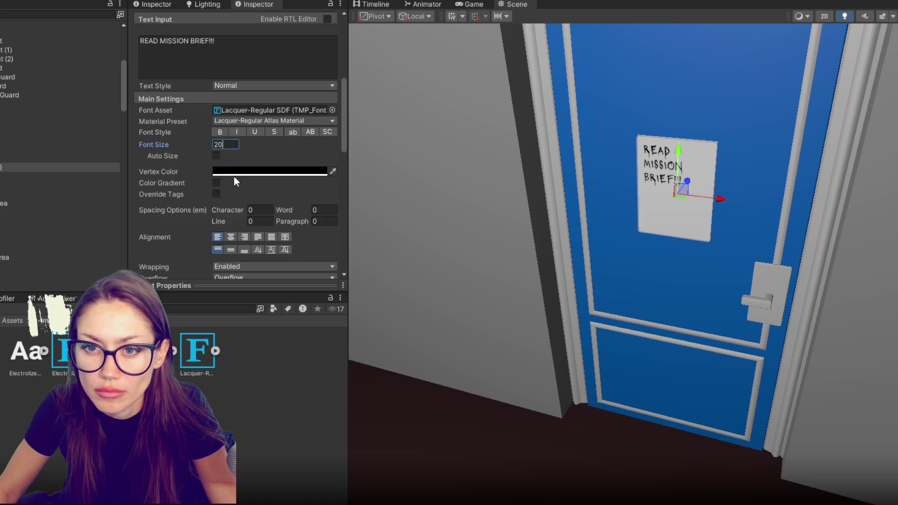
key("BackSpace")
type("3")
left_click(230, 237)
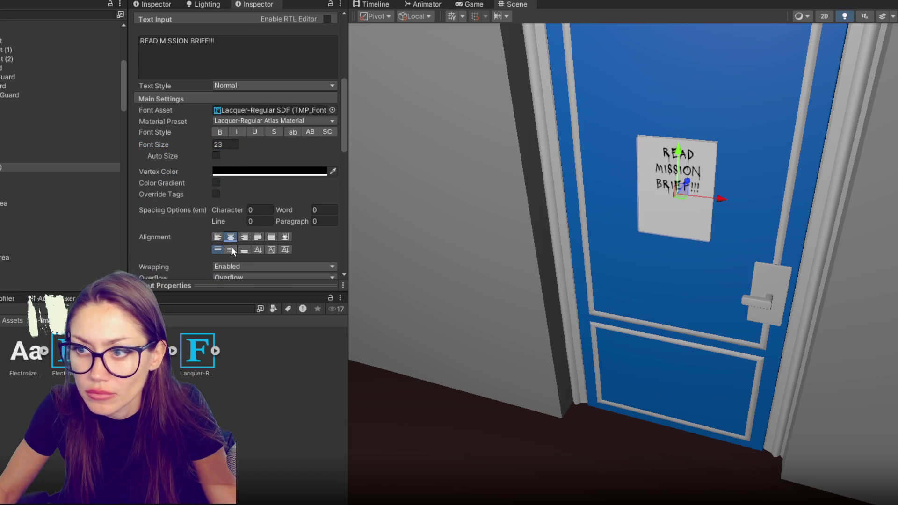
left_click(231, 249)
Step: Zero the text's Left, Top, Right and Bottom offsets
scroll(263, 158, "up", 10)
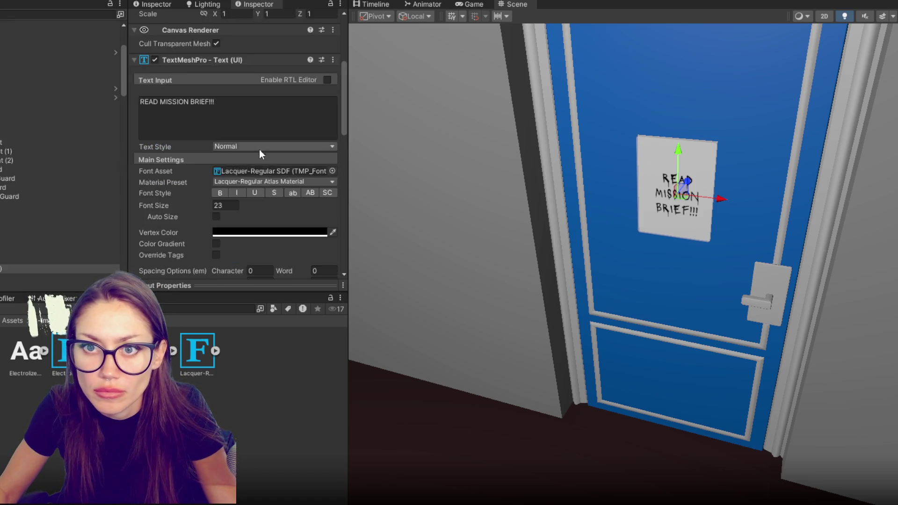
left_click_drag(266, 83, 614, 83)
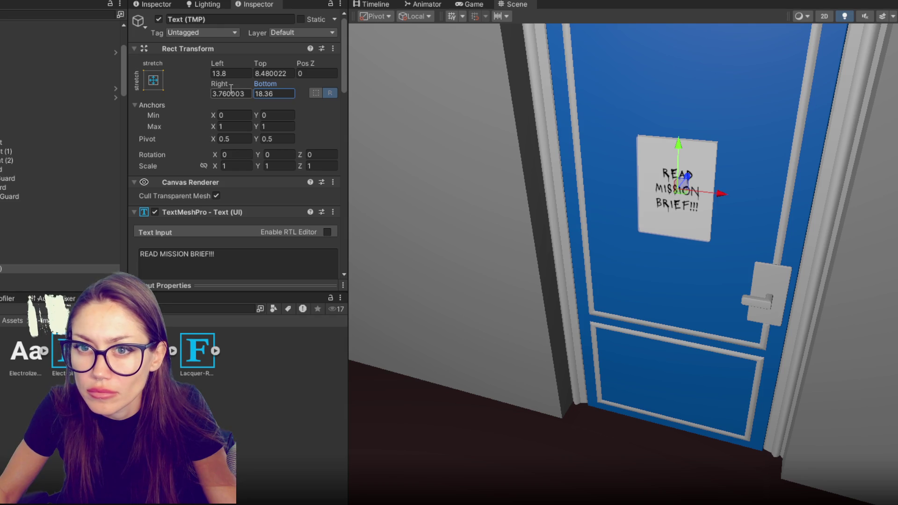
left_click(247, 73)
type("0")
key("Tab")
type("0")
key("Tab")
key("Tab")
type("0")
key("Tab")
type("0")
Step: Nudge the sign's canvas into place on the door at 0, 0, -0.015
mouse_move(683, 140)
left_mouse_down()
mouse_move(655, 154)
mouse_move(641, 190)
left_mouse_up()
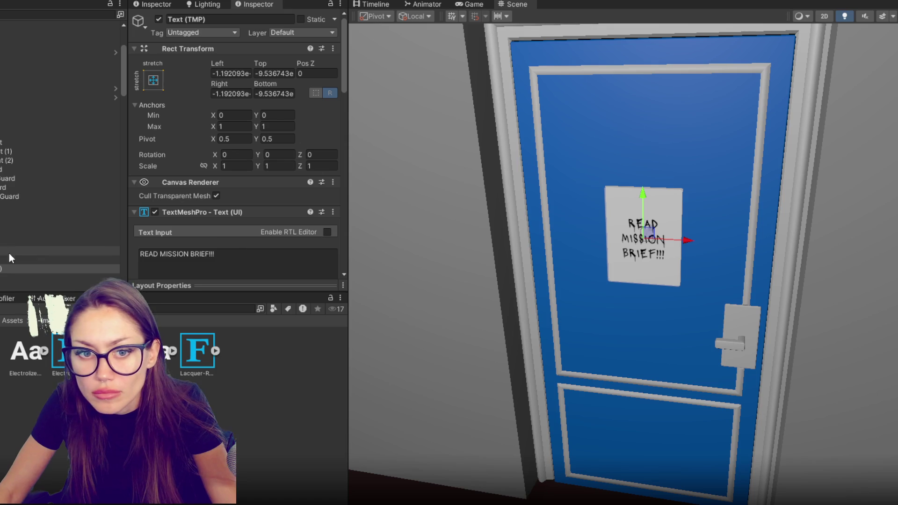
left_click(14, 250)
left_click_drag(646, 192, 645, 190)
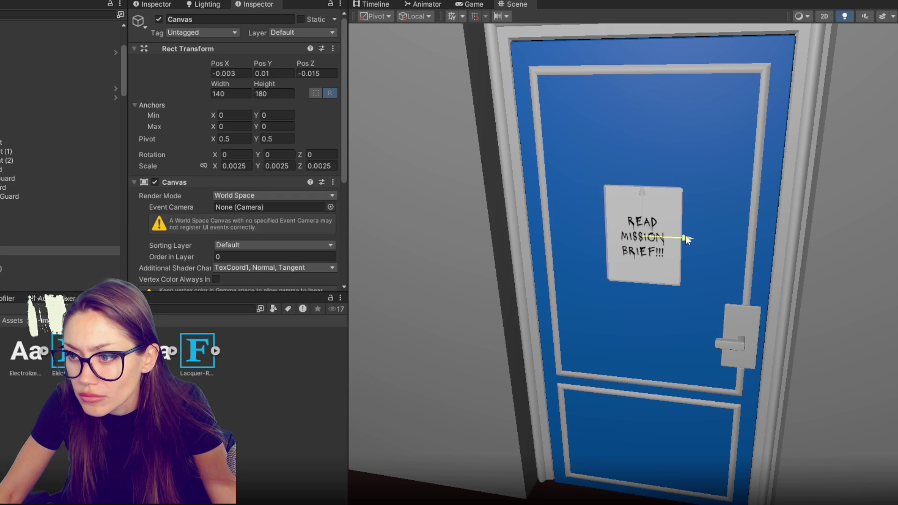
left_click(155, 182)
left_click(154, 182)
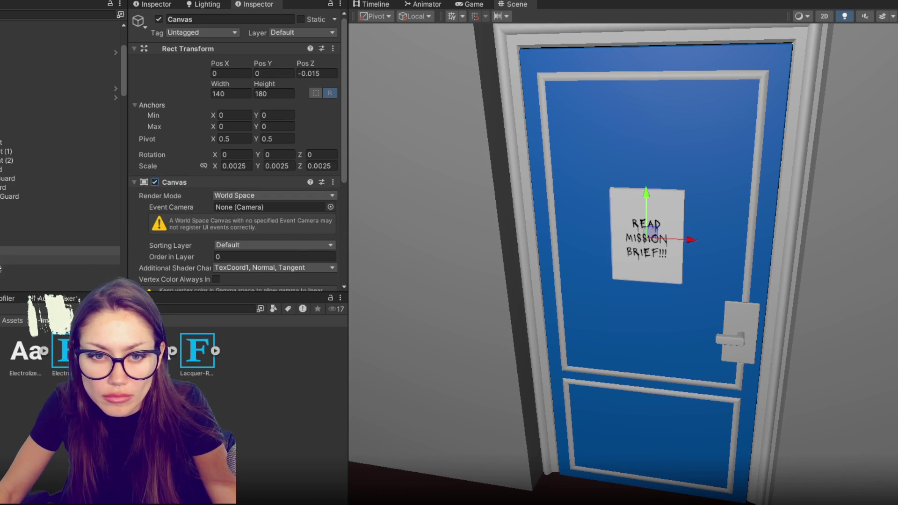
Step: Turn off the panel's background Image component
left_click(61, 261)
left_click(155, 212)
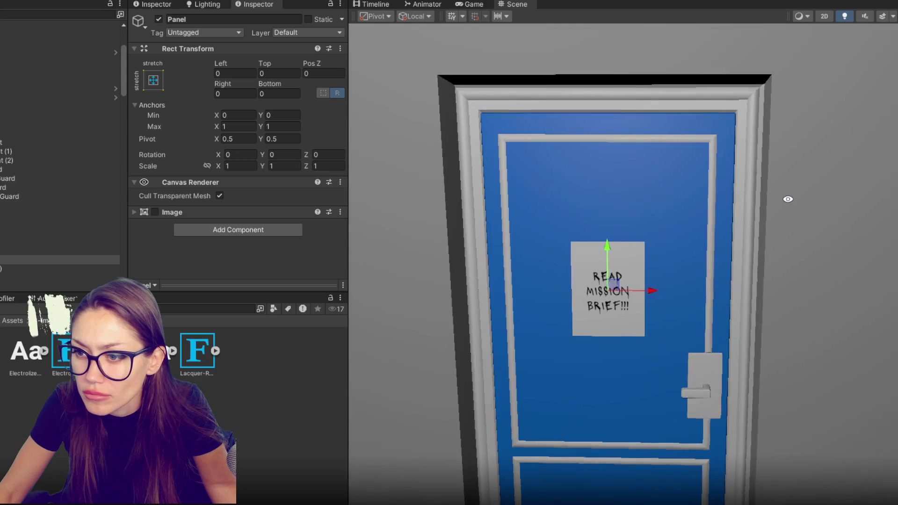
scroll(729, 221, "up", 2)
scroll(706, 251, "down", 2)
mouse_move(720, 293)
left_mouse_down()
mouse_move(679, 281)
mouse_move(719, 269)
left_mouse_up()
left_click(47, 268)
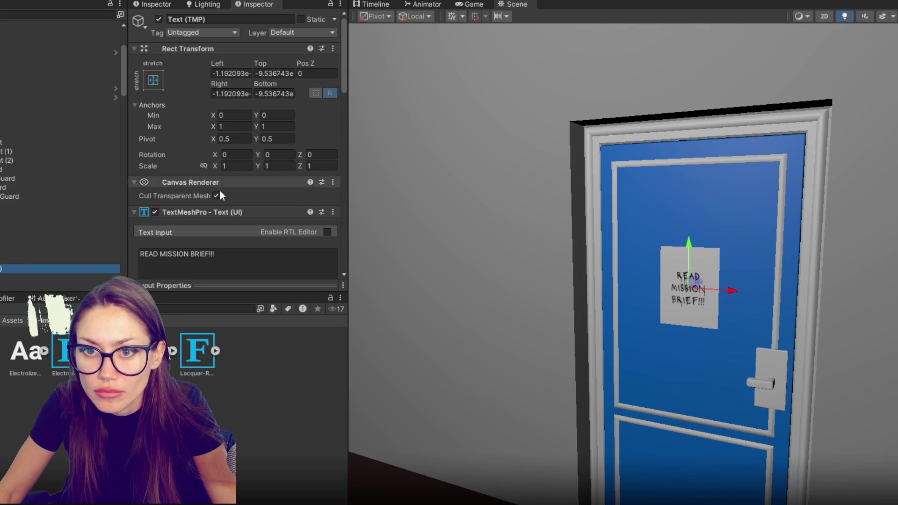
scroll(266, 240, "down", 5)
key("ctrl+d")
left_click(253, 108)
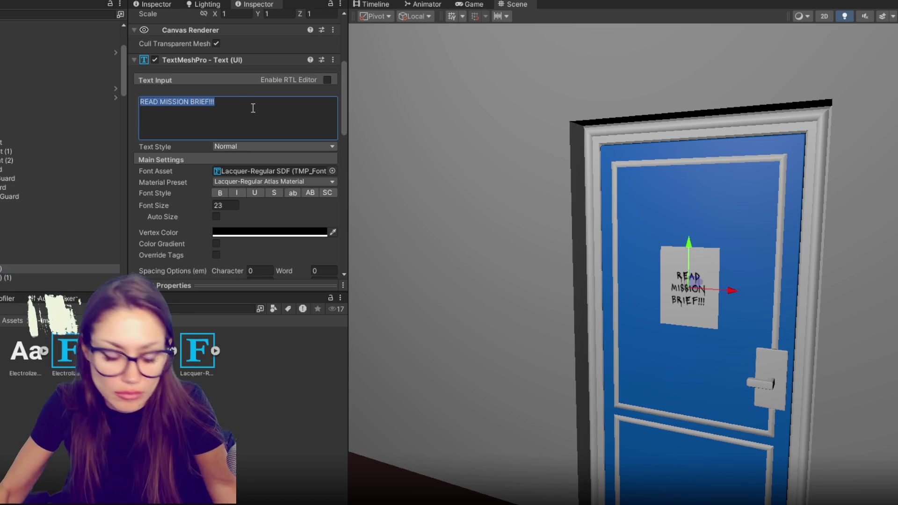
type("Note to se")
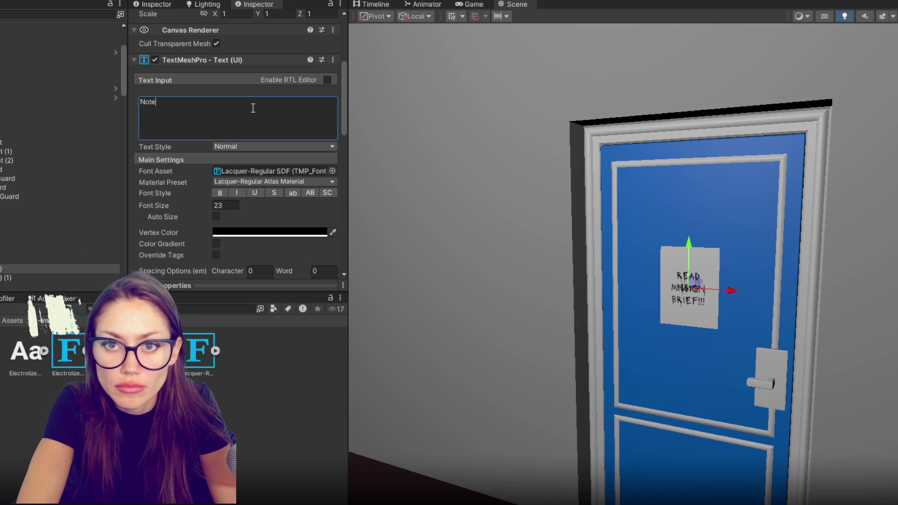
type("NOTE TO SELF:")
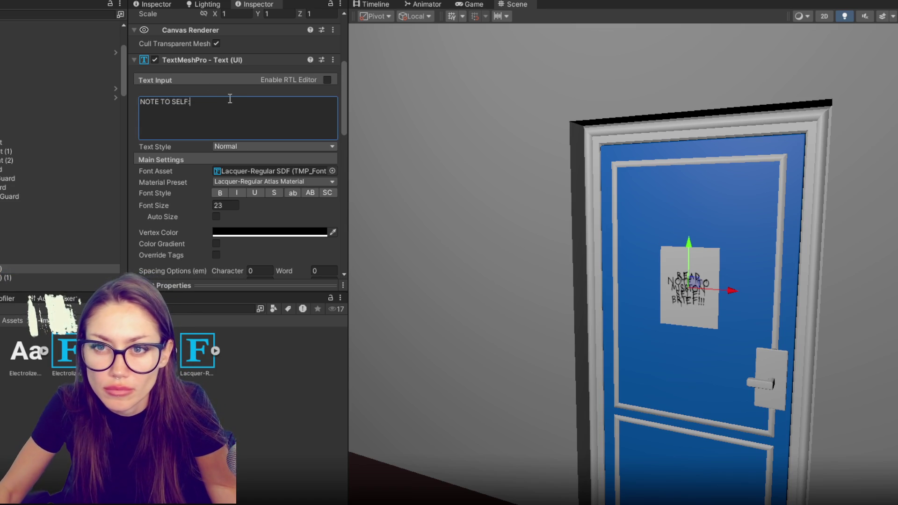
left_click_drag(206, 207, 151, 209)
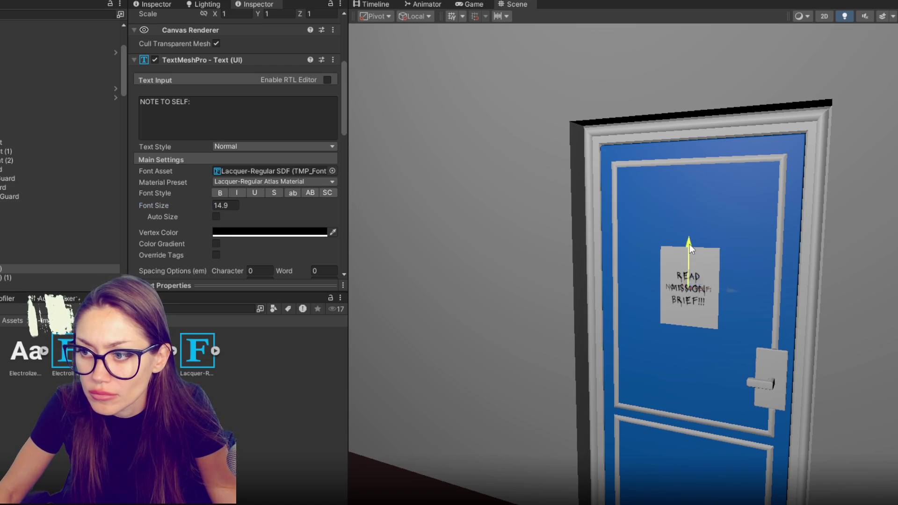
left_click_drag(698, 219, 703, 216)
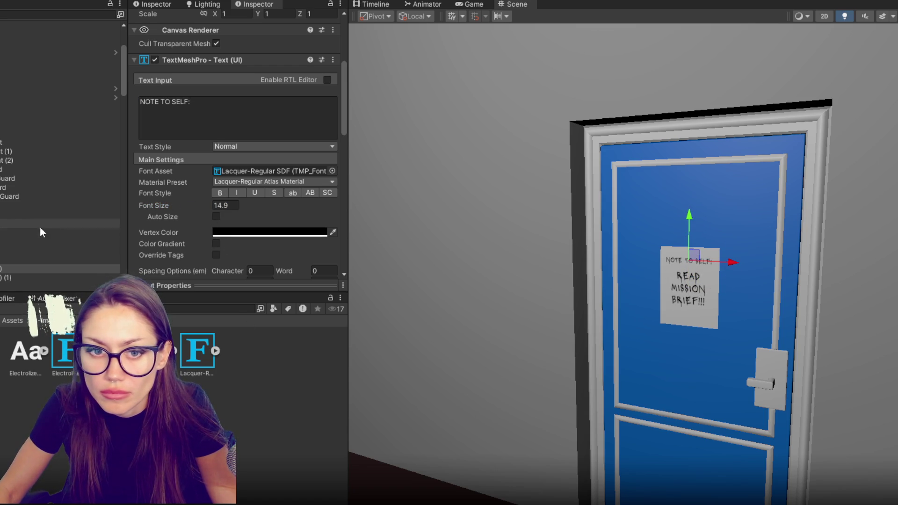
left_click(30, 277)
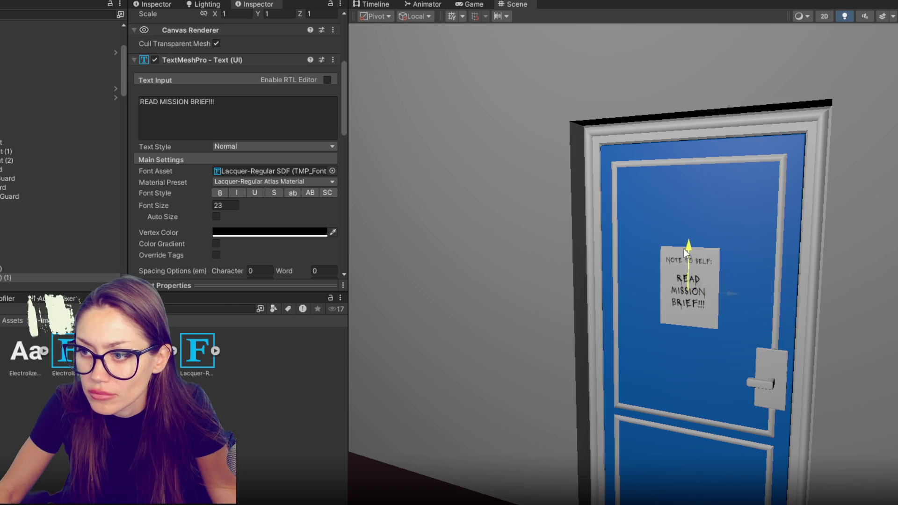
left_click(84, 268)
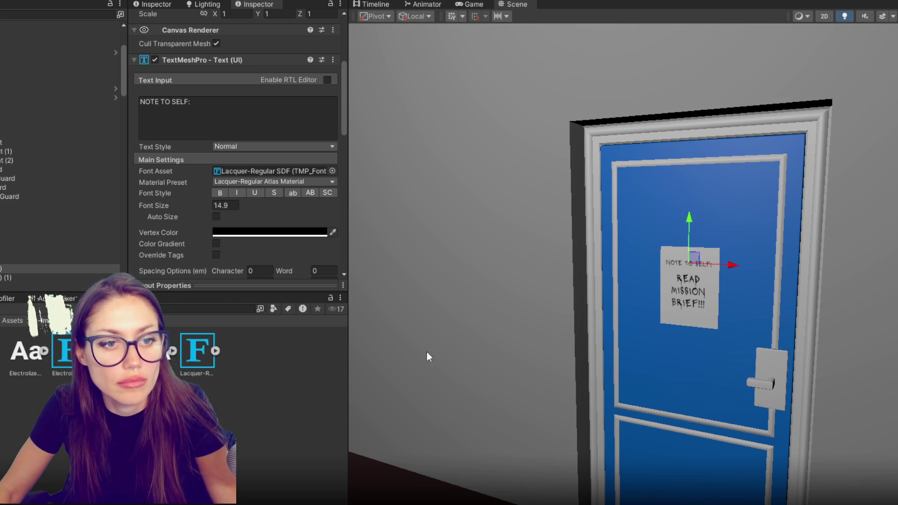
left_click(11, 260)
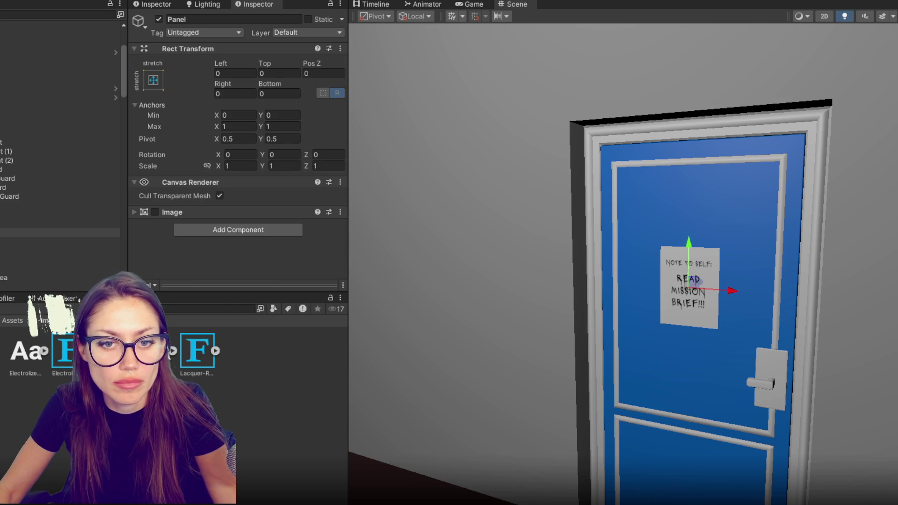
scroll(533, 257, "down", 6)
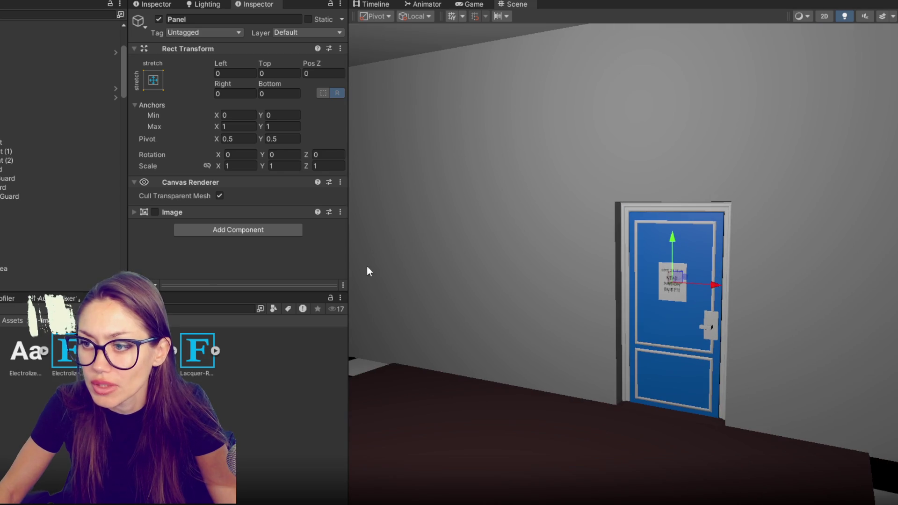
Step: Apply a blue material to the whole door and select the mission-brief Canvas
mouse_move(75, 351)
left_mouse_down()
mouse_move(741, 349)
mouse_move(577, 374)
mouse_move(604, 361)
left_mouse_up()
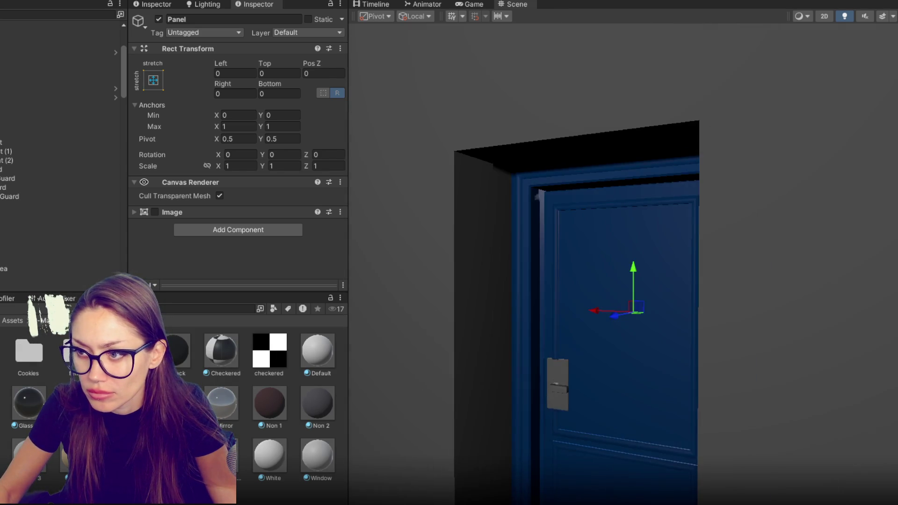
mouse_move(675, 340)
left_mouse_down()
mouse_move(872, 314)
mouse_move(612, 310)
mouse_move(732, 305)
left_mouse_up()
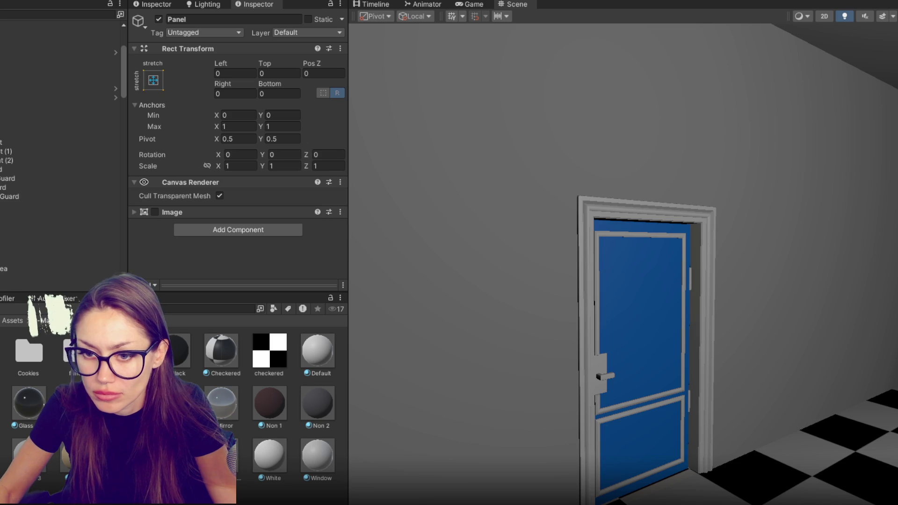
left_click_drag(603, 312, 604, 313)
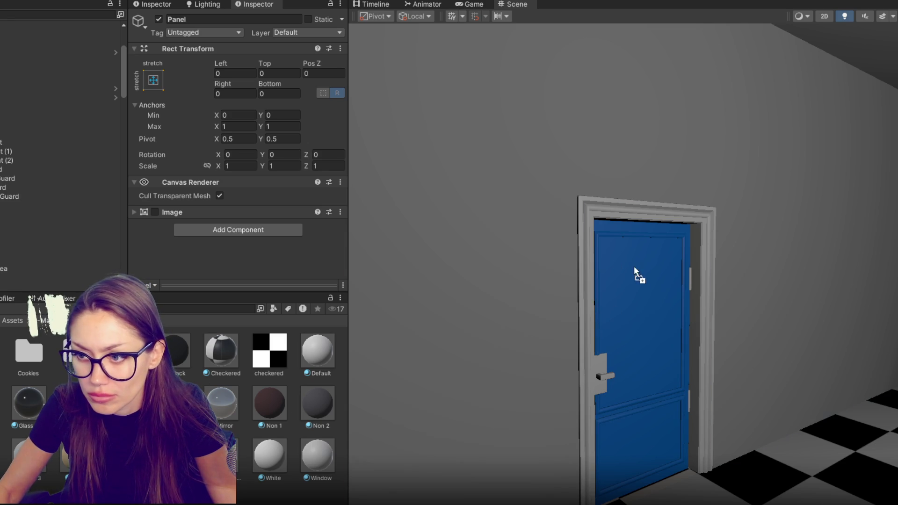
mouse_move(587, 258)
left_mouse_down()
mouse_move(346, 263)
mouse_move(327, 293)
mouse_move(753, 285)
mouse_move(610, 283)
mouse_move(748, 272)
mouse_move(632, 262)
left_mouse_up()
left_click(61, 106)
type("UI - Mission Brief")
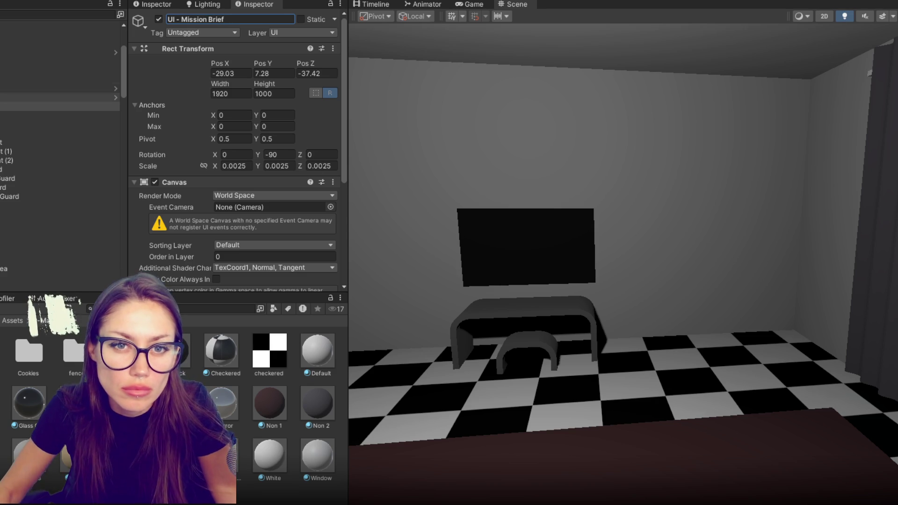
Step: Duplicate the mission-brief canvas and set the copy's width to 900
key("Return")
key("ctrl+d")
key("f")
mouse_move(361, 271)
left_mouse_down()
mouse_move(522, 208)
mouse_move(333, 240)
mouse_move(647, 261)
mouse_move(679, 283)
mouse_move(580, 226)
mouse_move(578, 210)
mouse_move(608, 216)
left_mouse_up()
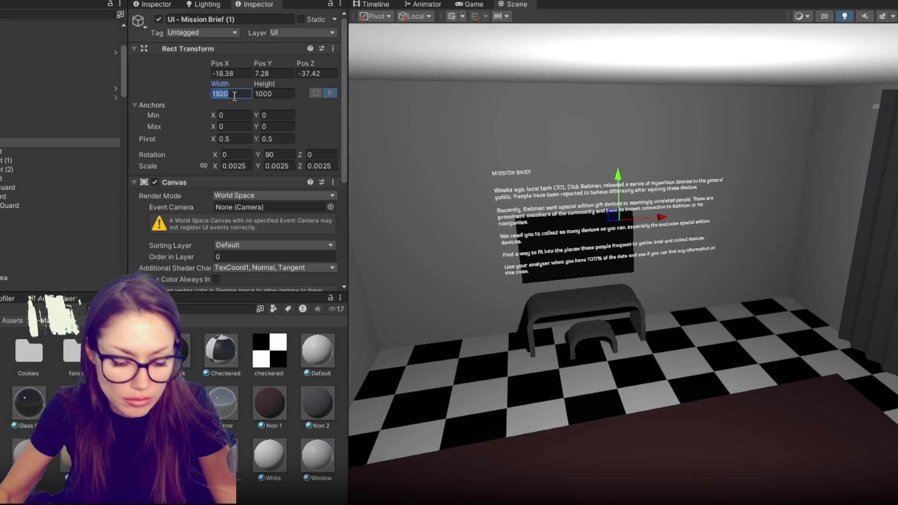
type("800")
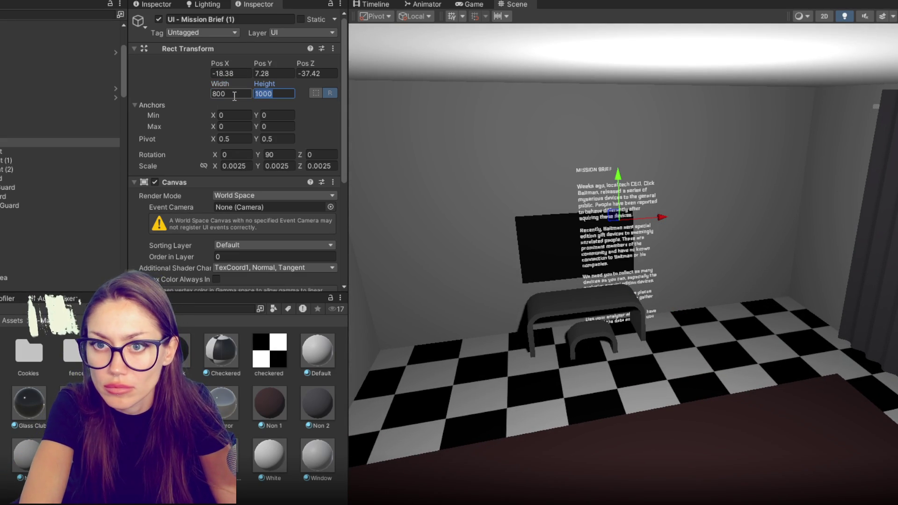
type("300")
key("BackSpace")
key("BackSpace")
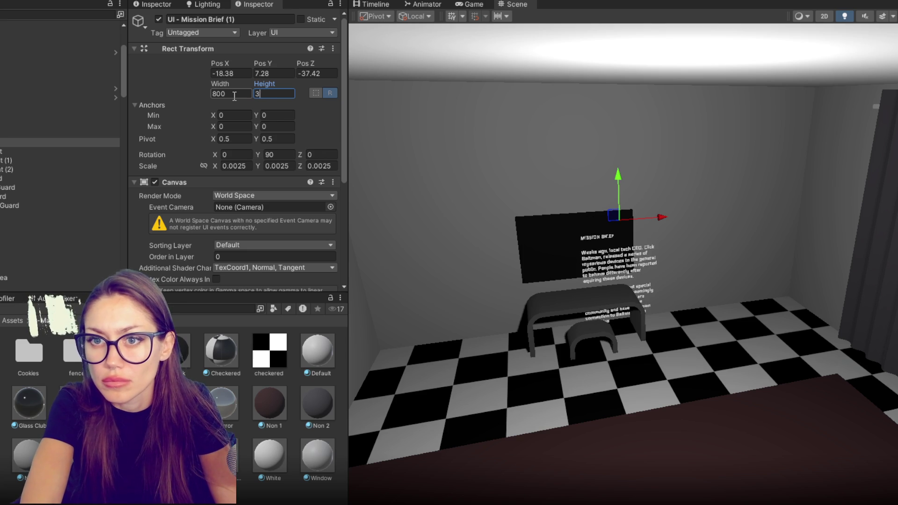
type("900")
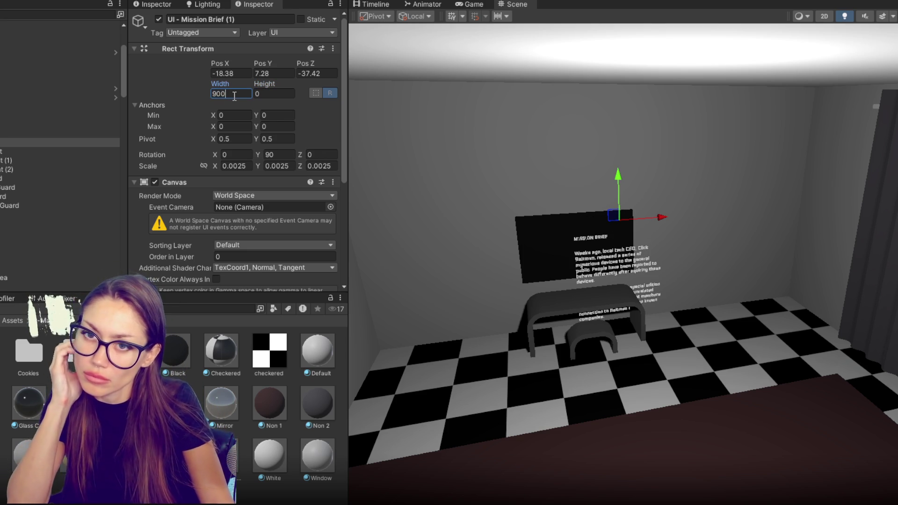
left_click(70, 142)
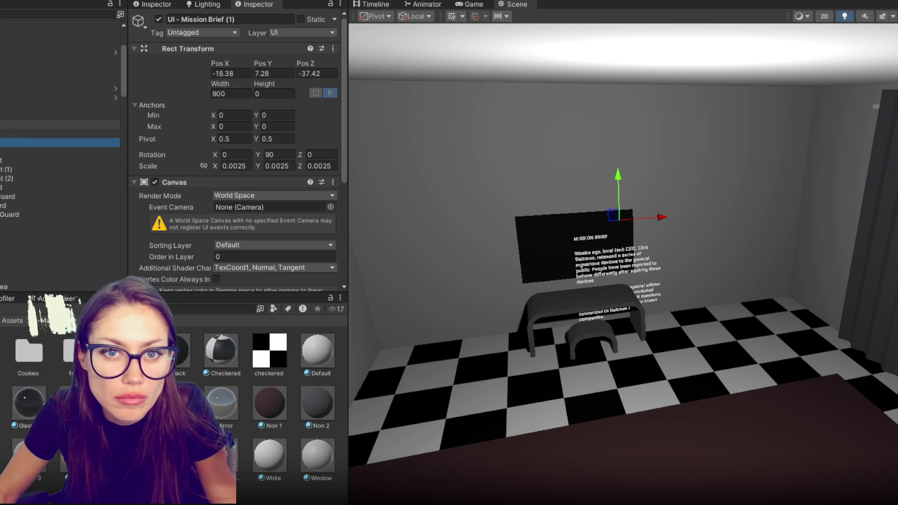
Step: Retitle the duplicate's MISSION BRIEF heading to ANALYZING…100%
scroll(70, 142, "up", 4)
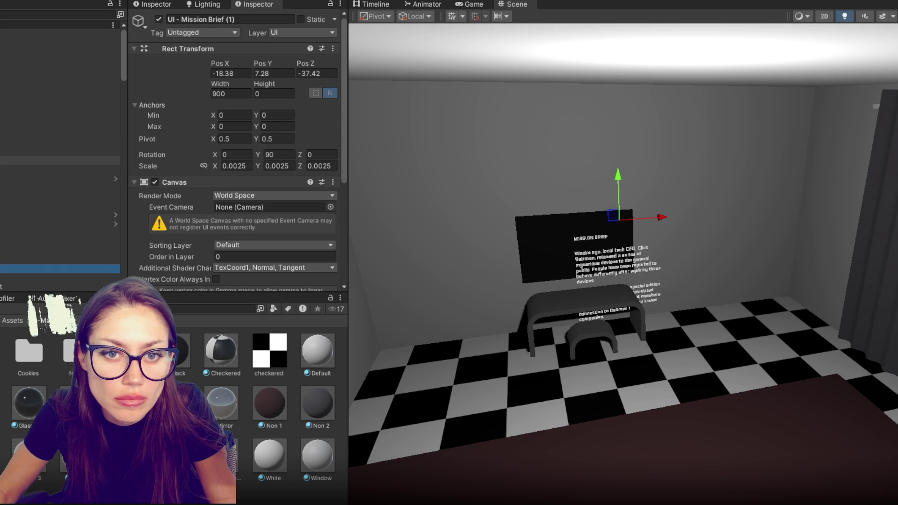
left_click(109, 191)
left_click(270, 260)
left_click(14, 258)
left_click(212, 265)
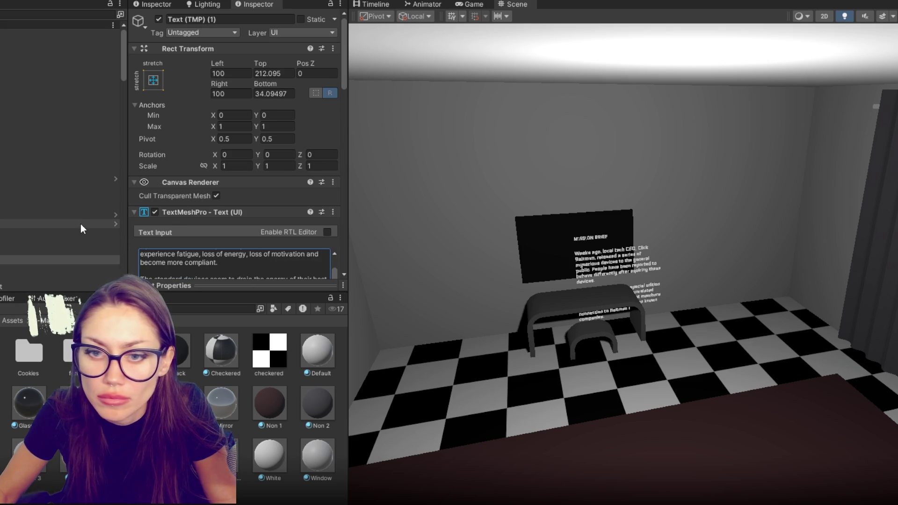
scroll(197, 216, "down", 1)
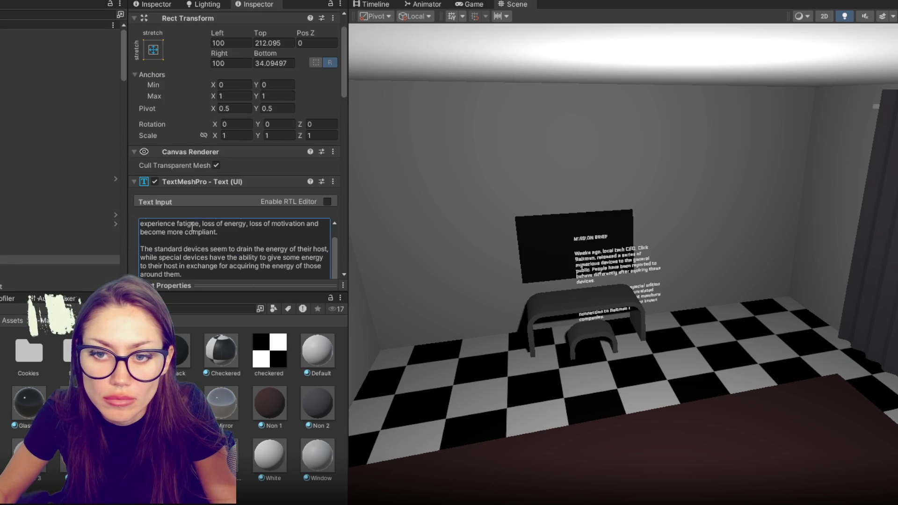
left_click(47, 251)
key("ctrl+v")
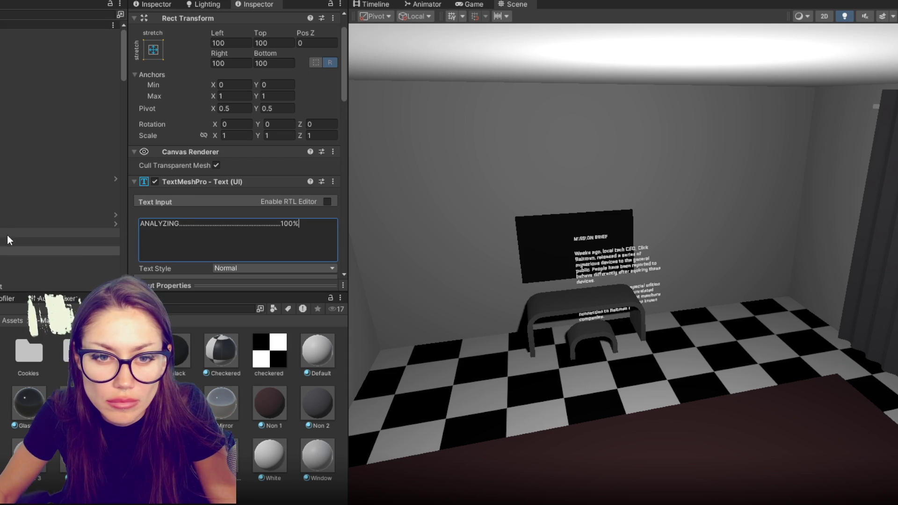
Step: Step through the duplicate canvas's text objects to locate the analysis body text
key("Down")
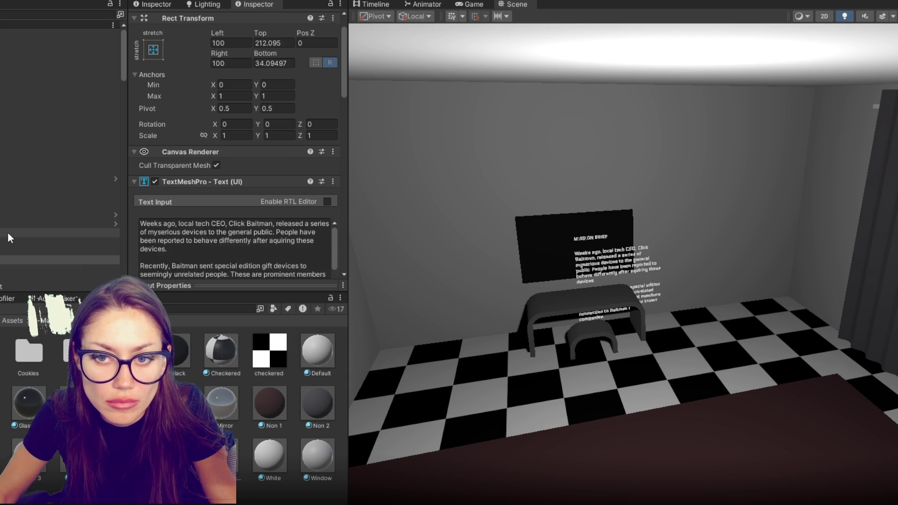
key("Down")
scroll(7, 232, "down", 3)
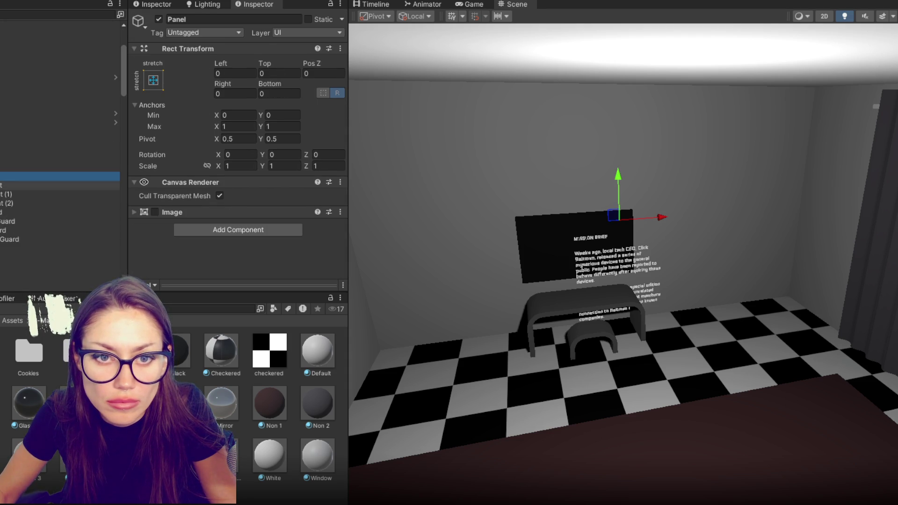
scroll(60, 206, "down", 2)
key("Down")
key("Down")
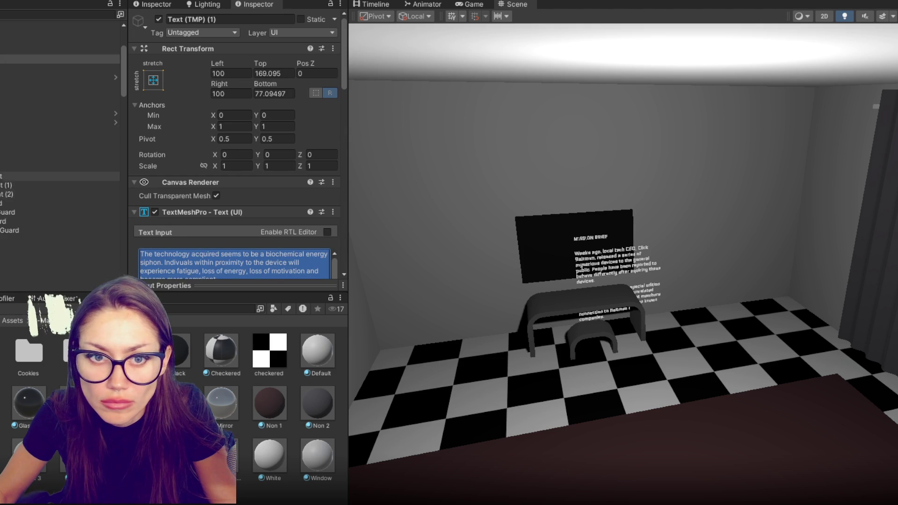
key("Up")
left_click_drag(468, 262, 706, 264)
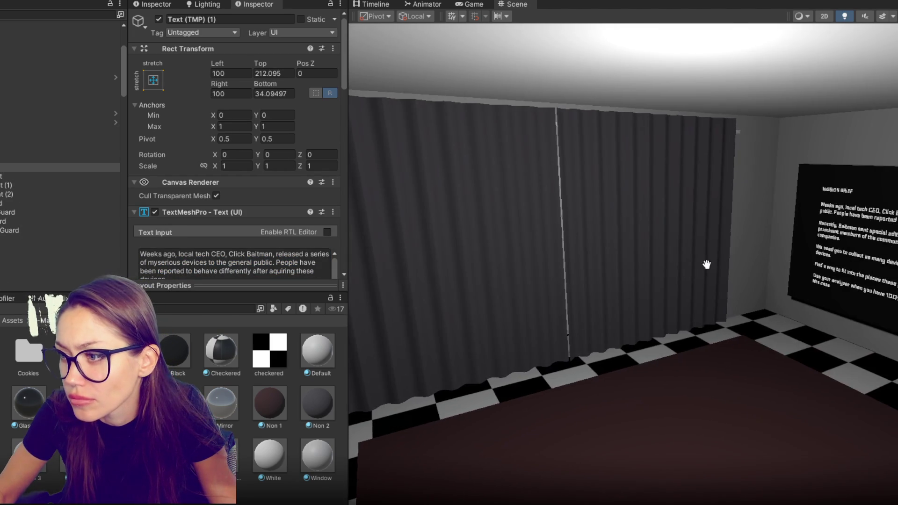
left_click(23, 162)
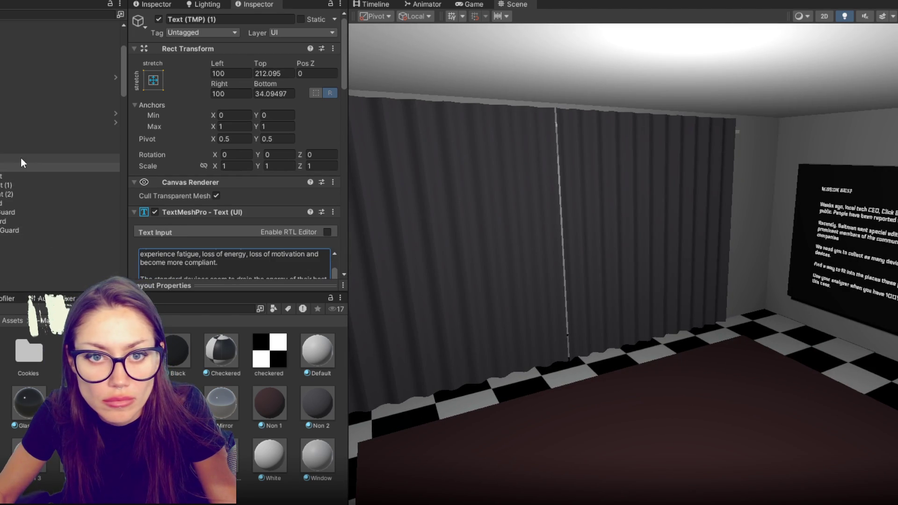
left_click(23, 50)
key("ctrl+z")
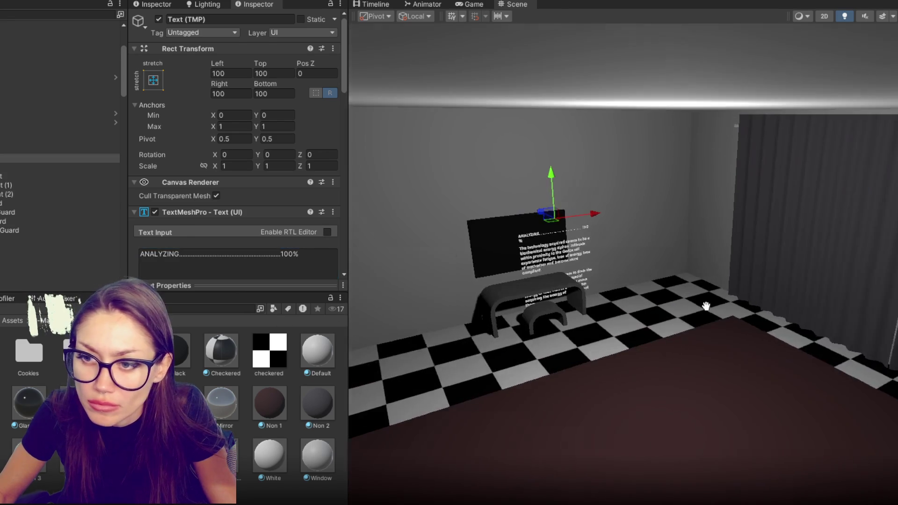
Step: Set the analysis body text's font size to 20
left_click_drag(514, 280, 624, 305)
left_click(36, 167)
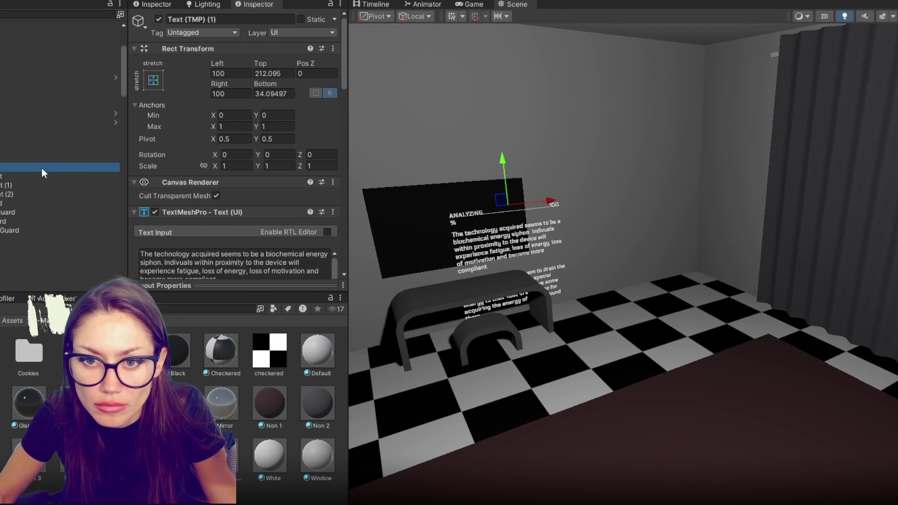
scroll(227, 210, "down", 3)
scroll(212, 250, "down", 5)
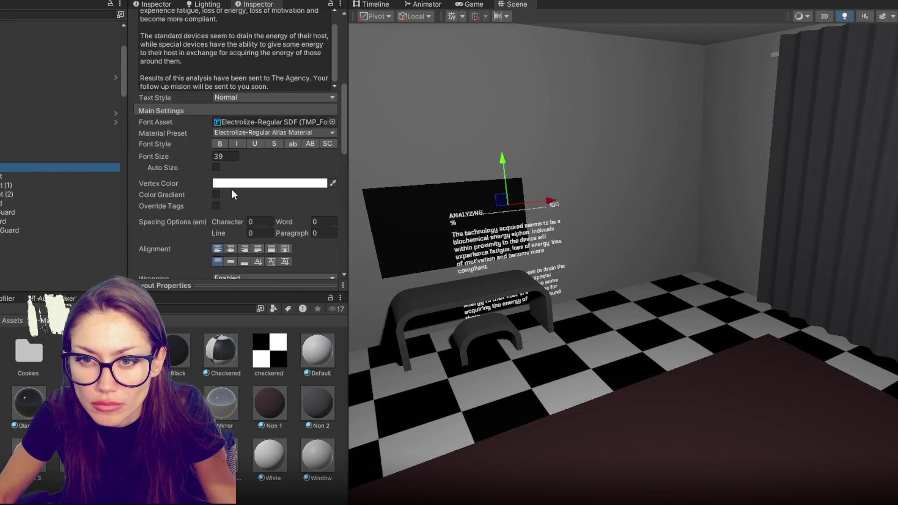
key("BackSpace")
type("6")
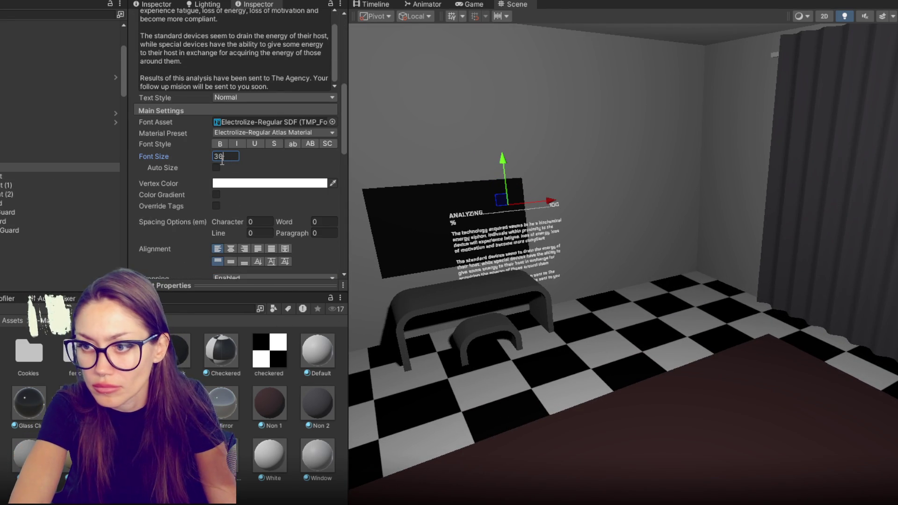
key("BackSpace")
key("BackSpace")
type("20")
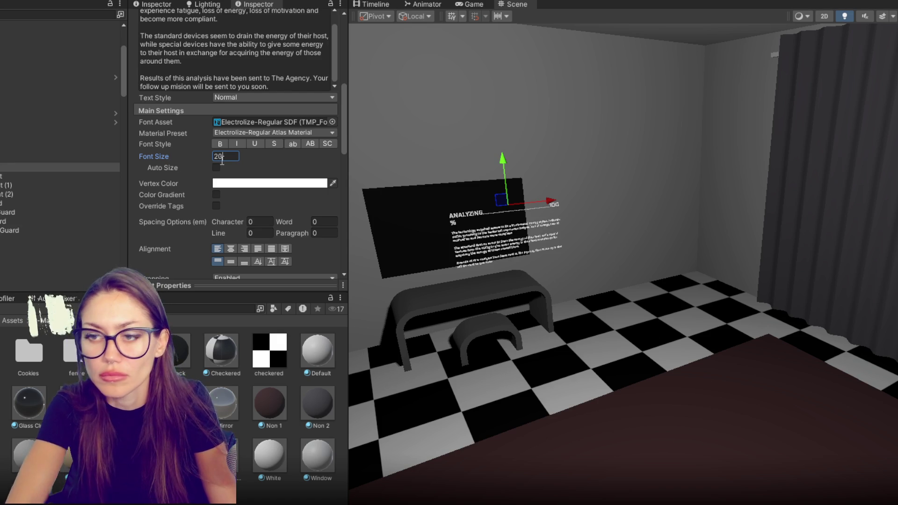
left_click_drag(526, 223, 619, 224)
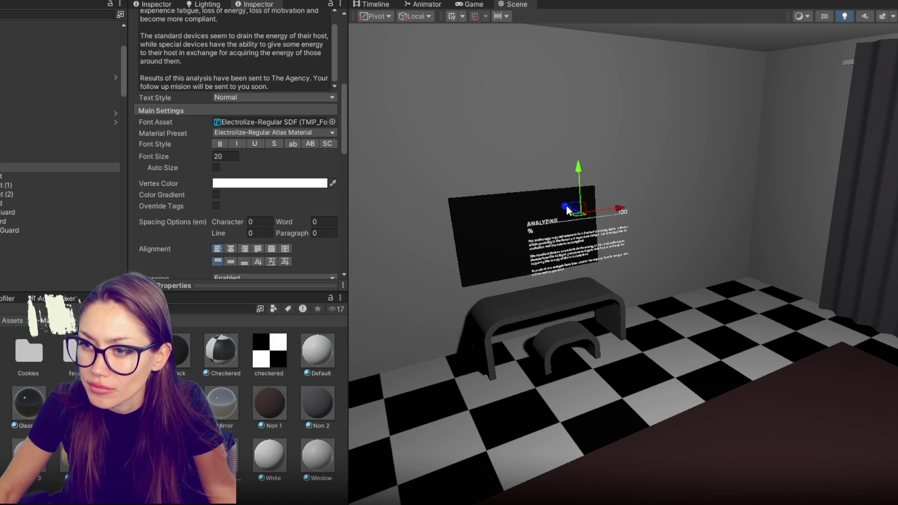
left_click(47, 158)
Step: Make the analysis panel's background colour more opaque, leaving its anchor presets unchanged
left_click(47, 149)
left_click(47, 141)
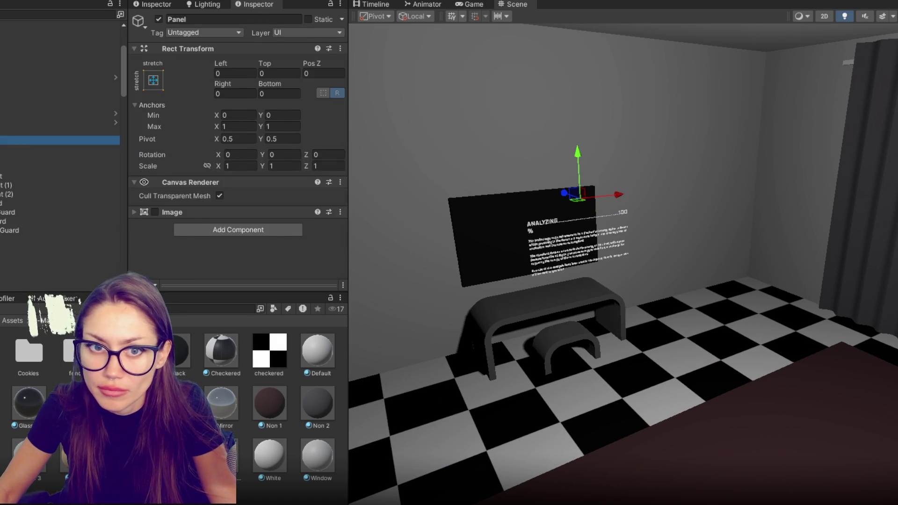
left_click(47, 149)
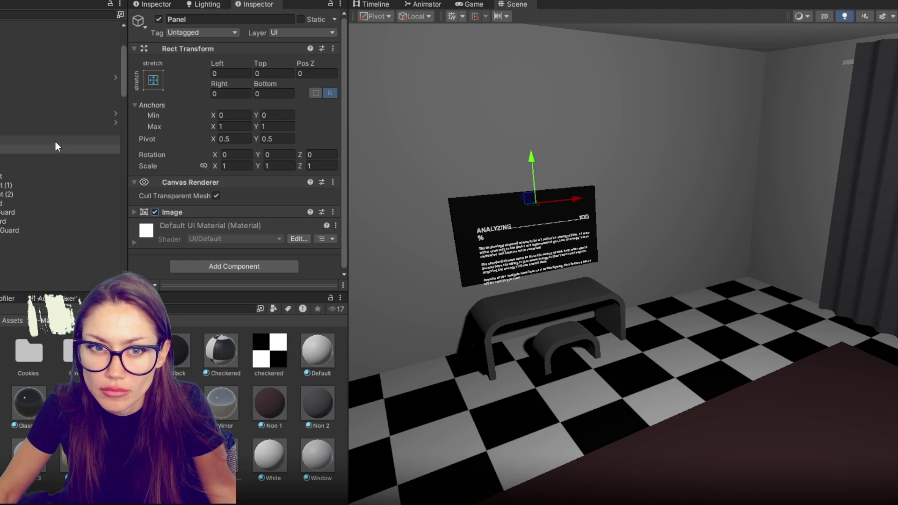
left_click(218, 211)
scroll(285, 213, "down", 3)
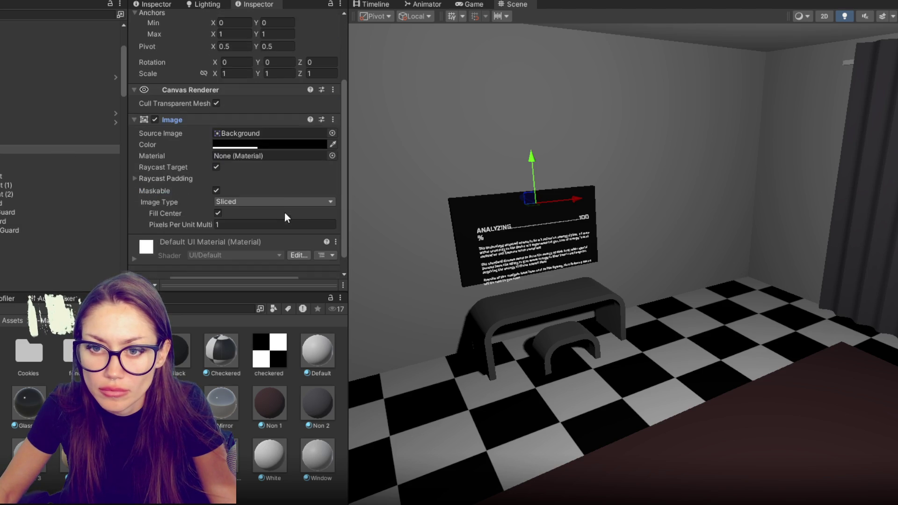
left_click(282, 145)
left_click_drag(377, 361, 349, 364)
left_click(407, 136)
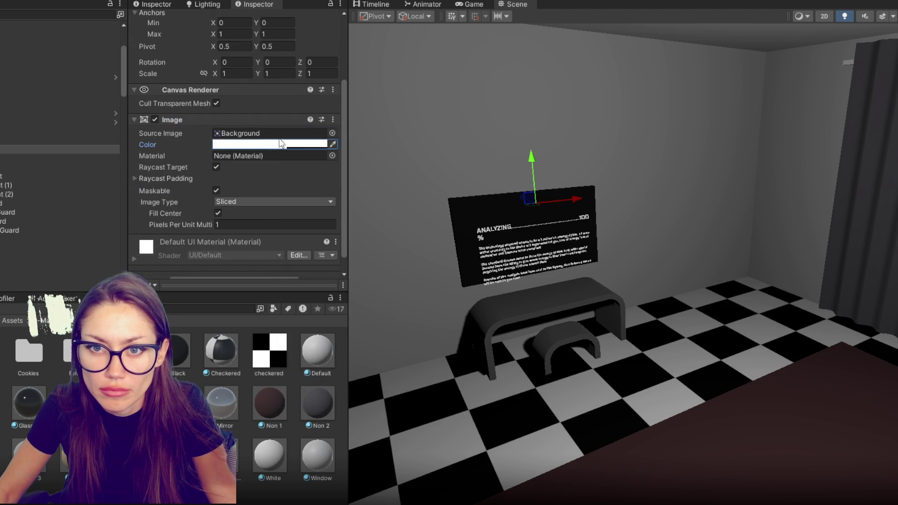
scroll(269, 135, "up", 3)
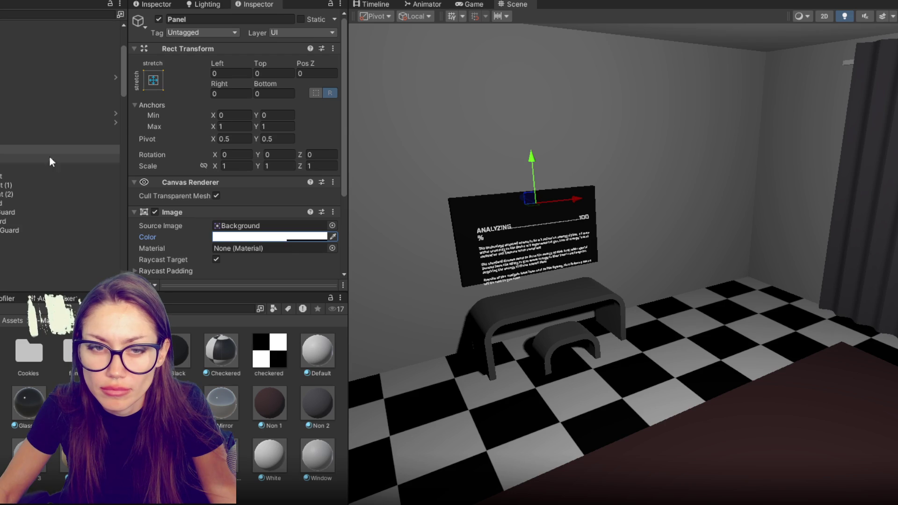
left_click(162, 82)
key("shift+alt")
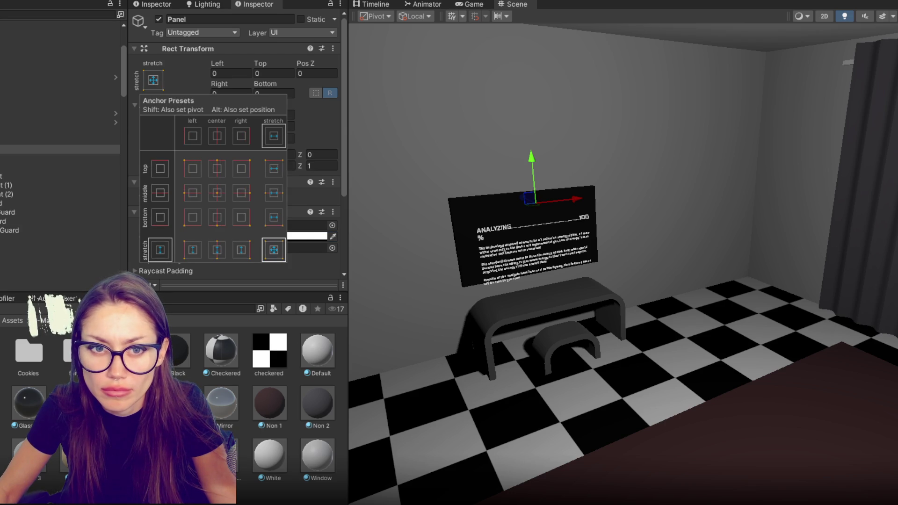
left_click(60, 158)
Step: Set the UI - Mission Brief (1) canvas height to 450 and position it on the wall
left_click(60, 140)
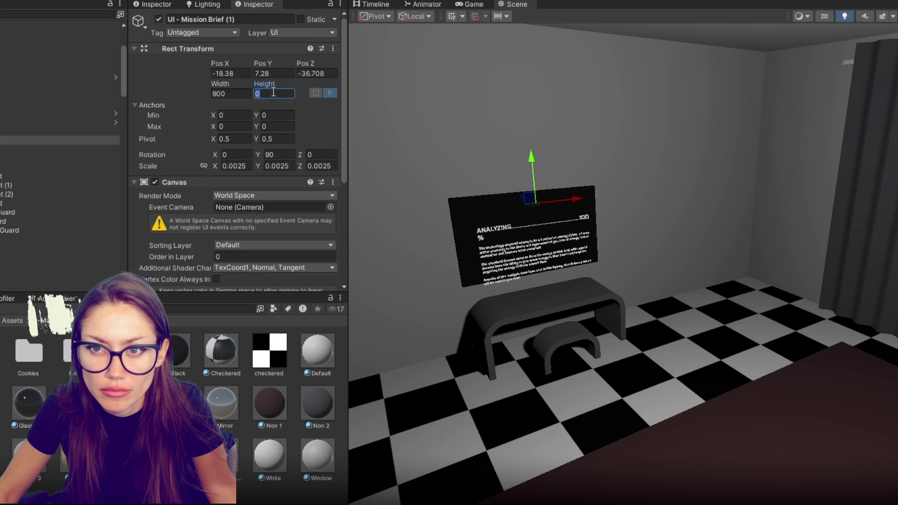
type("300")
key("BackSpace")
type("3")
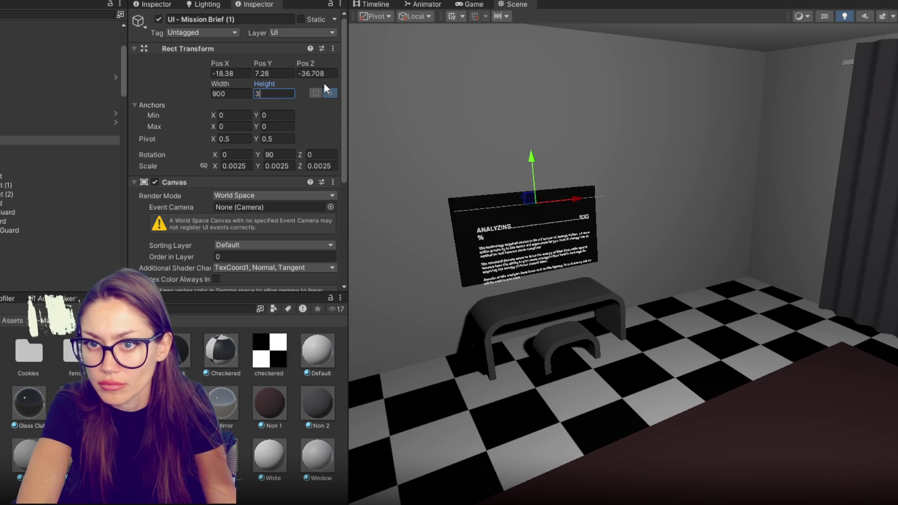
type("00")
key("BackSpace")
key("BackSpace")
key("BackSpace")
type("450")
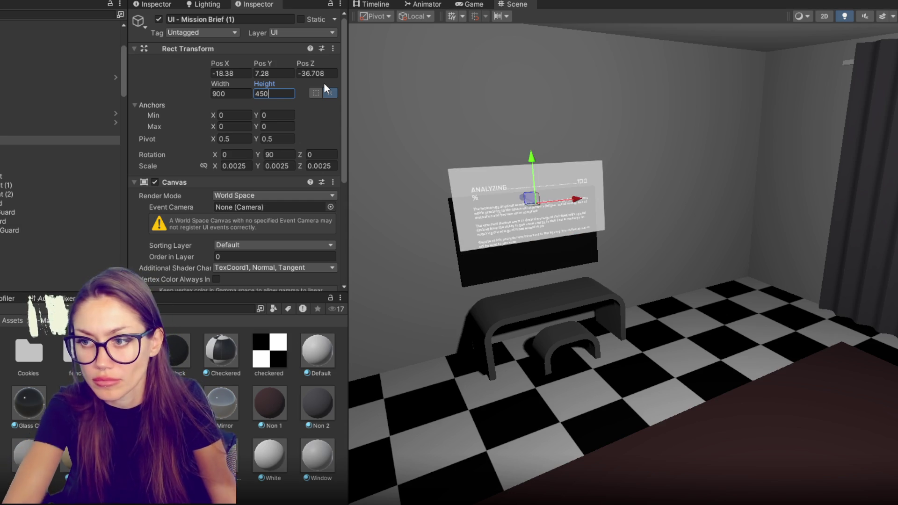
mouse_move(531, 161)
left_mouse_down()
mouse_move(526, 225)
mouse_move(570, 230)
left_mouse_up()
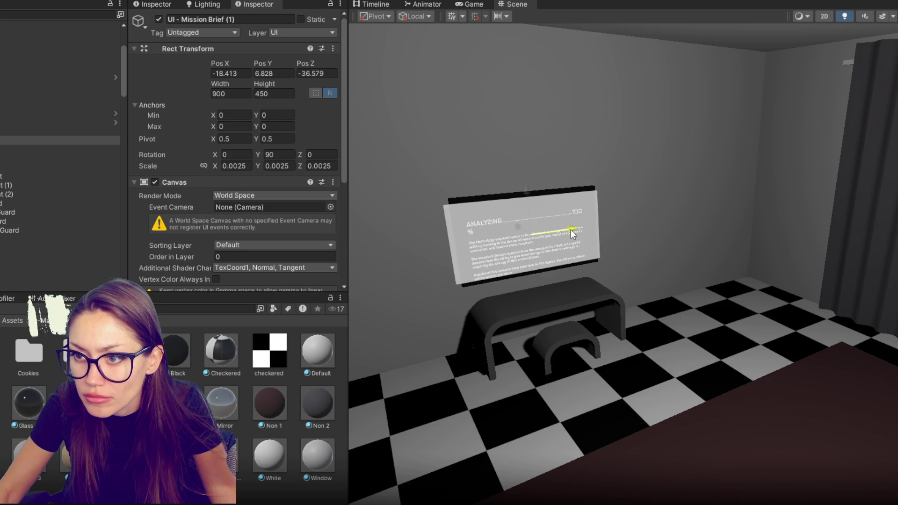
key("f")
left_click_drag(658, 233, 657, 231)
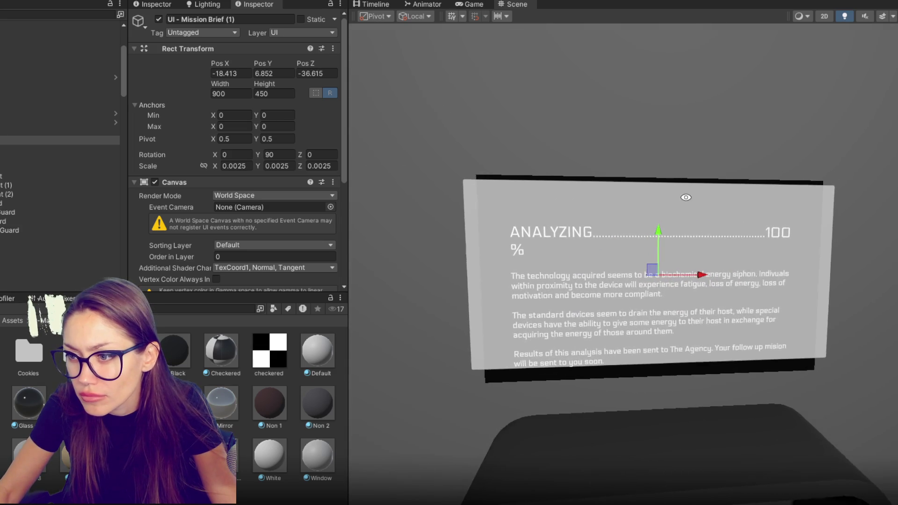
key("f")
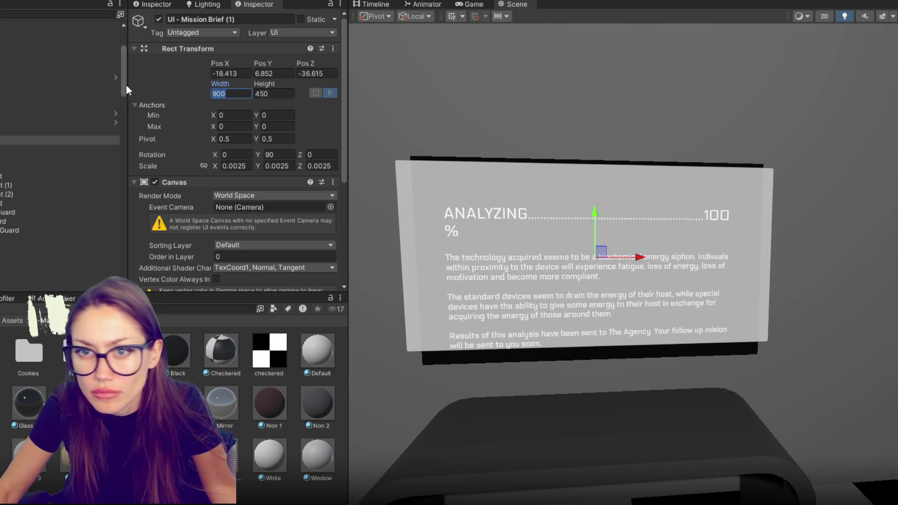
Step: Resize the canvas to 1920 × 1080 with a uniform 0.001 scale
type("1920")
key("Tab")
type("1080")
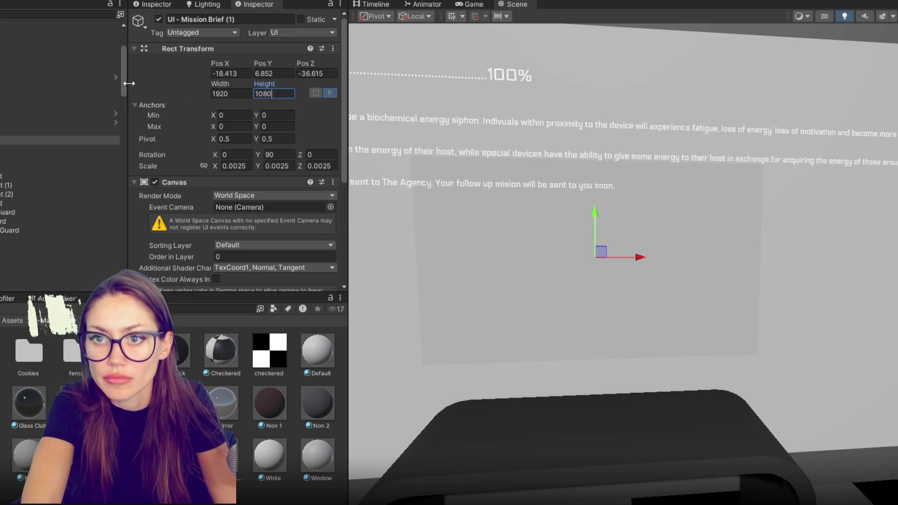
left_click(235, 165)
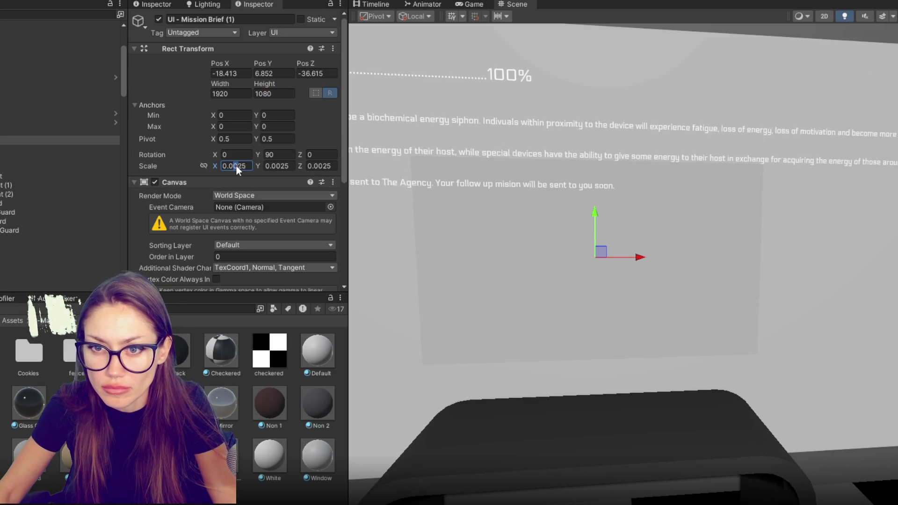
type("0.004")
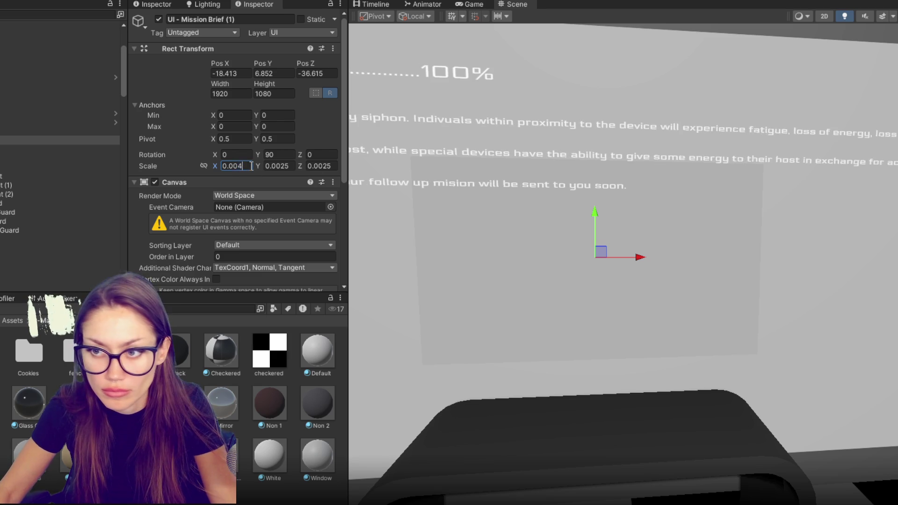
key("BackSpace")
type("1")
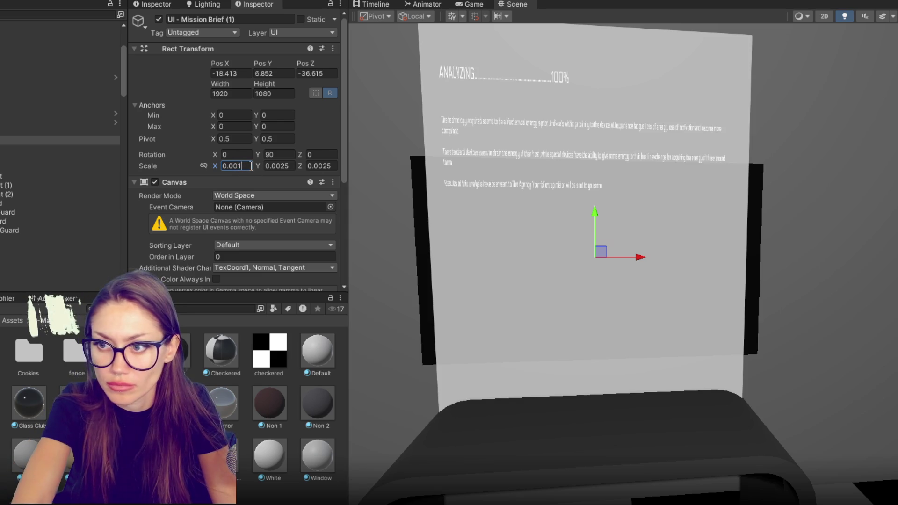
key("Tab")
type("0.001")
key("Tab")
type(".001")
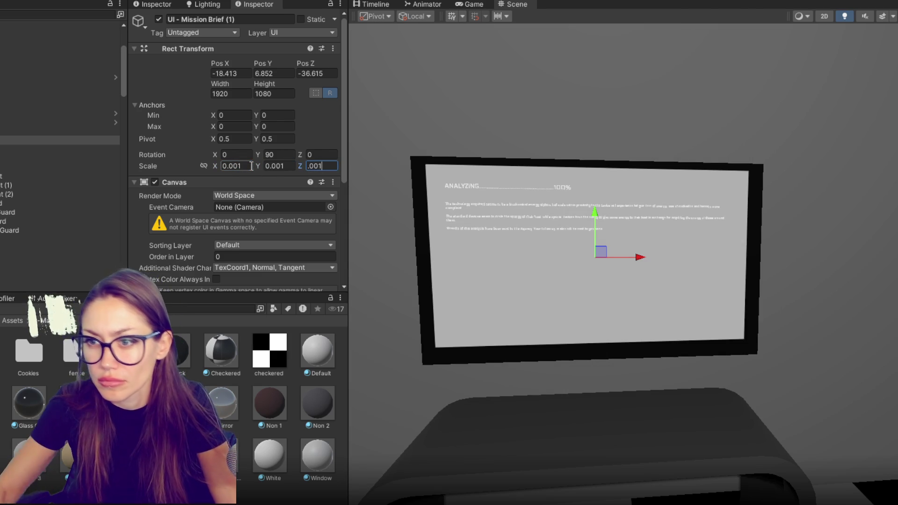
left_click(76, 164)
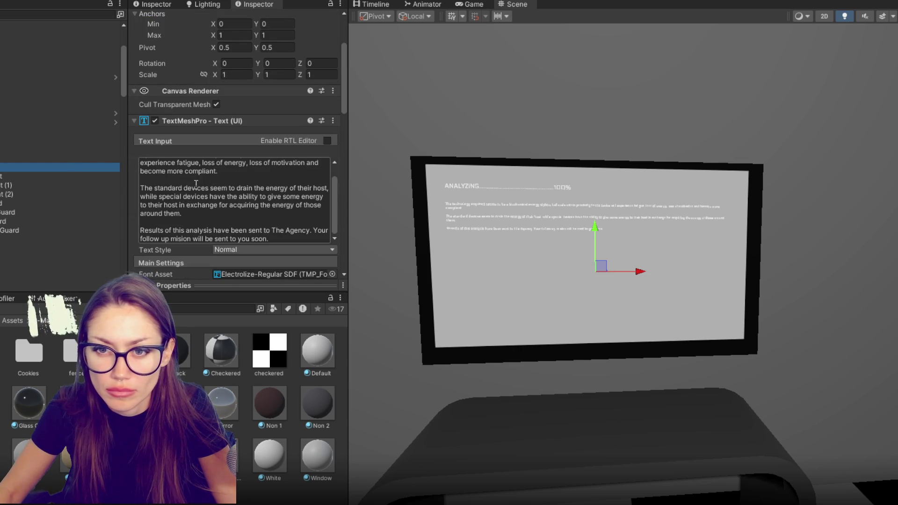
Step: Enlarge the analysis paragraph to font size 56.3 and the ANALYZING heading to about 55.2
scroll(174, 227, "down", 5)
left_click_drag(161, 187, 305, 181)
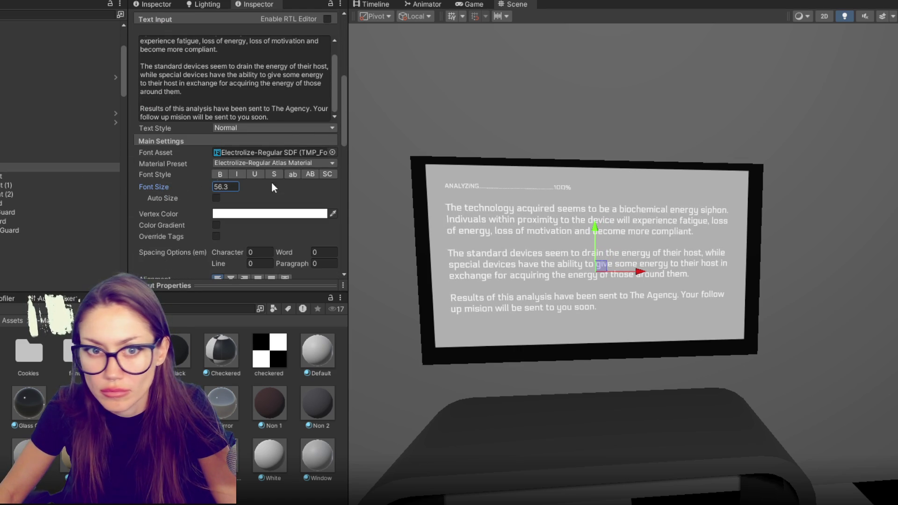
left_click(100, 159)
left_click_drag(185, 147, 248, 147)
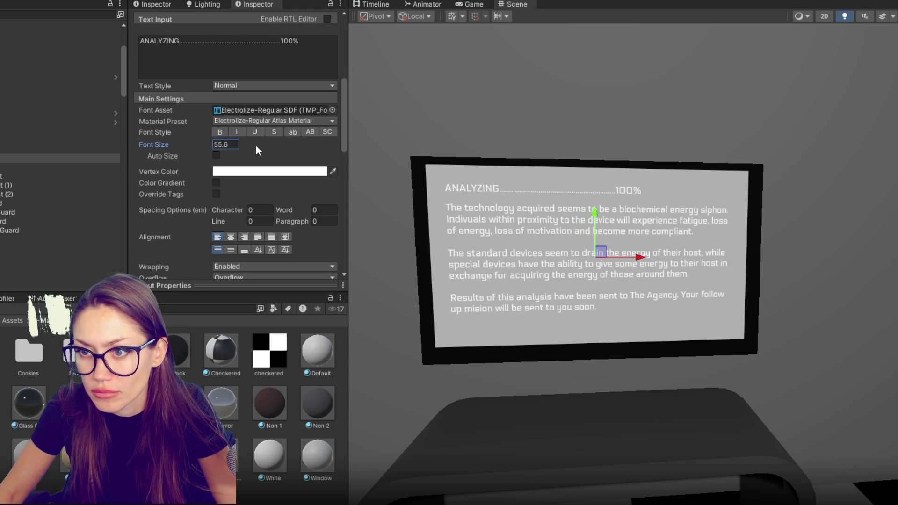
left_click(95, 168)
scroll(197, 203, "down", 2)
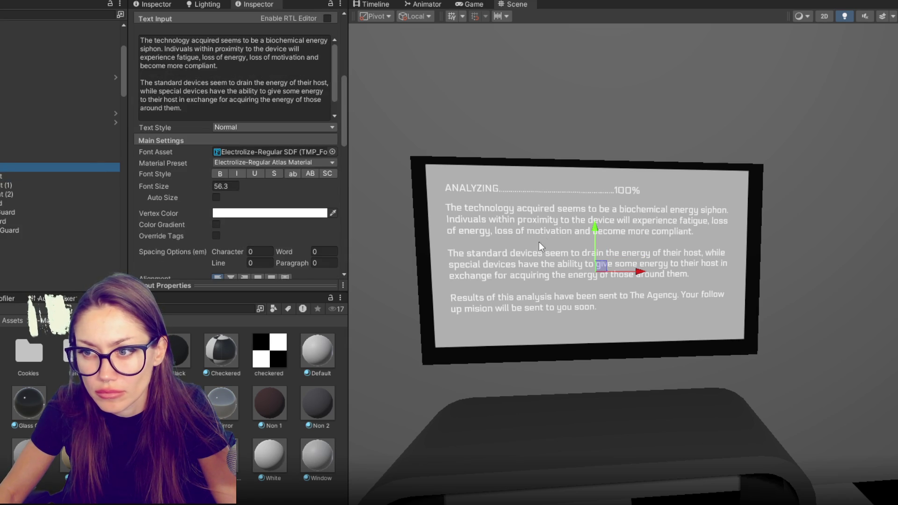
left_click_drag(595, 228, 597, 232)
Step: Turn the screen's background panel bright blue (0059FF)
left_click(78, 149)
left_click(252, 130)
mouse_move(288, 194)
left_mouse_down()
mouse_move(241, 247)
mouse_move(357, 175)
left_mouse_up()
left_click(268, 256)
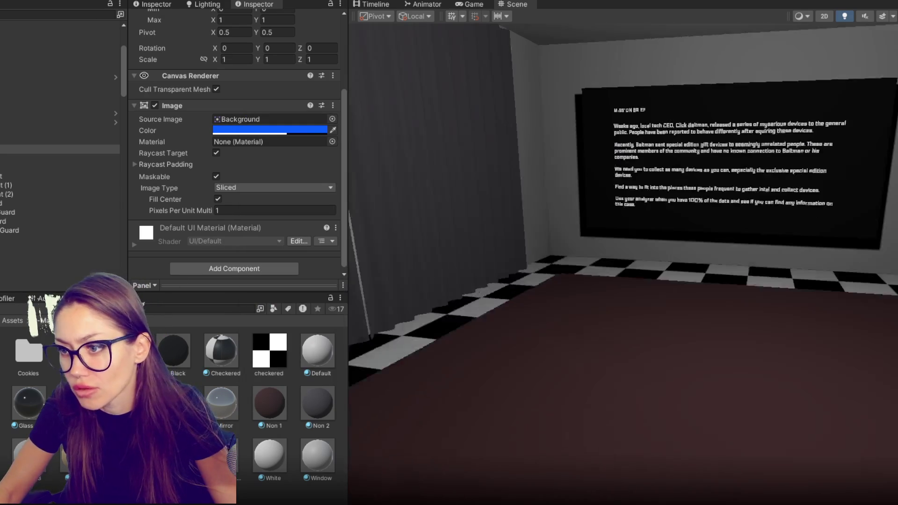
left_click(813, 223)
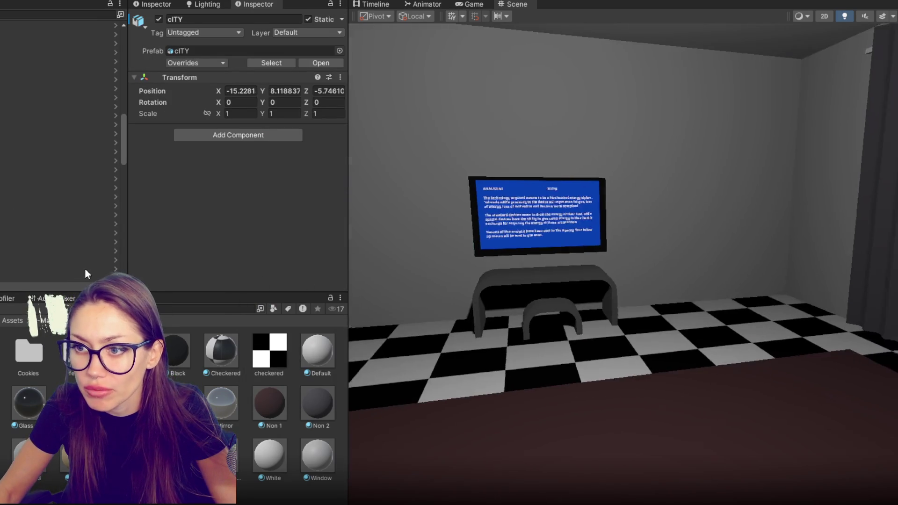
Step: Rename the UI - Mission Brief (1) canvas to UI - Analyzing
left_click(724, 220)
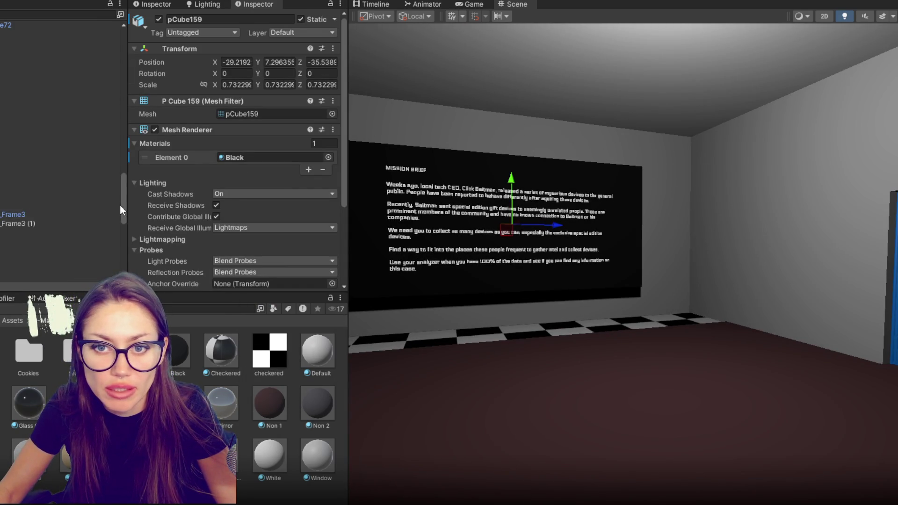
left_click_drag(121, 208, 125, 18)
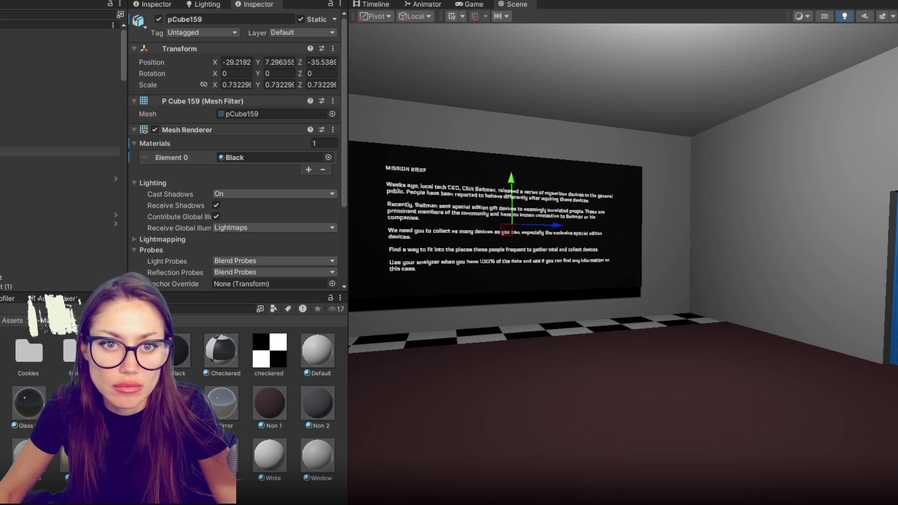
left_click(60, 170)
left_click(60, 107)
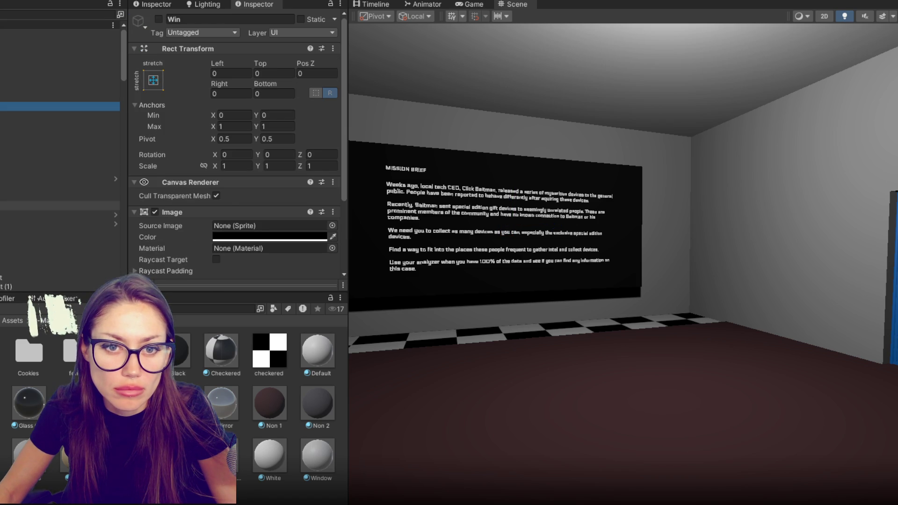
left_click(60, 233)
left_click(211, 19)
left_click_drag(181, 19, 261, 17)
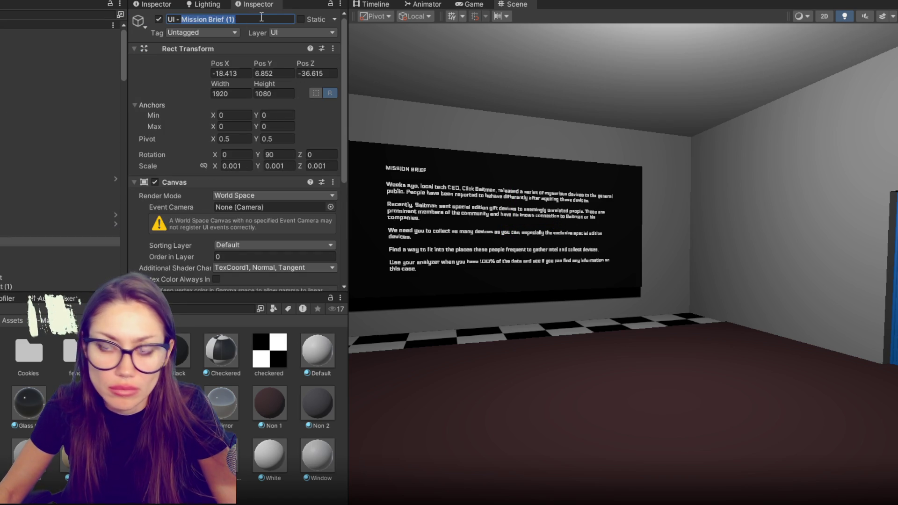
type("Analyzing")
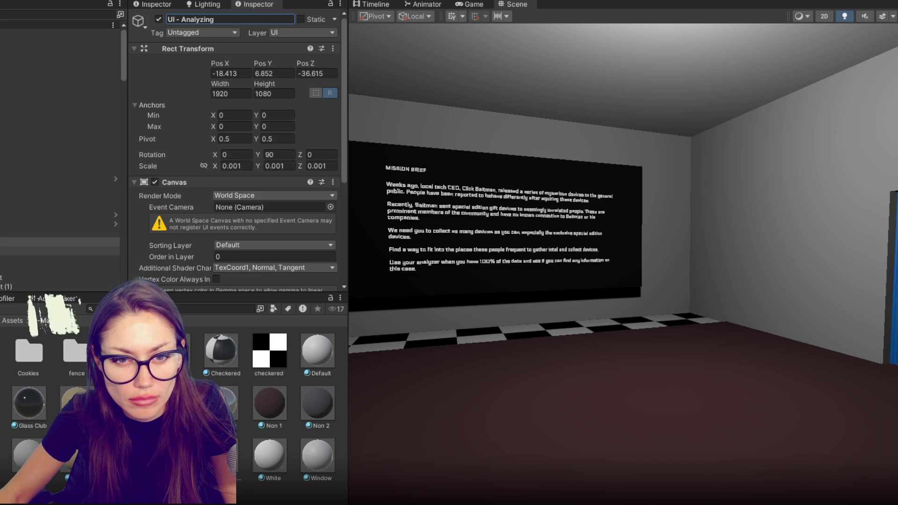
Step: Rename the canvas's blue panel to Win State and duplicate it
left_click(56, 251)
left_click(219, 17)
type("Win State")
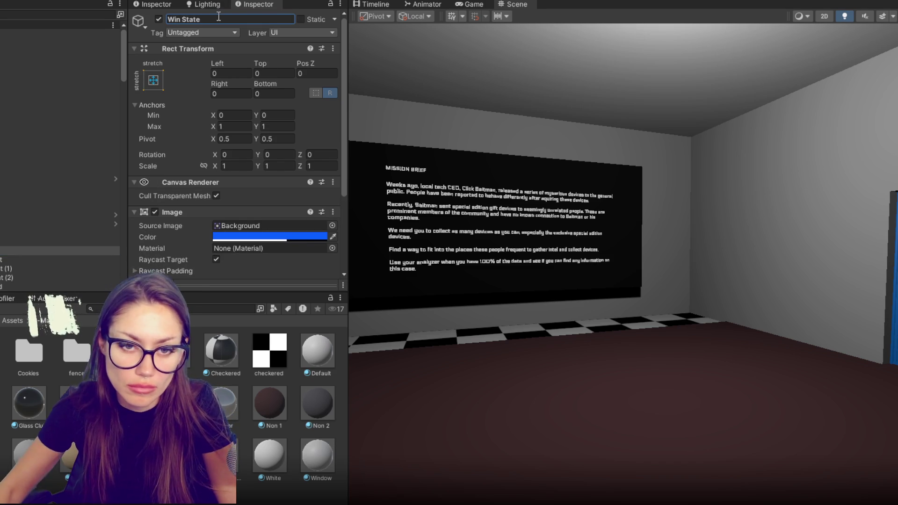
left_click(35, 252)
key("ctrl+d")
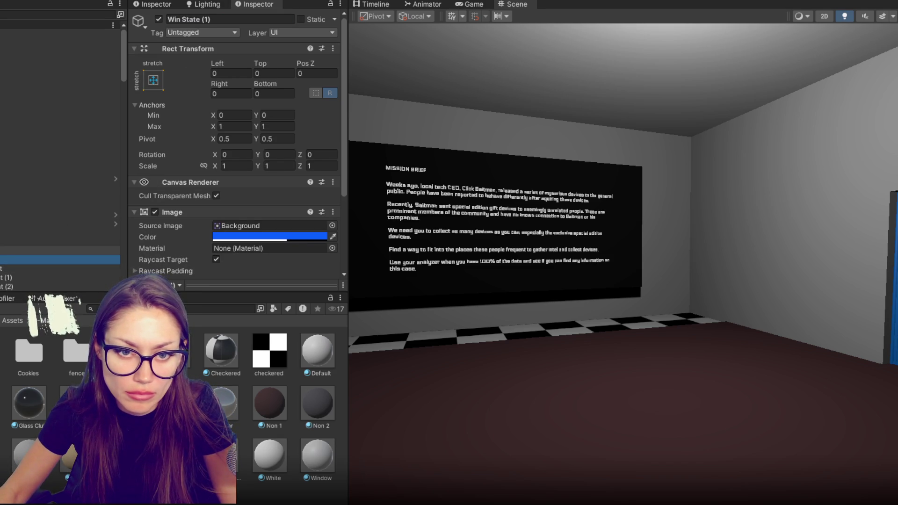
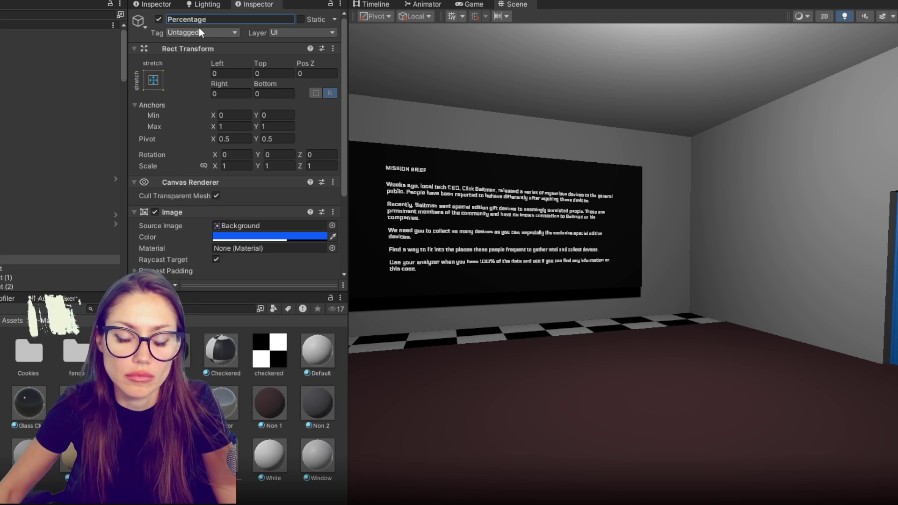
Step: Confirm the Percentage object's name and hide the Win State screen
left_click(61, 260)
key("f")
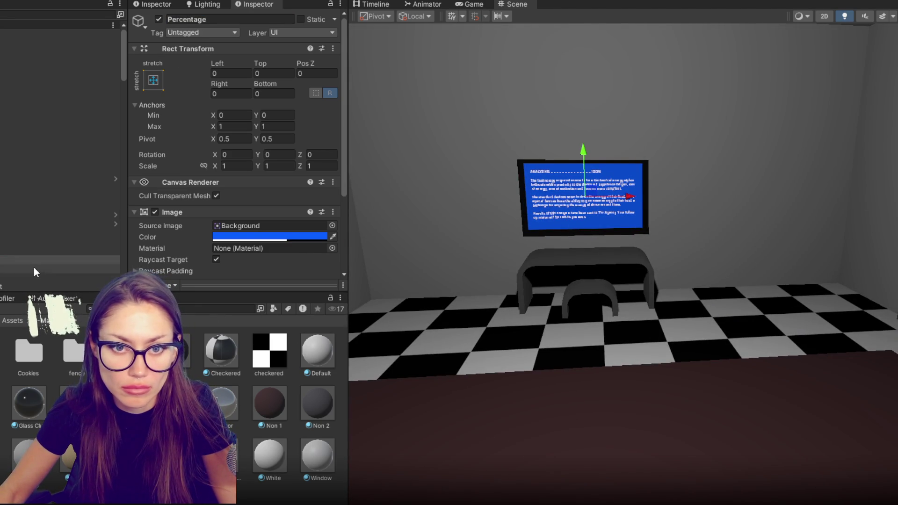
left_click(47, 250)
left_click(159, 19)
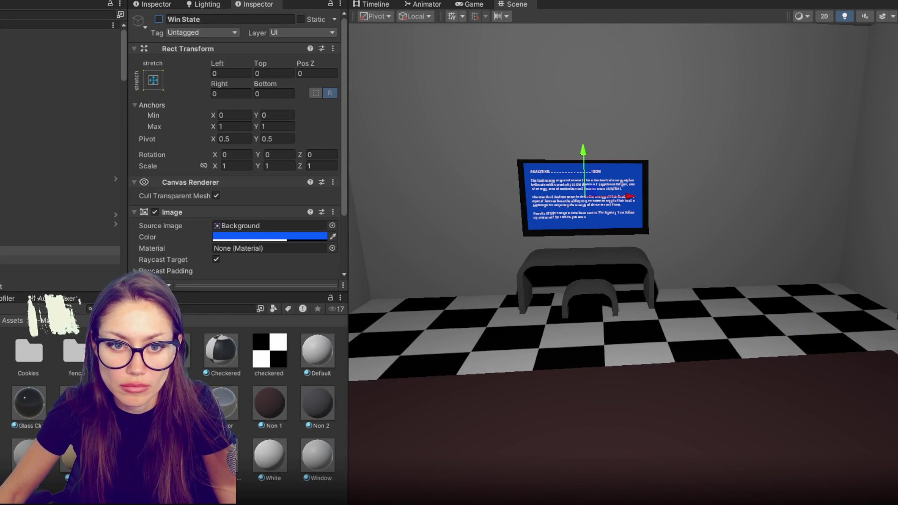
Step: Change the second text line on the Percentage screen to '0% Complete'
left_click(47, 259)
left_click(41, 268)
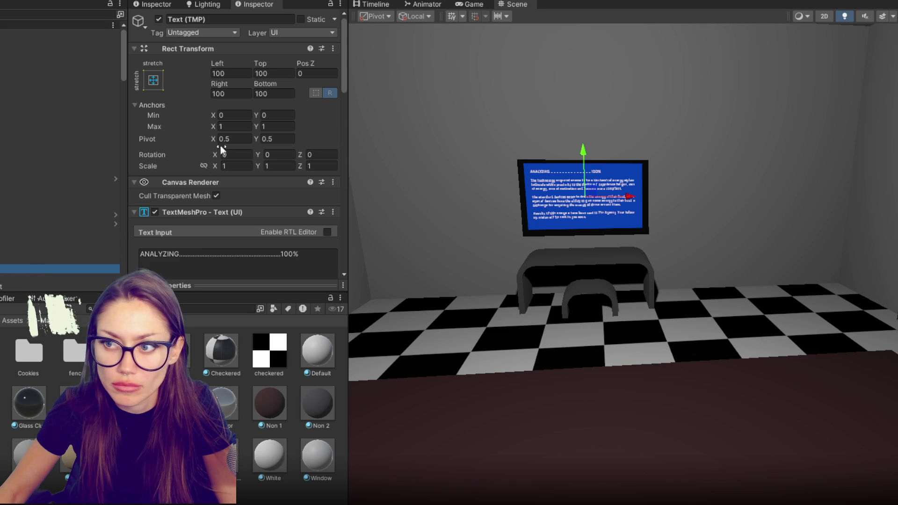
left_click(215, 262)
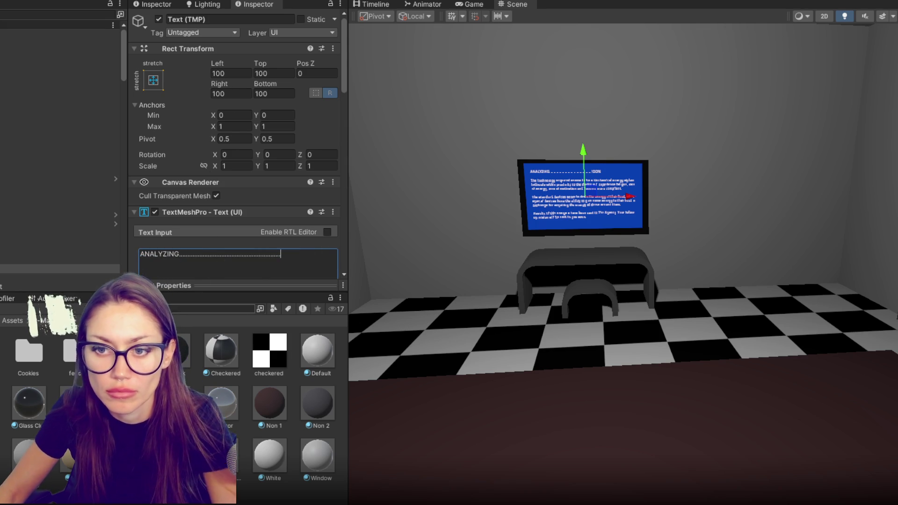
left_click(56, 277)
left_click(237, 257)
type("0%")
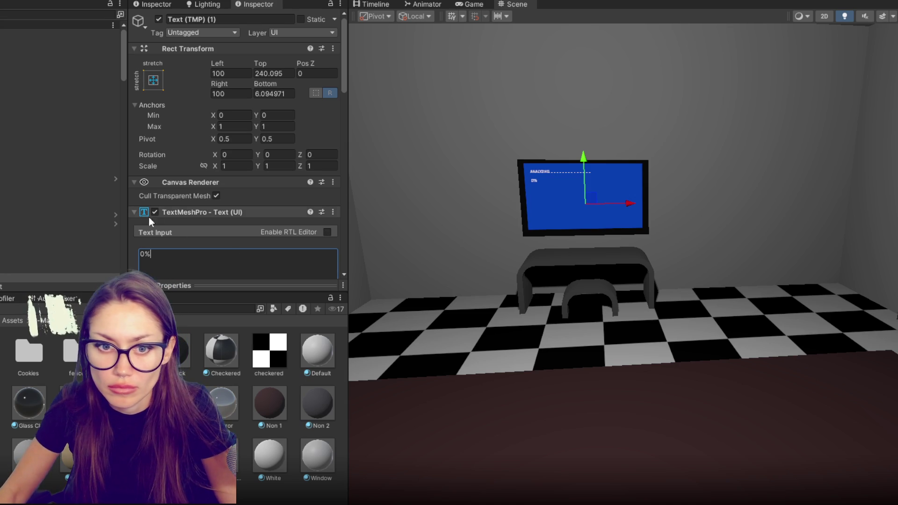
type(" Complete")
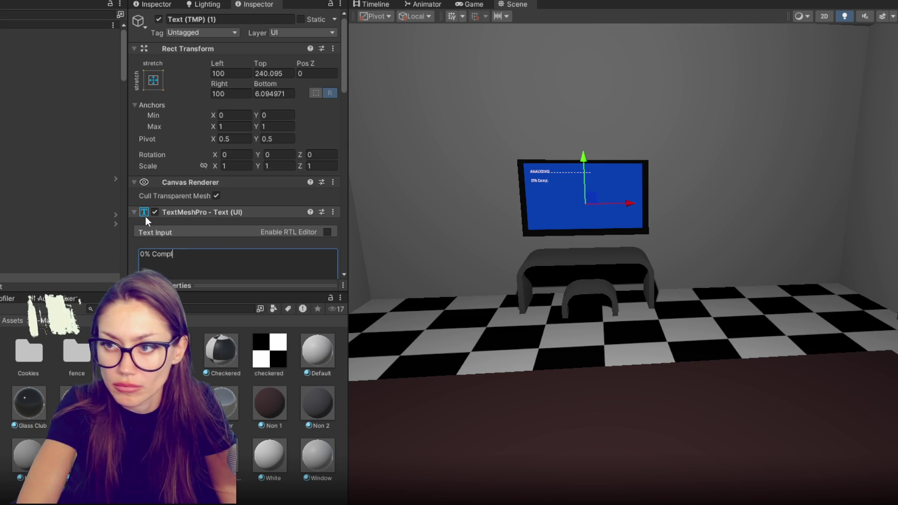
scroll(501, 153, "up", 2)
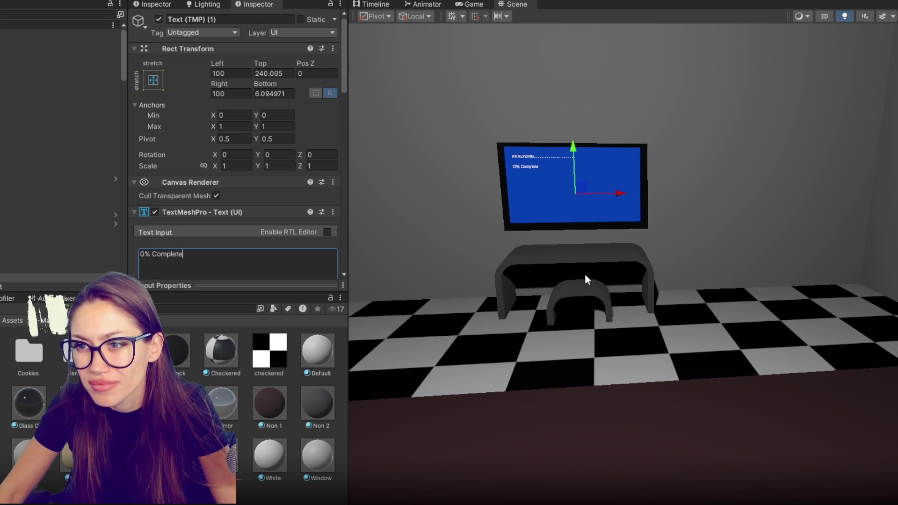
Step: Rename that text object to 'Complete Percentage'
left_click_drag(527, 293, 571, 299)
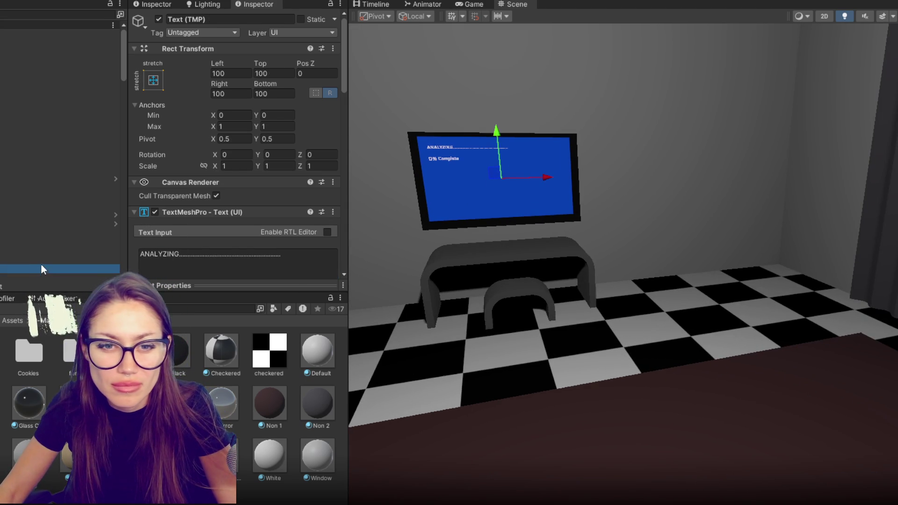
left_click(247, 19)
type("Com")
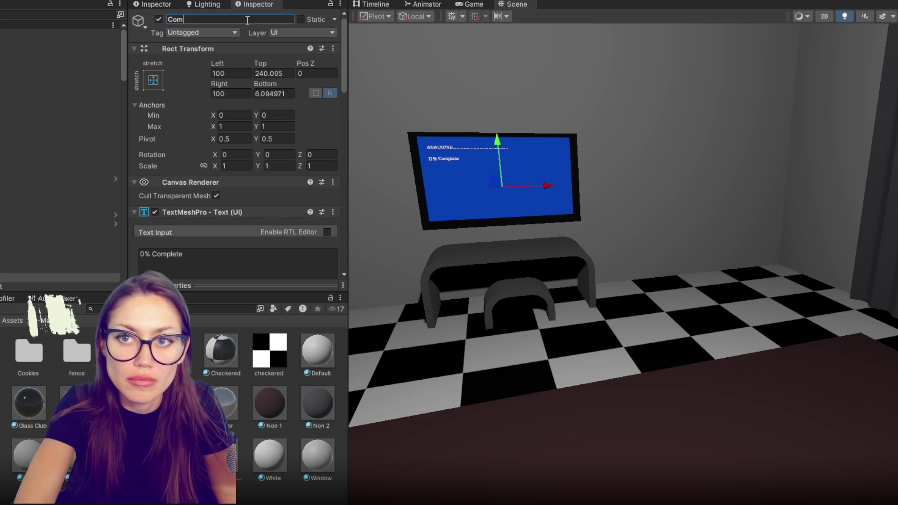
type("plete Percentage")
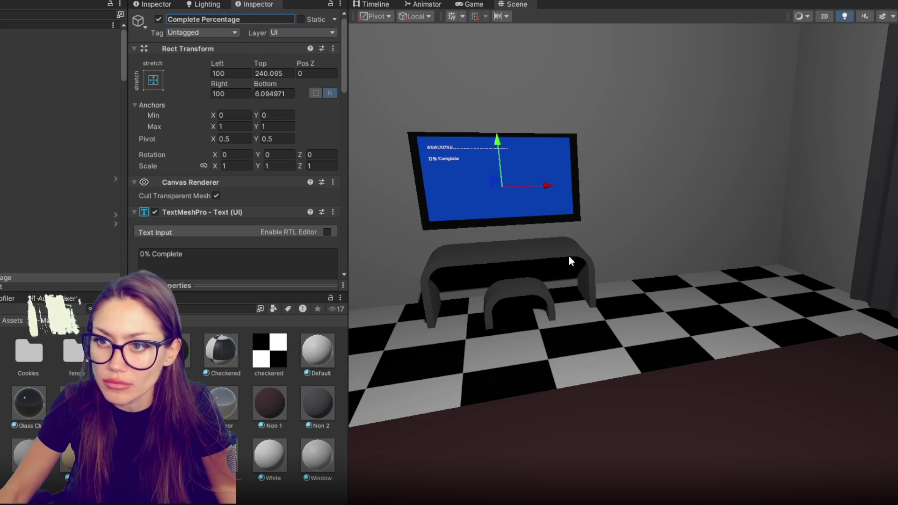
Step: Change the UI - Analyzing heading from 'ANALYZING' to 'ANALYZING DEVICES'
left_click_drag(571, 251, 678, 253)
key("f")
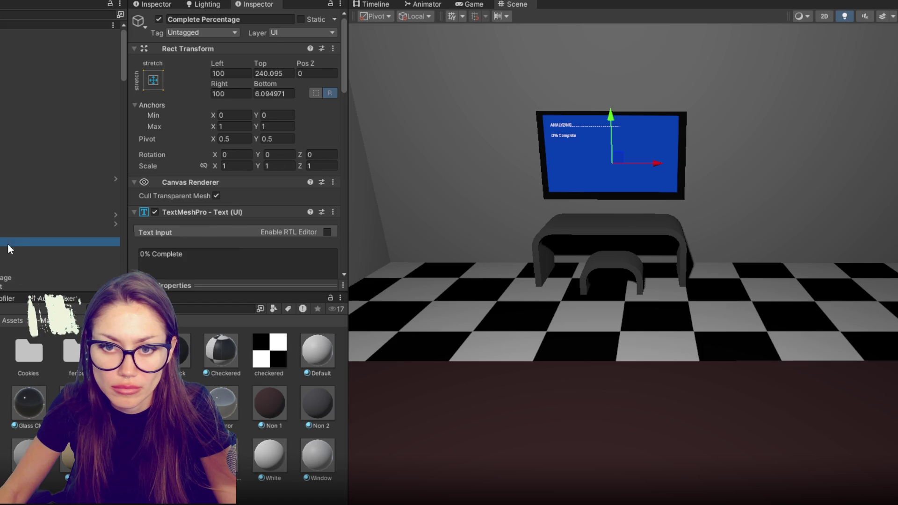
left_click(8, 242)
scroll(206, 258, "down", 5)
key("Down")
key("Down")
key("Down")
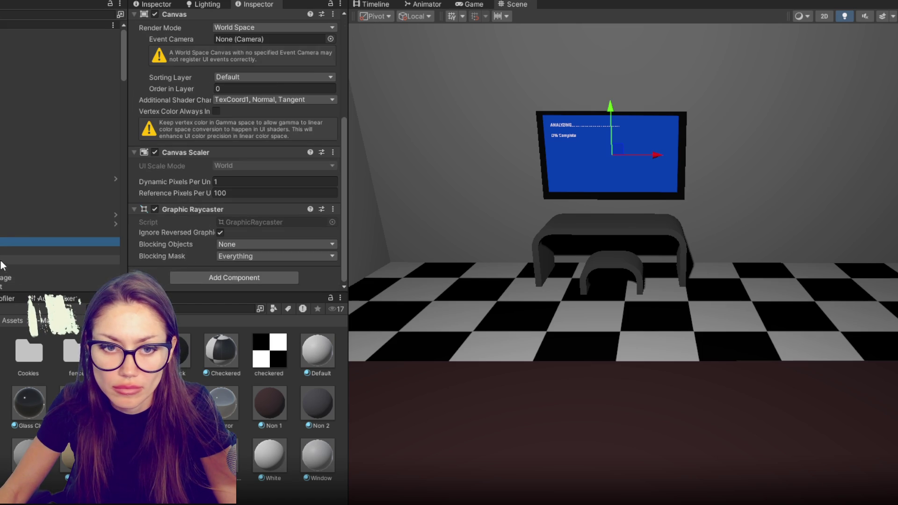
left_click(183, 84)
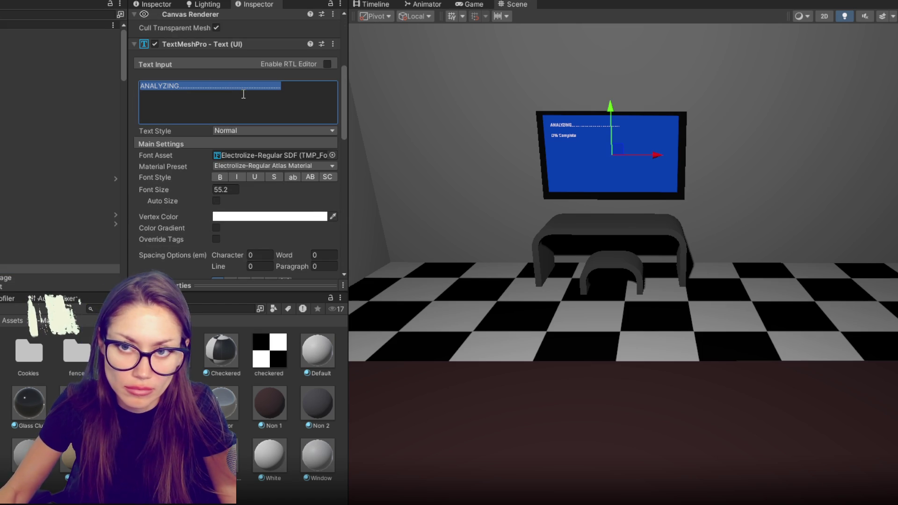
left_click(183, 84)
type("Device")
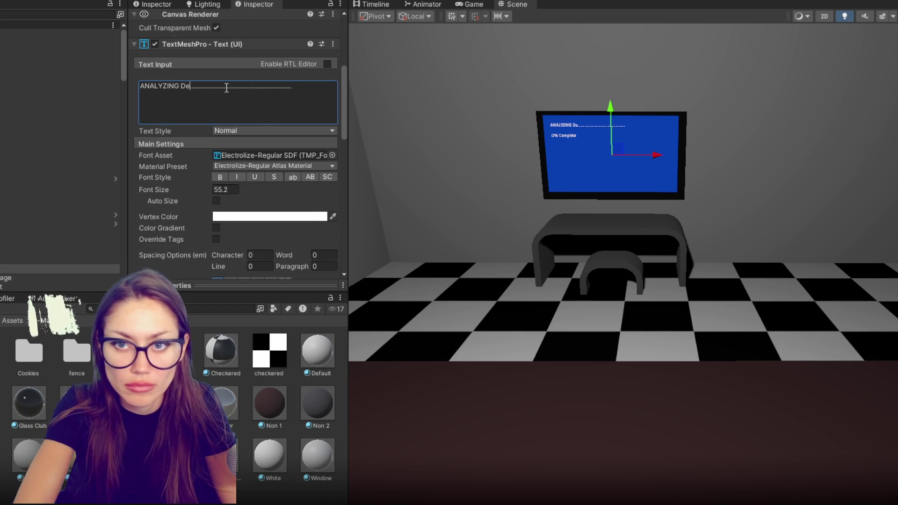
key("BackSpace")
key("BackSpace")
key("BackSpace")
type("EVICES")
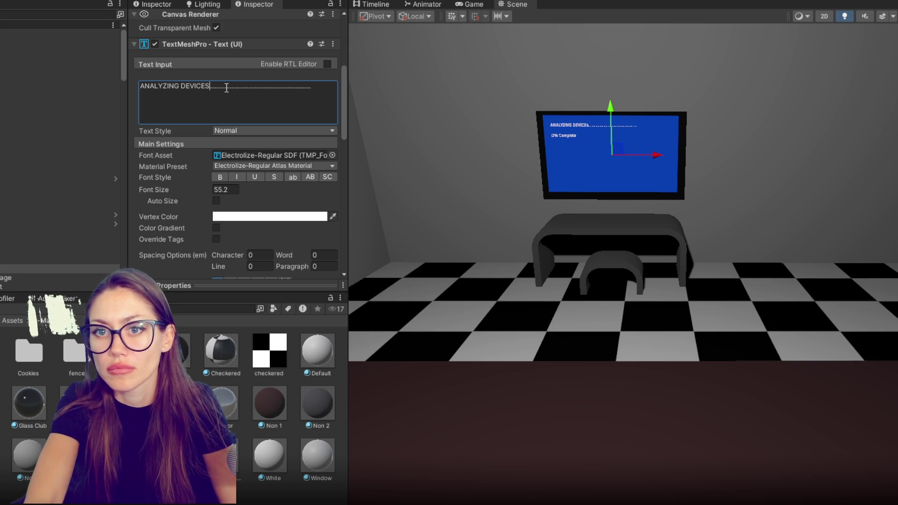
mouse_move(504, 235)
left_mouse_down()
mouse_move(512, 220)
mouse_move(660, 174)
mouse_move(648, 325)
mouse_move(547, 341)
left_mouse_up()
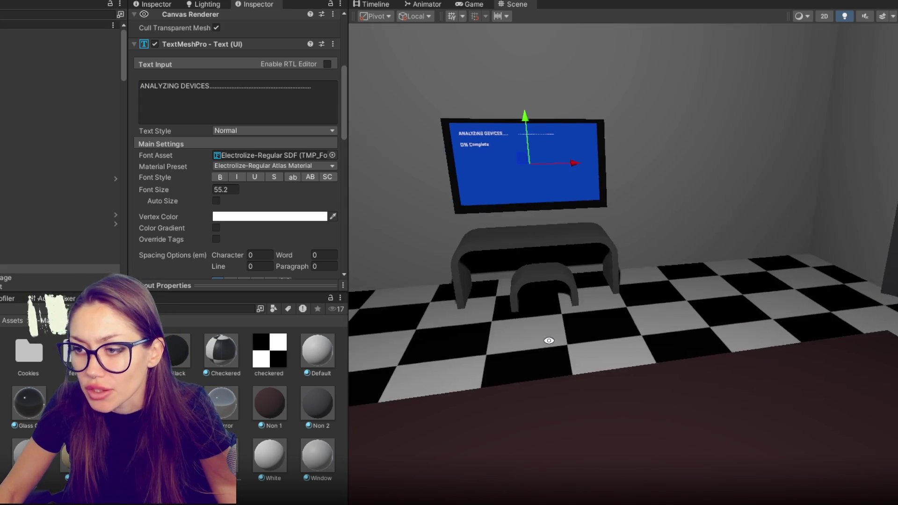
Step: Add a cube and scale it into a tall, narrow case on the floor beside the monitor
left_click(22, 0)
mouse_move(21, 23)
left_click(144, 25)
mouse_move(653, 271)
left_mouse_down()
mouse_move(586, 206)
mouse_move(549, 197)
mouse_move(692, 170)
mouse_move(696, 189)
mouse_move(708, 160)
left_mouse_up()
key("r")
mouse_move(694, 200)
left_mouse_down()
mouse_move(702, 169)
mouse_move(664, 193)
left_mouse_up()
key("w")
left_click_drag(686, 152, 683, 163)
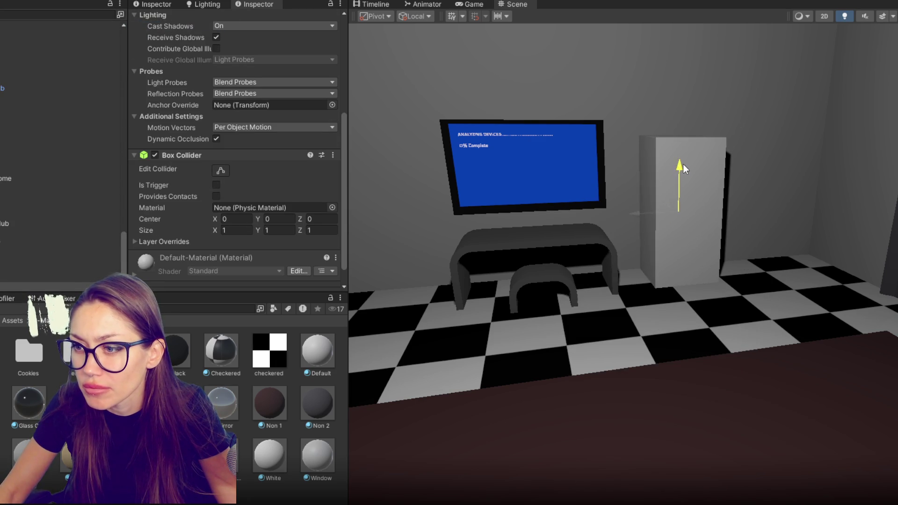
Step: Duplicate the tall cube and move the copy sideways and lower
key("ctrl+d")
left_click_drag(629, 218, 810, 206)
key("w")
left_click_drag(756, 164, 752, 189)
mouse_move(718, 214)
left_mouse_down()
mouse_move(767, 229)
mouse_move(751, 241)
mouse_move(421, 262)
left_mouse_up()
key("f")
Step: Settle the copy on the floor beside the desk and resize it into a low case
mouse_move(534, 284)
left_mouse_down()
mouse_move(516, 268)
mouse_move(501, 270)
left_mouse_up()
left_click_drag(524, 230, 516, 267)
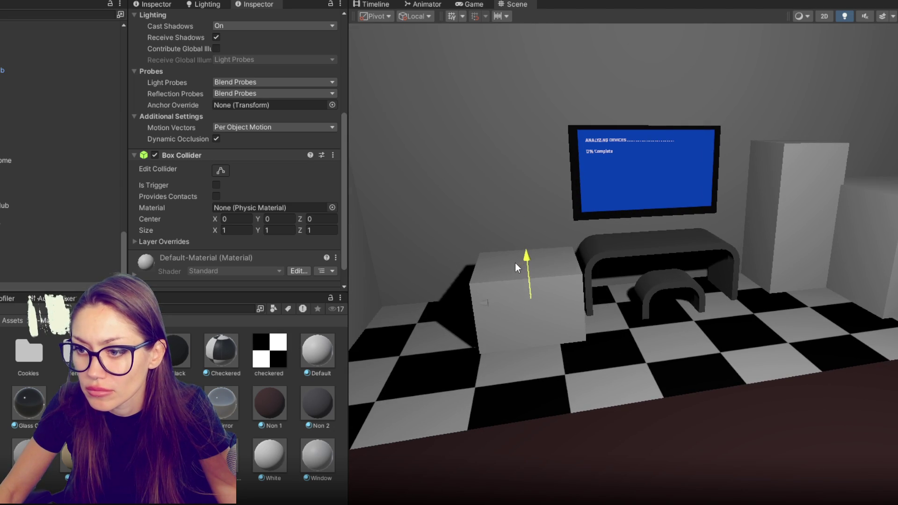
left_click_drag(484, 305, 410, 311)
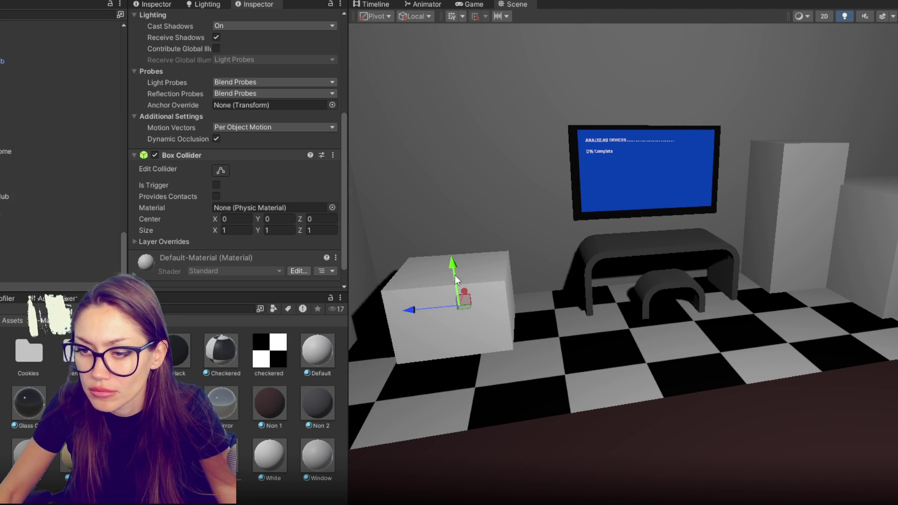
key("r")
key("r")
left_click_drag(450, 320, 452, 321)
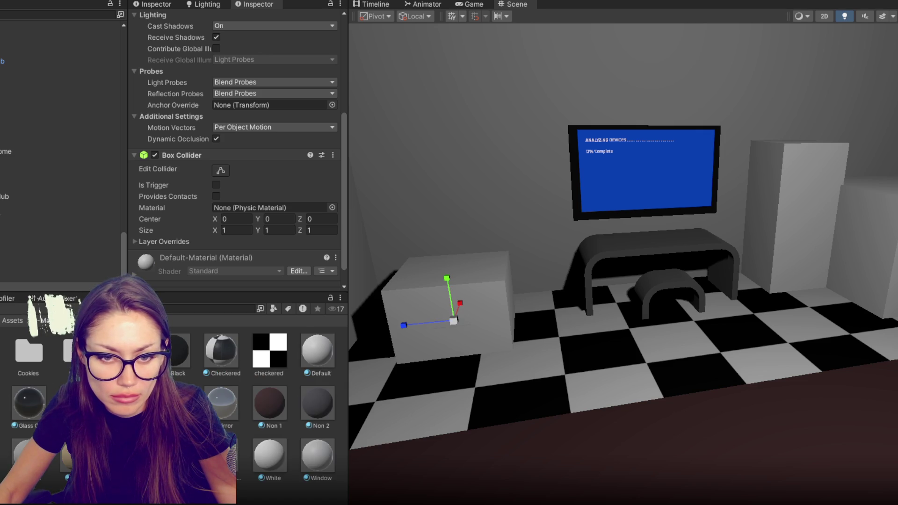
double_click(70, 351)
right_click(164, 424)
Step: Create a new material named 'Computer Glow' in the Lights folder
mouse_move(262, 106)
left_click(385, 271)
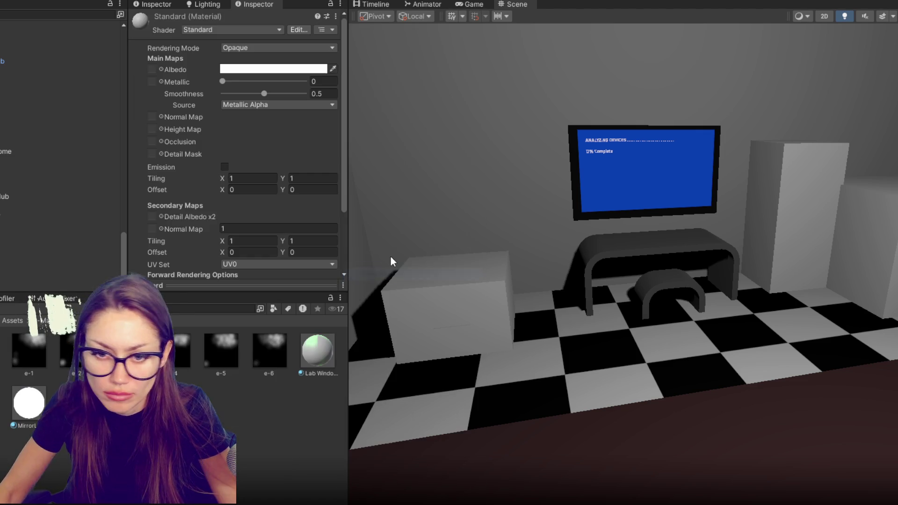
type("Computer Glow")
key("Return")
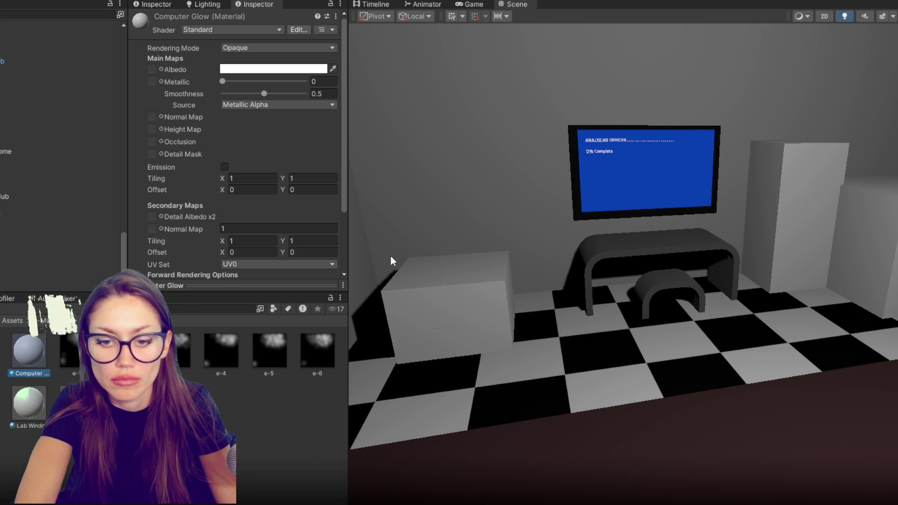
Step: Enable emission on Computer Glow and set its base colour to cyan
left_click(224, 166)
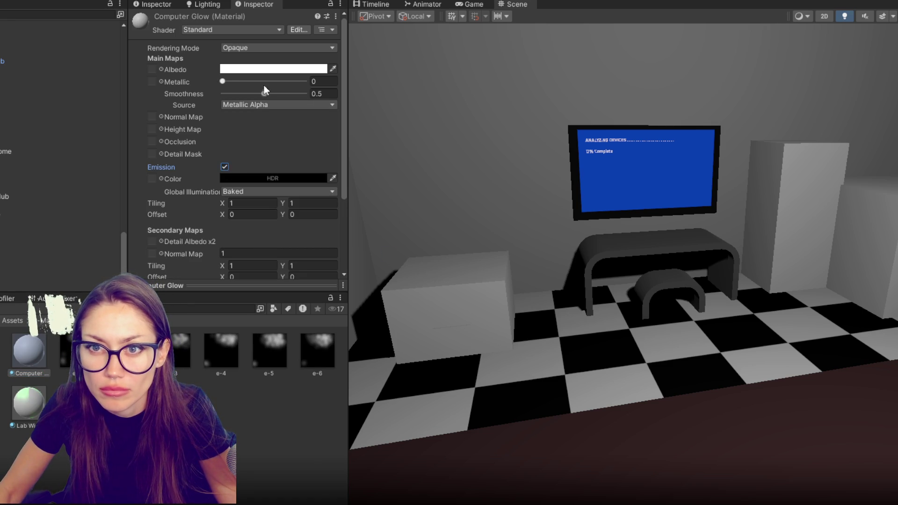
left_click(240, 179)
left_click(274, 152)
left_click(357, 123)
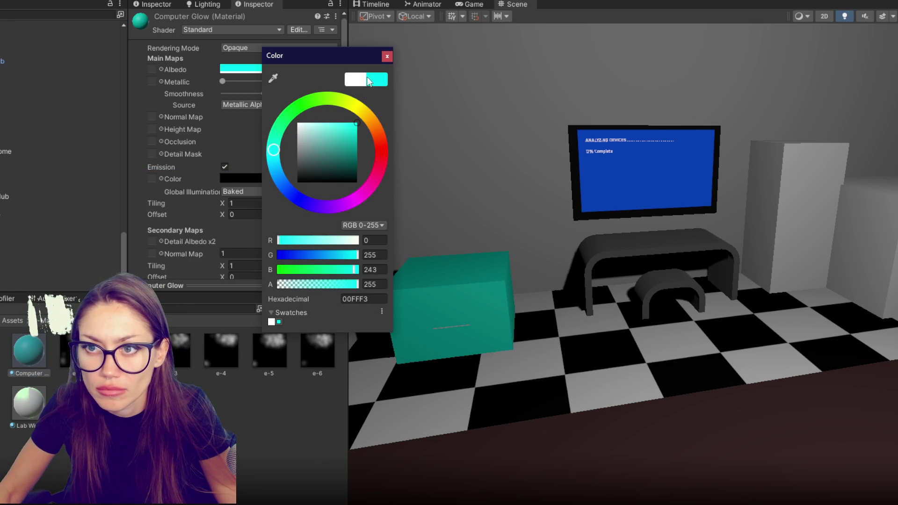
left_click(387, 56)
Step: Set a bright green-cyan emission colour and apply Computer Glow to the low cube
left_click(273, 178)
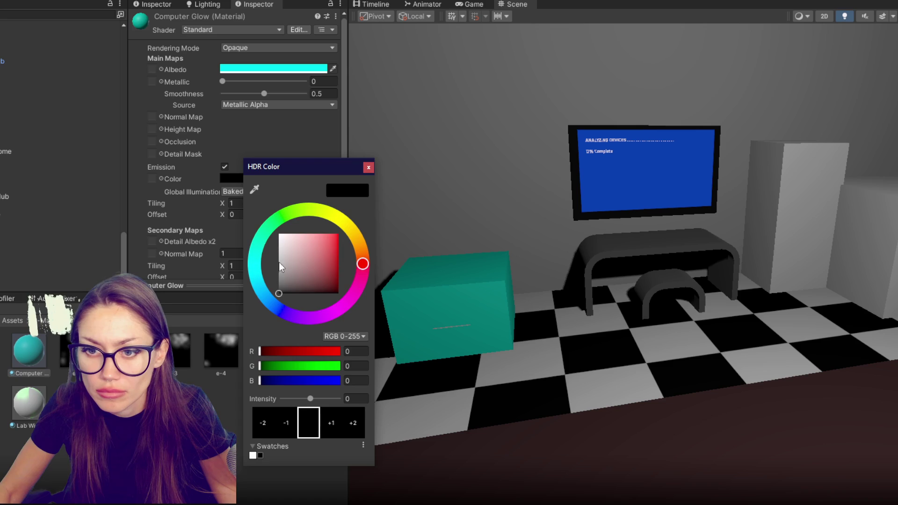
left_click(266, 231)
left_click(338, 234)
left_click(259, 243)
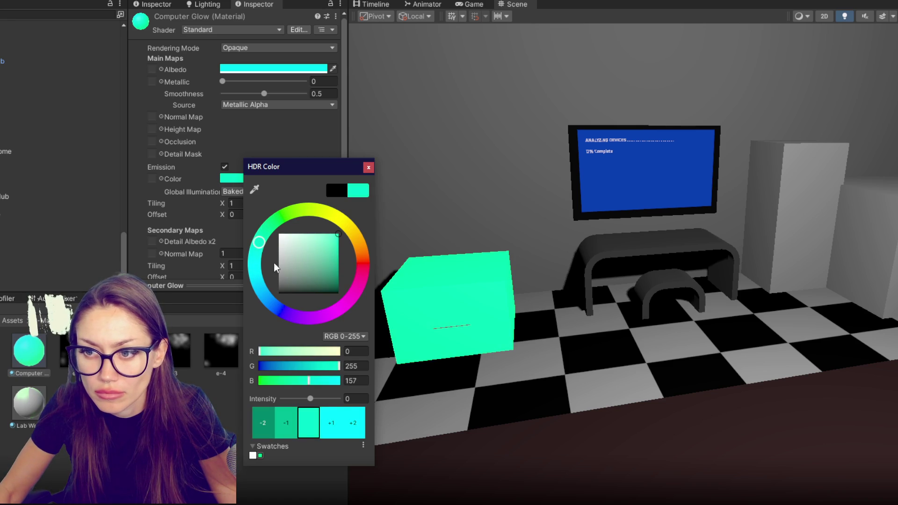
left_click(389, 167)
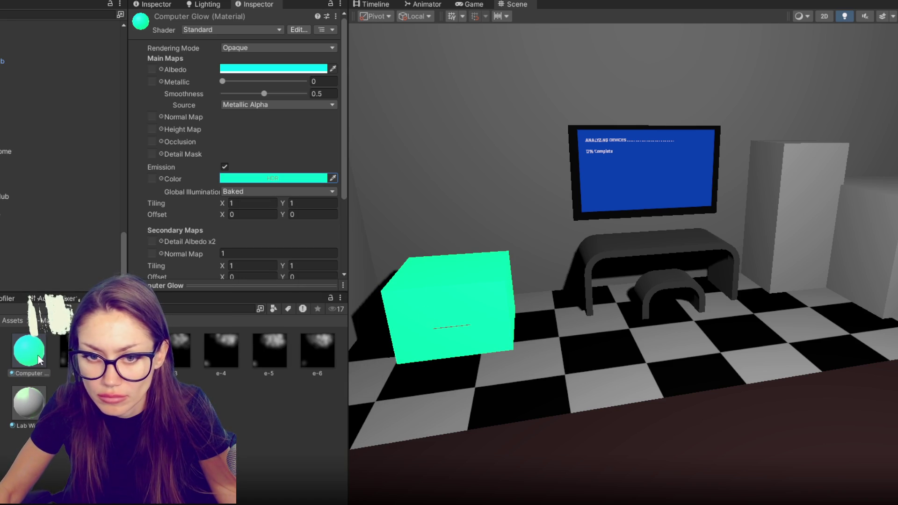
left_click_drag(456, 327, 456, 325)
Step: Give the small case the Black material, then the Grey material
scroll(453, 333, "up", 2)
left_click(412, 332)
key("f")
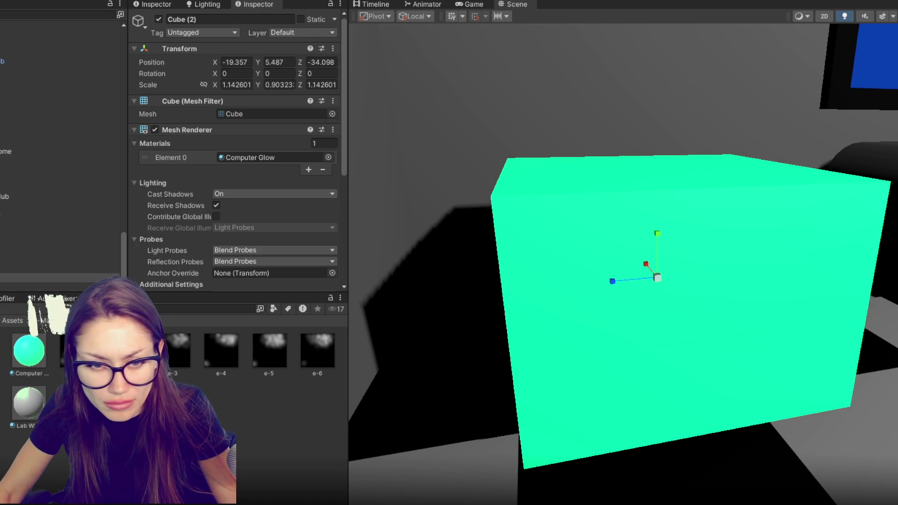
left_click_drag(175, 350, 535, 281)
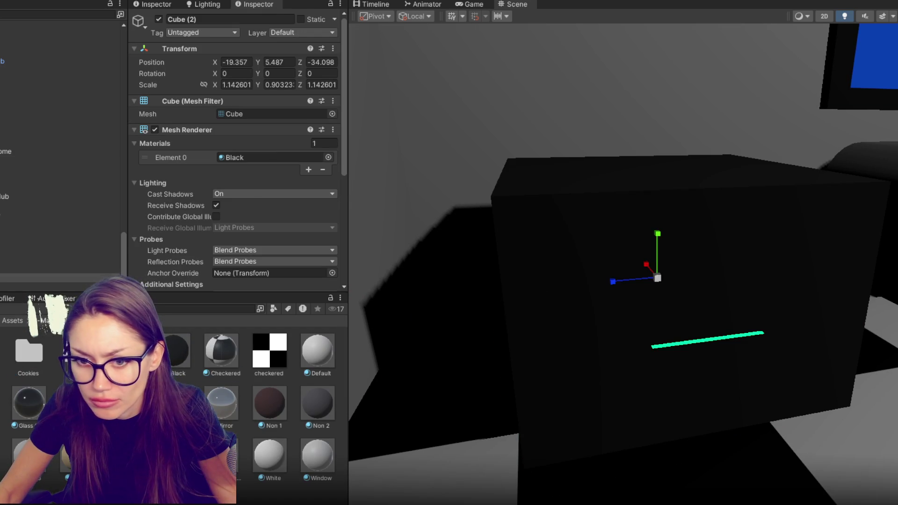
left_click_drag(76, 403, 567, 282)
Step: Stretch and position the Computer Glow bar on the case front, stacking three strips
left_click(722, 339)
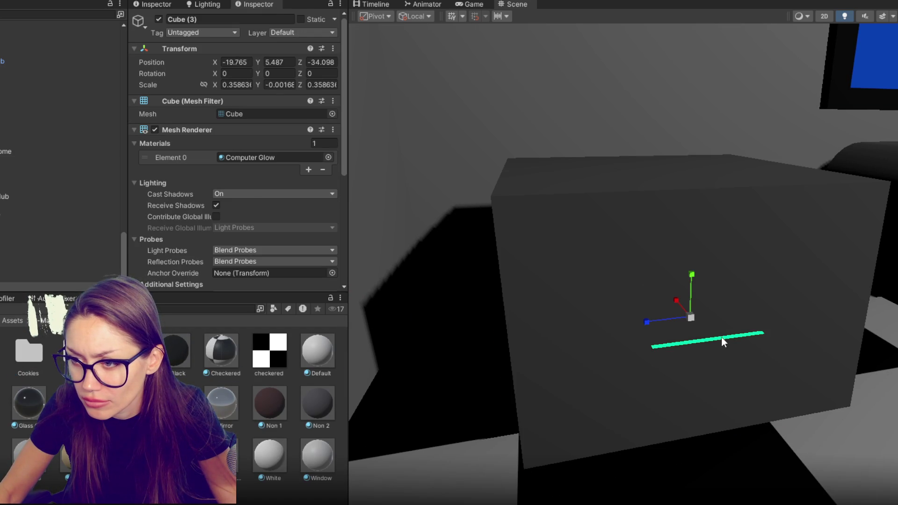
left_click_drag(693, 278, 752, 22)
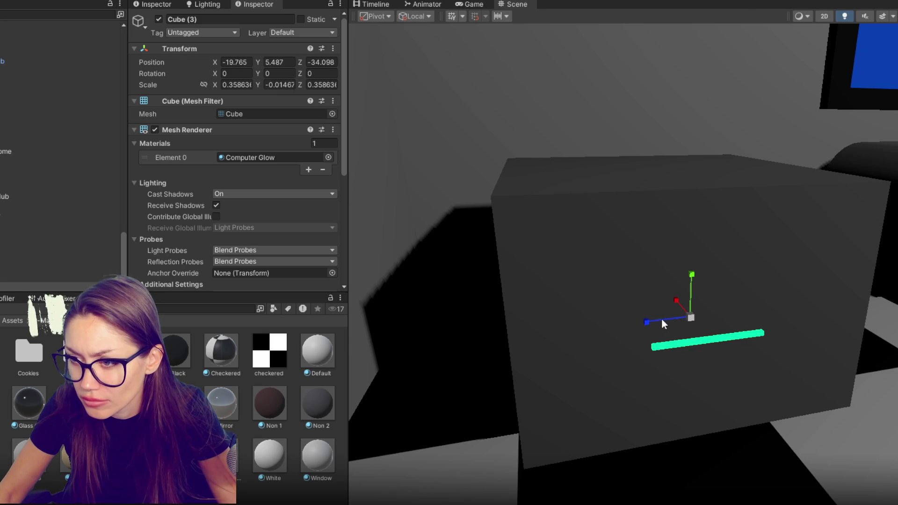
left_click_drag(695, 281, 704, 157)
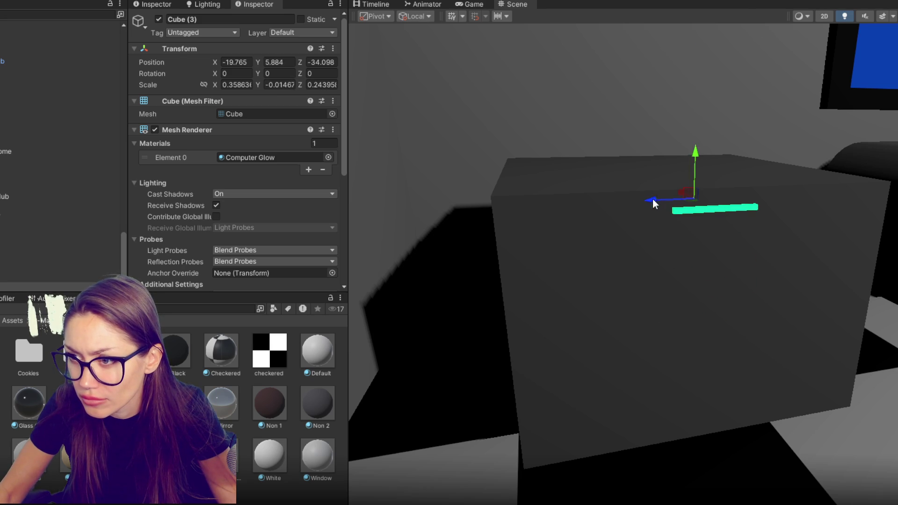
left_click_drag(654, 199, 738, 196)
left_click_drag(806, 145, 803, 177)
key("ctrl+d")
scroll(790, 203, "down", 10)
Step: Duplicate glow strips onto the right-hand tall tower and stack them down its front
key("ctrl+d")
mouse_move(478, 311)
left_mouse_down()
mouse_move(870, 274)
mouse_move(882, 257)
mouse_move(893, 262)
left_mouse_up()
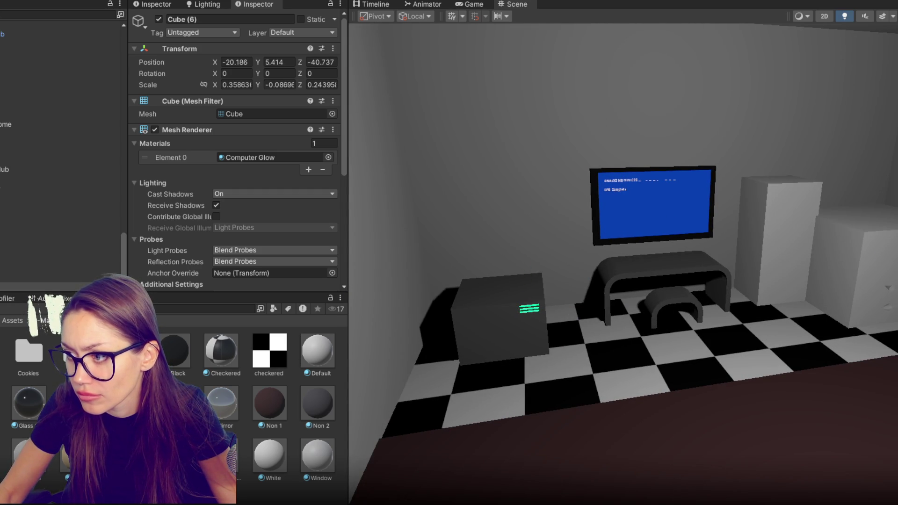
key("ctrl+d")
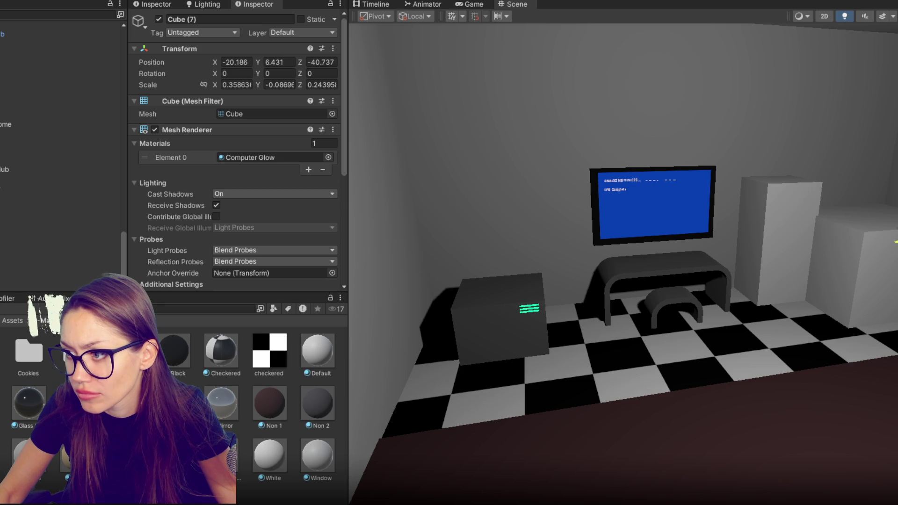
key("ctrl+d")
mouse_move(841, 251)
left_mouse_down()
mouse_move(795, 252)
mouse_move(749, 226)
mouse_move(786, 181)
mouse_move(776, 148)
mouse_move(778, 169)
left_mouse_up()
key("ctrl+d")
key("ctrl+d")
left_click(182, 358)
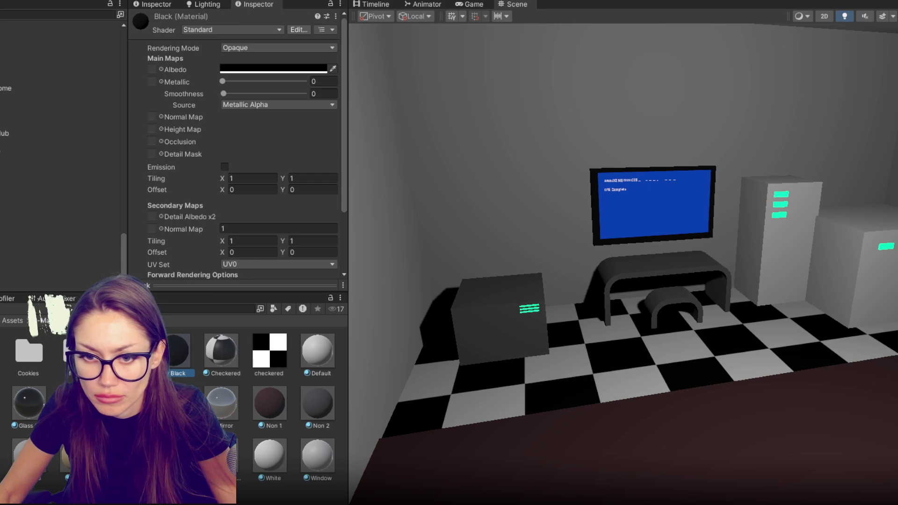
Step: Apply the Black material to the white tower and adjust the neighbouring case
mouse_move(282, 393)
left_mouse_down()
mouse_move(774, 295)
mouse_move(527, 350)
mouse_move(774, 297)
mouse_move(768, 287)
mouse_move(754, 297)
mouse_move(552, 220)
mouse_move(647, 236)
mouse_move(503, 298)
left_mouse_up()
left_click(461, 290)
mouse_move(457, 257)
left_mouse_down()
mouse_move(445, 168)
mouse_move(459, 271)
mouse_move(473, 275)
mouse_move(460, 291)
mouse_move(472, 291)
mouse_move(452, 291)
mouse_move(506, 289)
left_mouse_up()
Step: Duplicate the small cabinet into a new thinner, taller case
left_click(513, 290)
key("ctrl+d")
key("w")
key("r")
key("w")
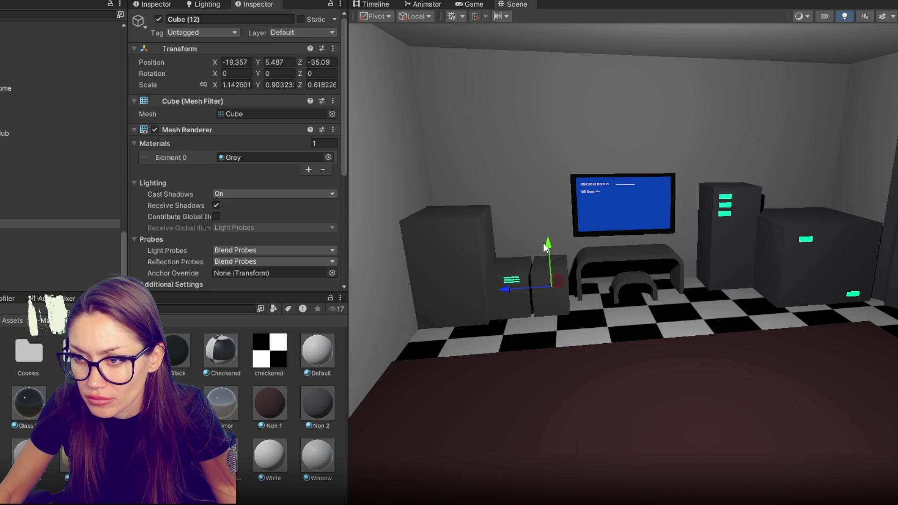
key("r")
mouse_move(544, 243)
left_mouse_down()
mouse_move(546, 218)
mouse_move(549, 229)
left_mouse_up()
key("w")
Step: Move a glowing strip onto the new case and duplicate it
mouse_move(591, 272)
left_mouse_down()
mouse_move(575, 262)
mouse_move(577, 250)
left_mouse_up()
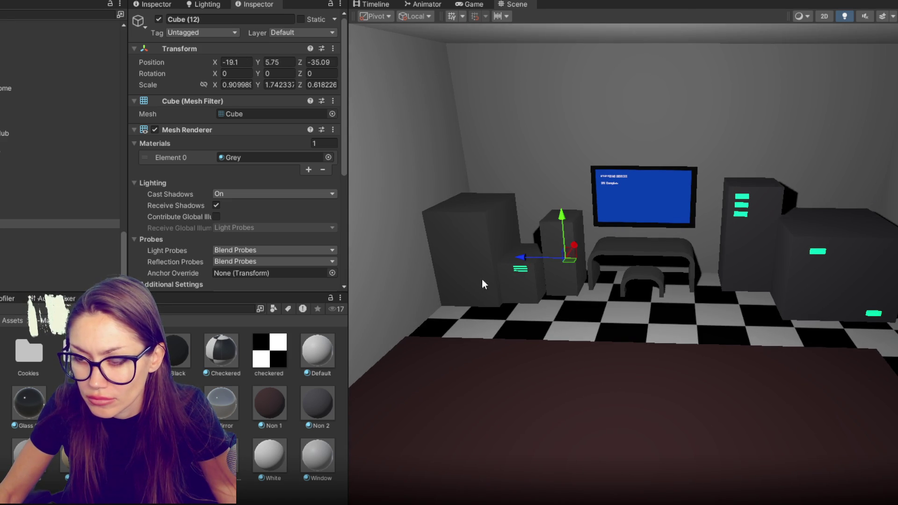
left_click(523, 268)
left_click_drag(503, 267, 436, 265)
mouse_move(470, 239)
left_mouse_down()
mouse_move(460, 273)
mouse_move(471, 277)
mouse_move(450, 219)
left_mouse_up()
key("r")
key("ctrl+d")
key("w")
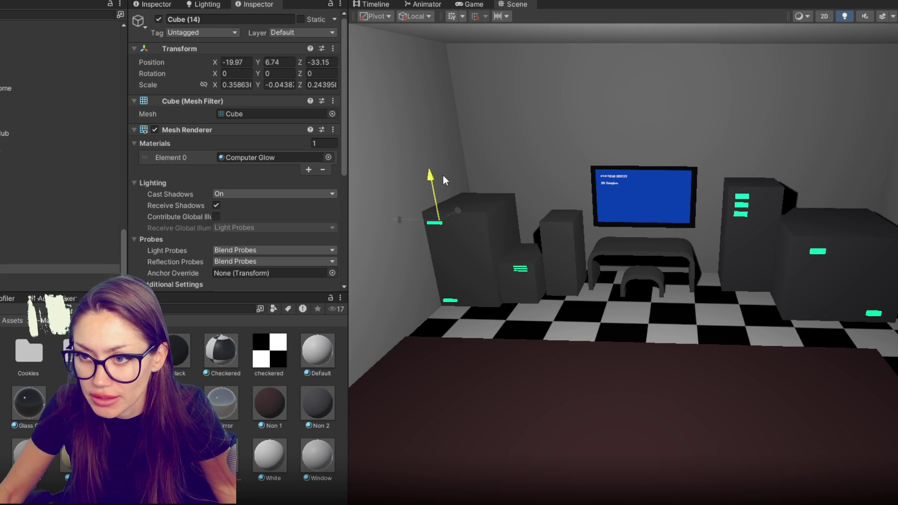
Step: Add more duplicated strips, shortening them and arranging them side by side on the case
key("ctrl+d")
left_click_drag(395, 220, 434, 213)
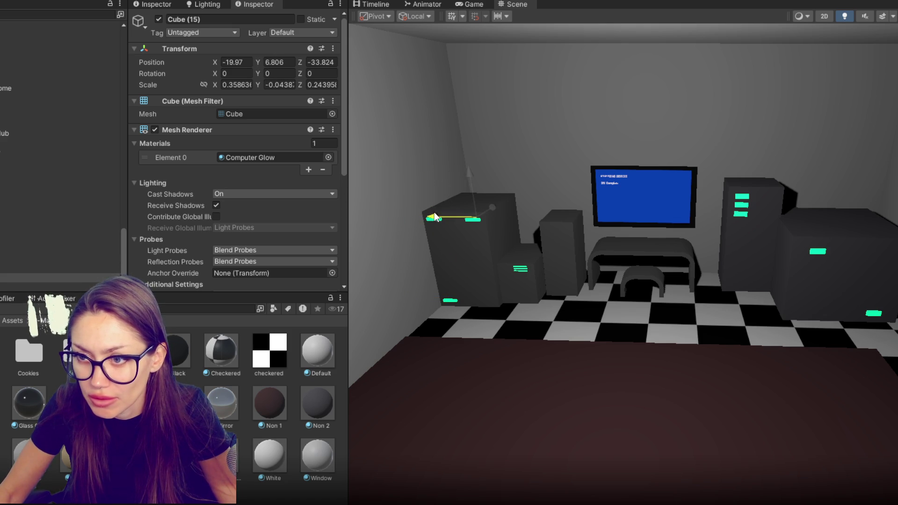
key("ctrl+d")
left_click_drag(465, 181, 462, 219)
key("ctrl+d")
mouse_move(444, 260)
left_mouse_down()
mouse_move(456, 257)
mouse_move(420, 255)
left_mouse_up()
key("ctrl+d")
key("ctrl+d")
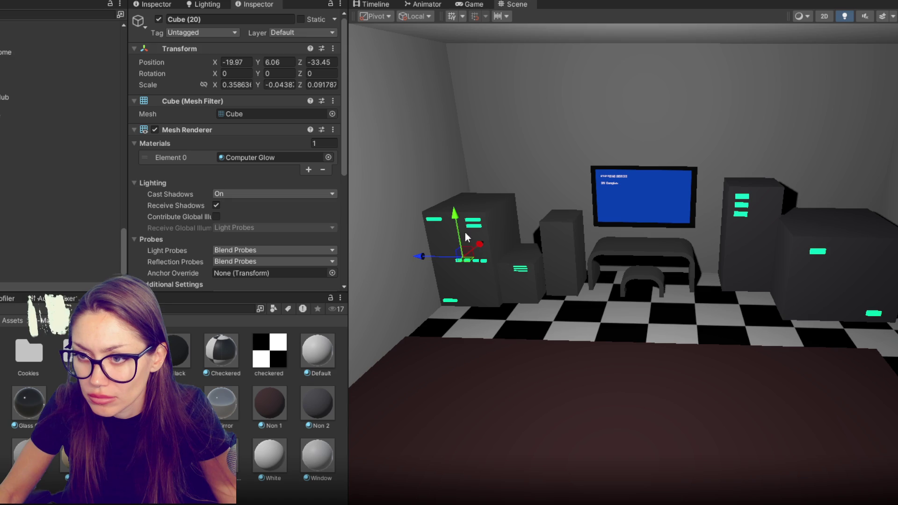
Step: Reshape the tall grey cube, then delete it
left_click(56, 206)
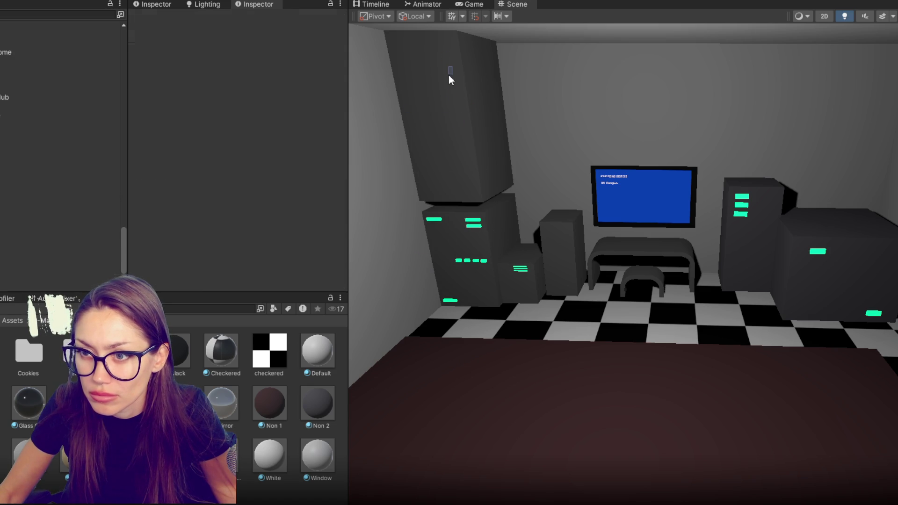
left_click_drag(467, 108, 465, 106)
left_click_drag(450, 69, 444, 84)
left_click_drag(476, 120, 496, 115)
key("Delete")
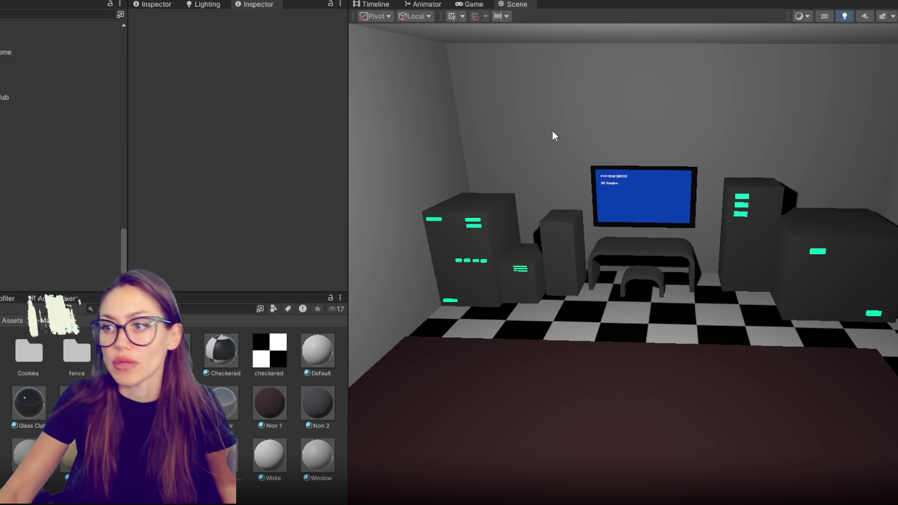
scroll(762, 274, "up", 5)
scroll(762, 275, "down", 5)
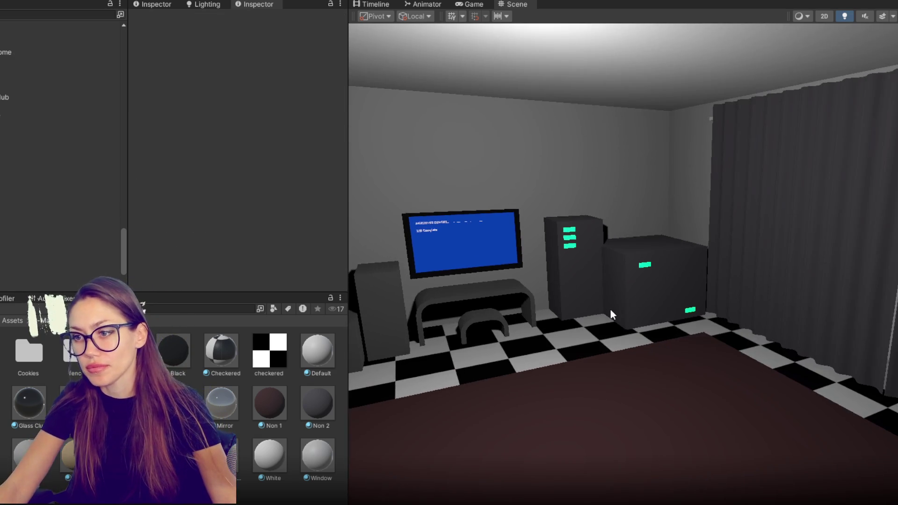
Step: Stretch the back-corner box into a narrow tower and nudge the wide box below it
left_click(645, 280)
left_click_drag(611, 285, 628, 278)
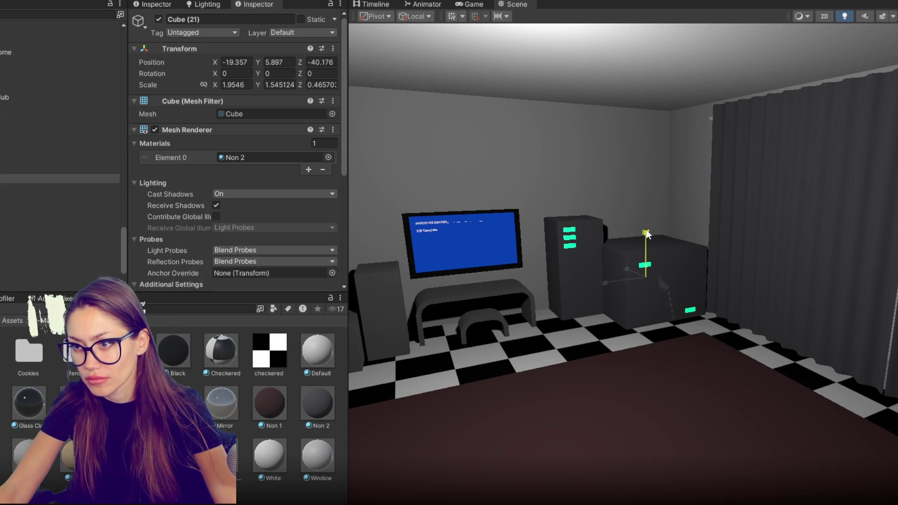
left_click_drag(647, 233, 661, 164)
mouse_move(627, 270)
left_mouse_down()
mouse_move(609, 260)
mouse_move(636, 266)
mouse_move(627, 279)
mouse_move(644, 268)
mouse_move(624, 274)
left_mouse_up()
key("w")
key("r")
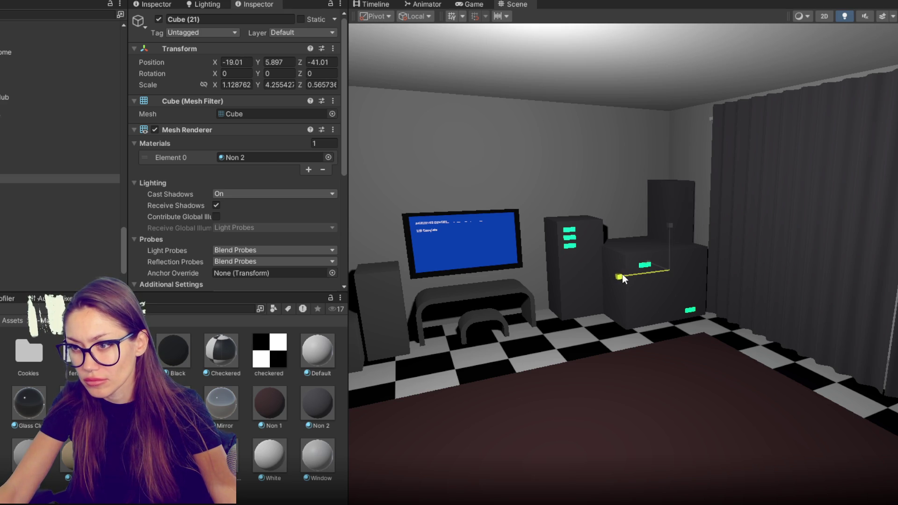
left_click(617, 281)
key("w")
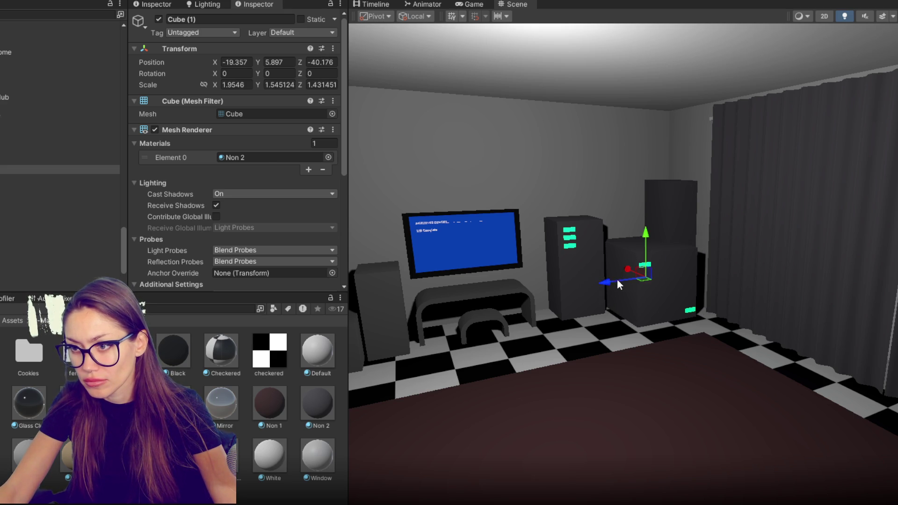
left_click_drag(595, 283, 597, 283)
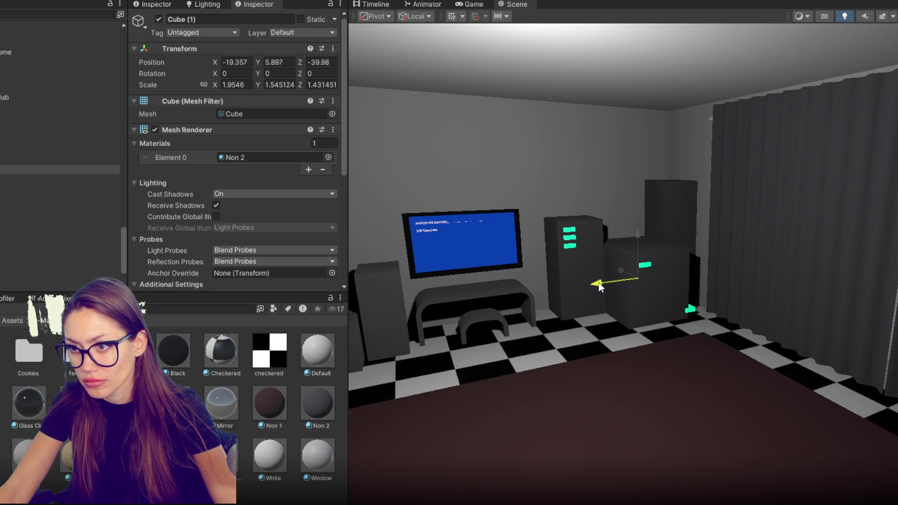
Step: Place a green glow strip on the rear tower and duplicate it down to three strips
left_click(691, 309)
left_click_drag(681, 272, 686, 173)
left_click_drag(642, 207, 651, 208)
left_click_drag(690, 153, 690, 151)
left_click_drag(665, 189, 662, 190)
key("ctrl+d")
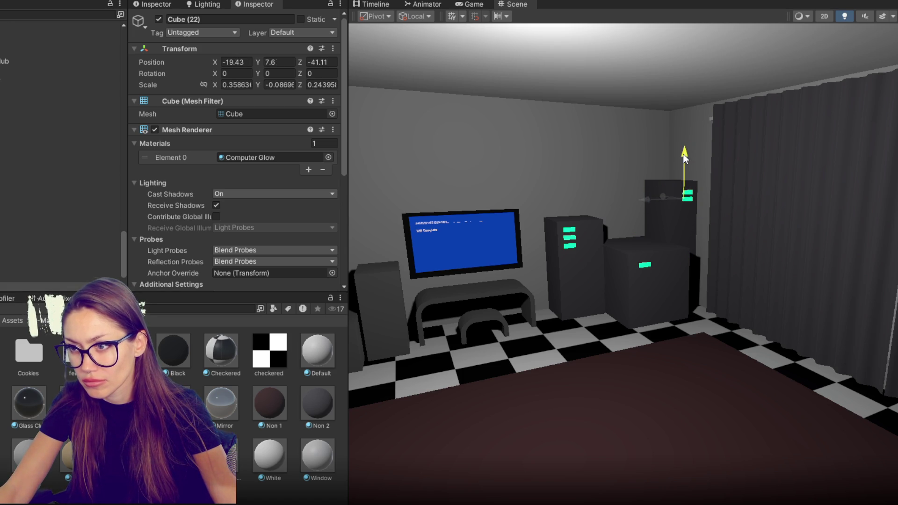
mouse_move(684, 150)
left_mouse_down()
mouse_move(685, 209)
mouse_move(646, 299)
mouse_move(614, 282)
mouse_move(651, 281)
mouse_move(537, 211)
mouse_move(607, 241)
left_mouse_up()
key("ctrl+d")
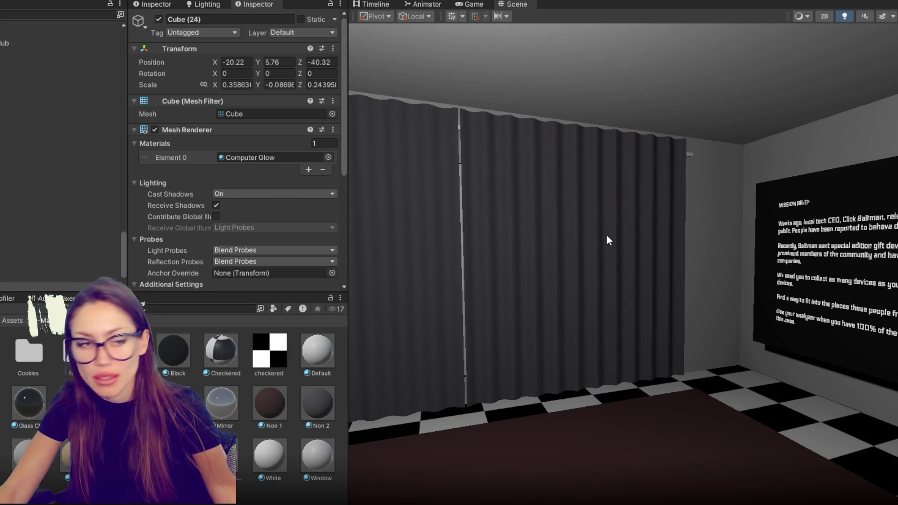
key("alt+Tab")
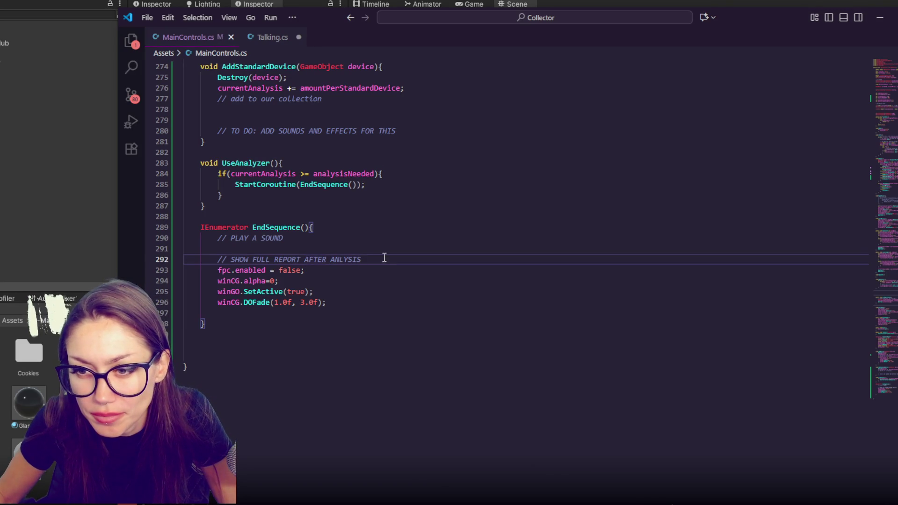
left_click_drag(383, 259, 391, 248)
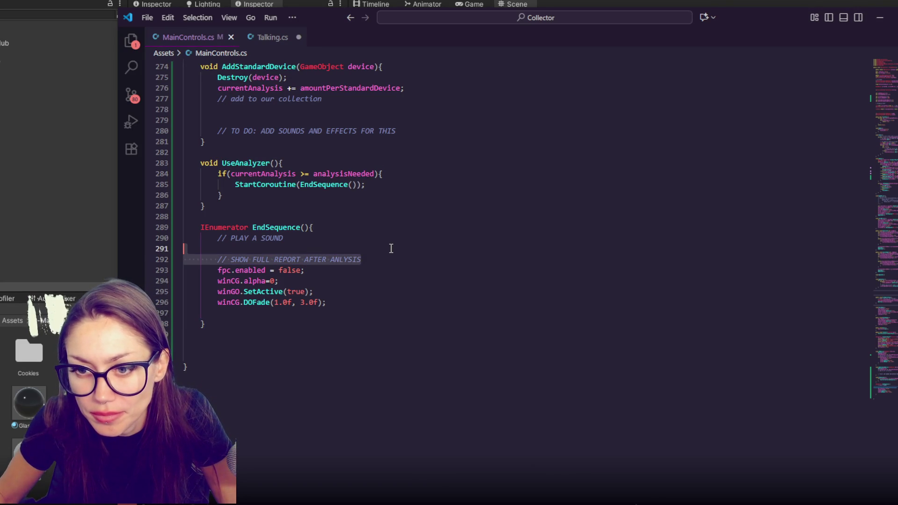
left_click(426, 214)
left_click(408, 160)
left_click(409, 152)
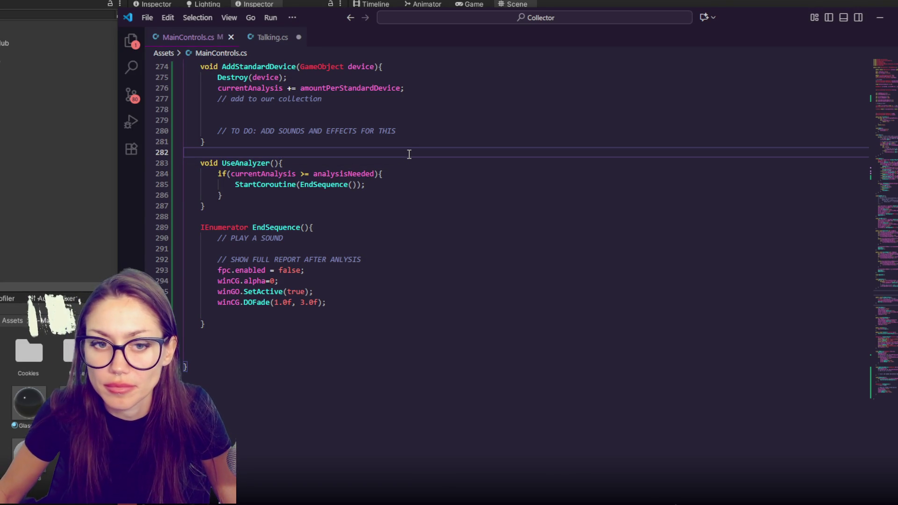
key("alt+Tab")
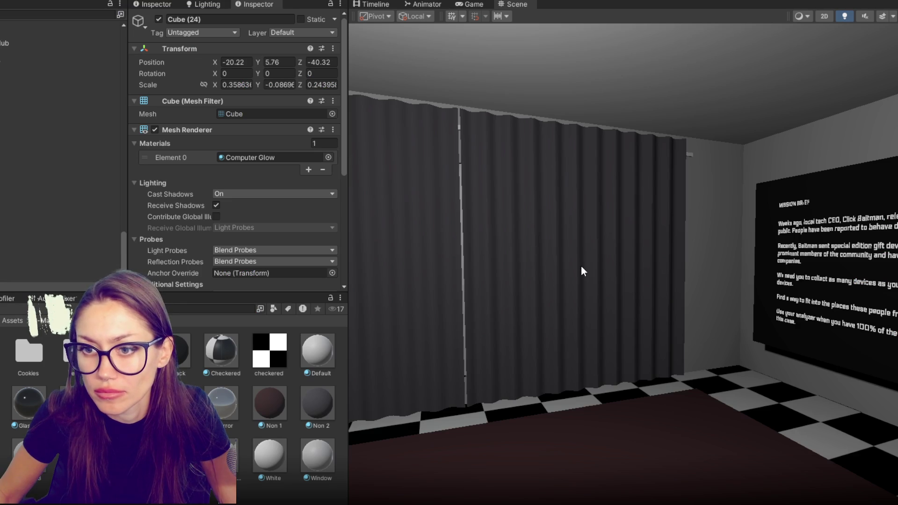
mouse_move(664, 280)
left_mouse_down()
mouse_move(469, 339)
mouse_move(448, 239)
left_mouse_up()
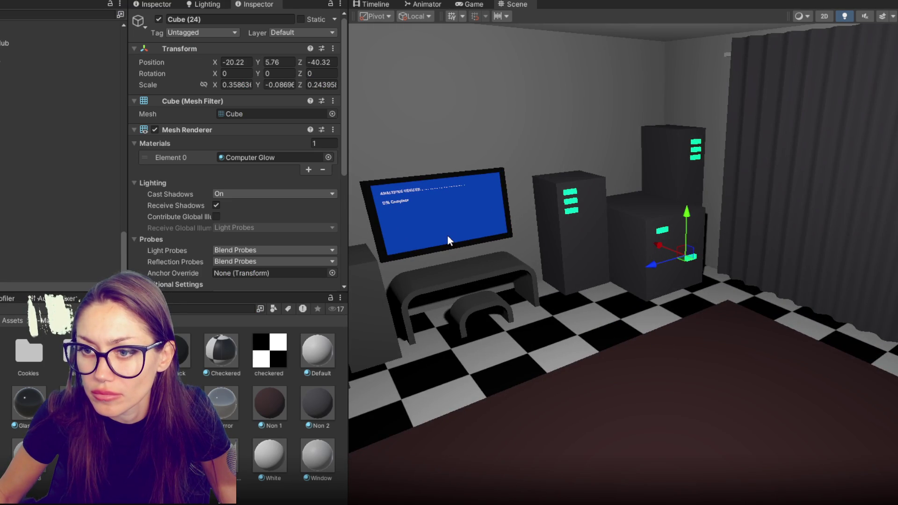
left_click(452, 273)
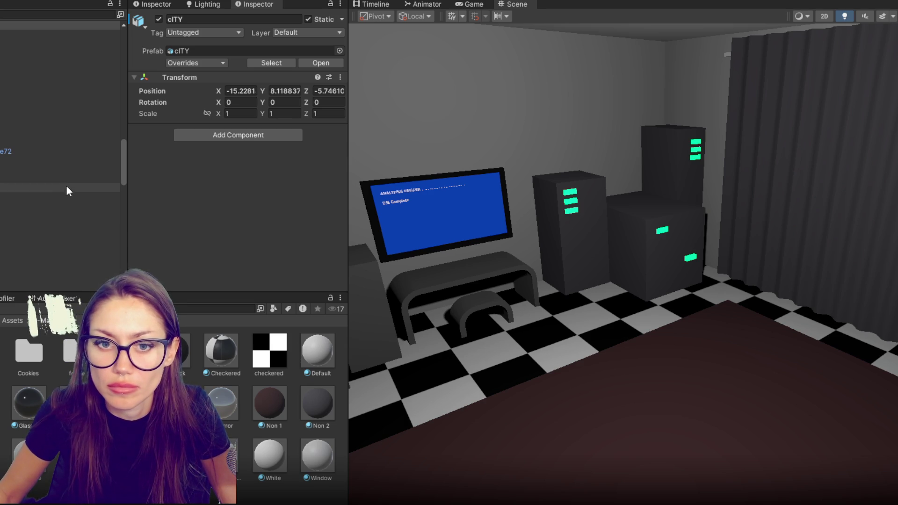
scroll(63, 187, "down", 5)
scroll(45, 155, "up", 3)
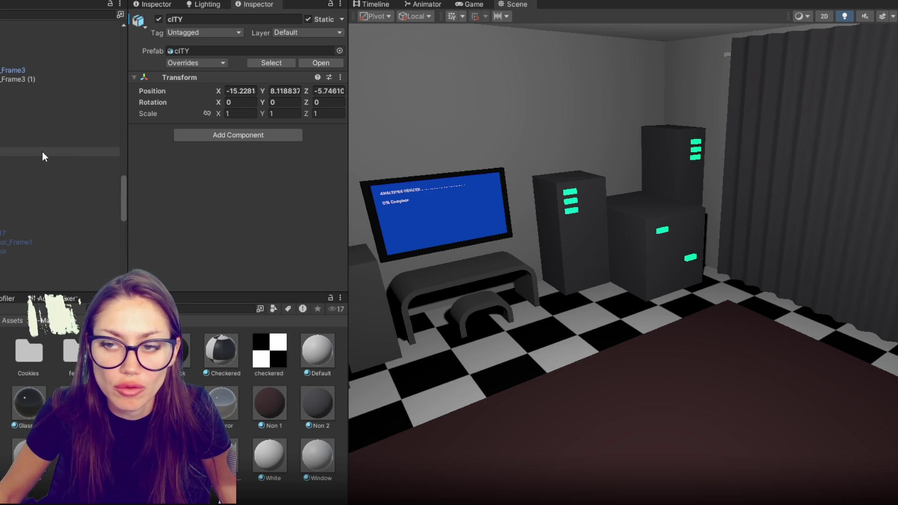
scroll(38, 150, "up", 5)
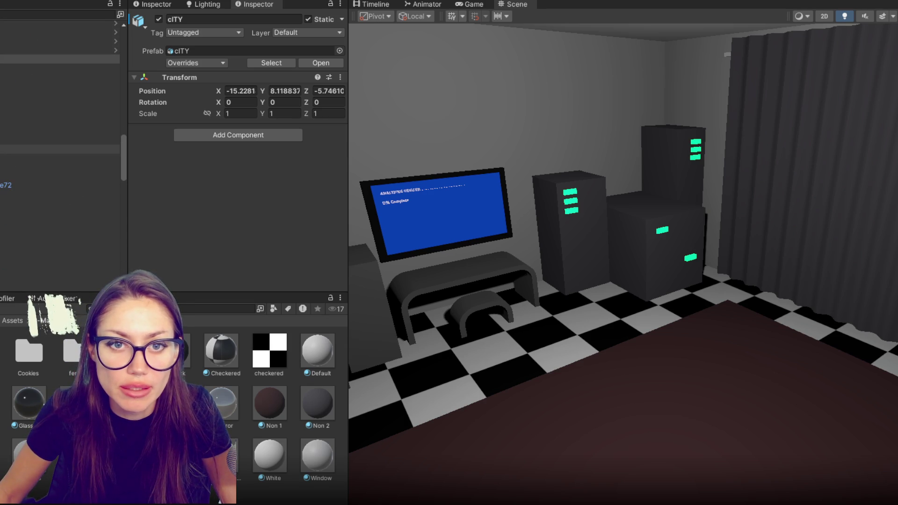
scroll(33, 109, "up", 10)
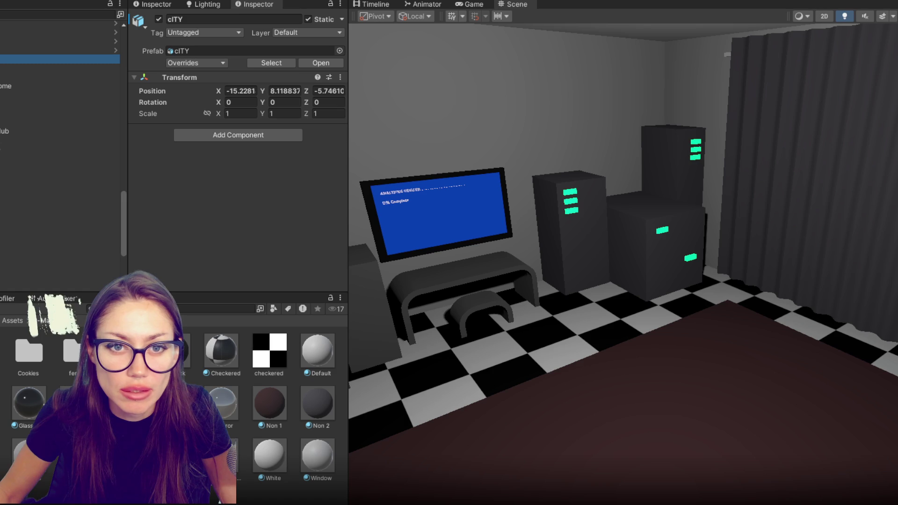
scroll(31, 109, "up", 10)
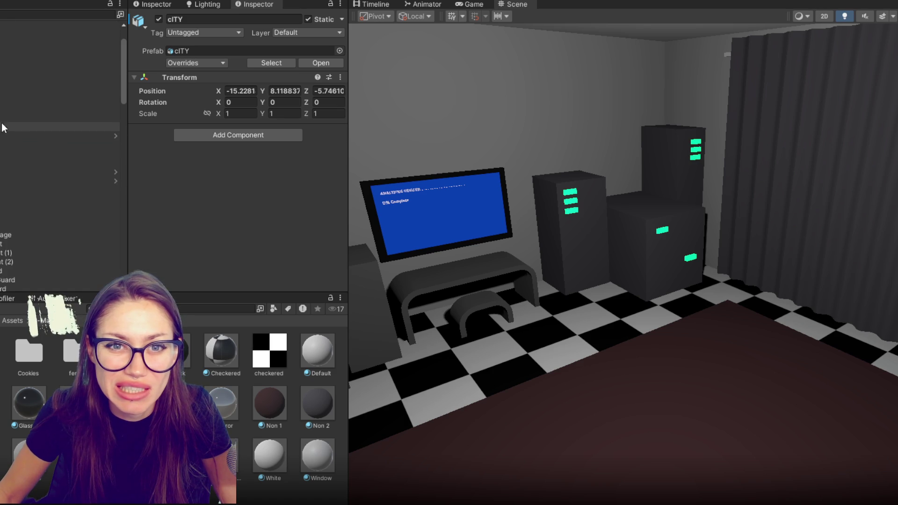
left_click(28, 234)
Step: Duplicate the Percentage screen, move the copy higher in the hierarchy, and rename it 'Ready To Analyze'
left_click(28, 217)
key("ctrl+d")
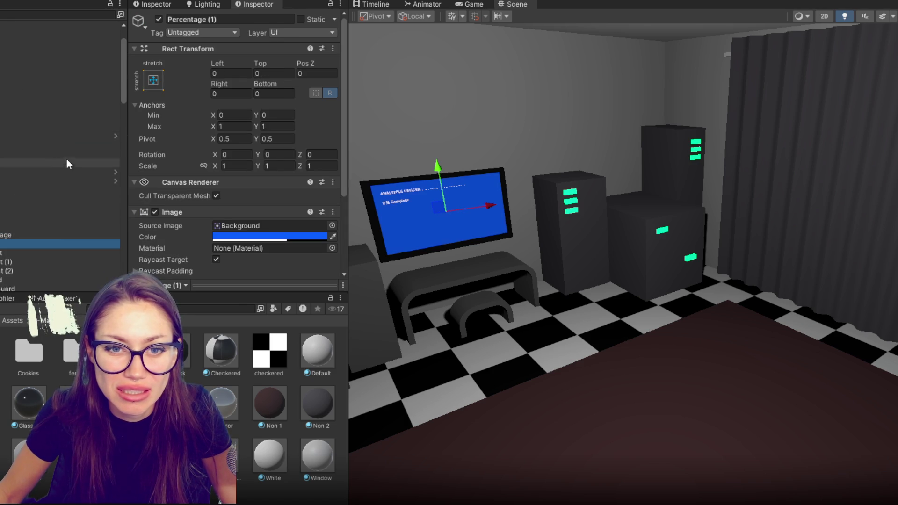
left_click_drag(5, 278, 5, 242)
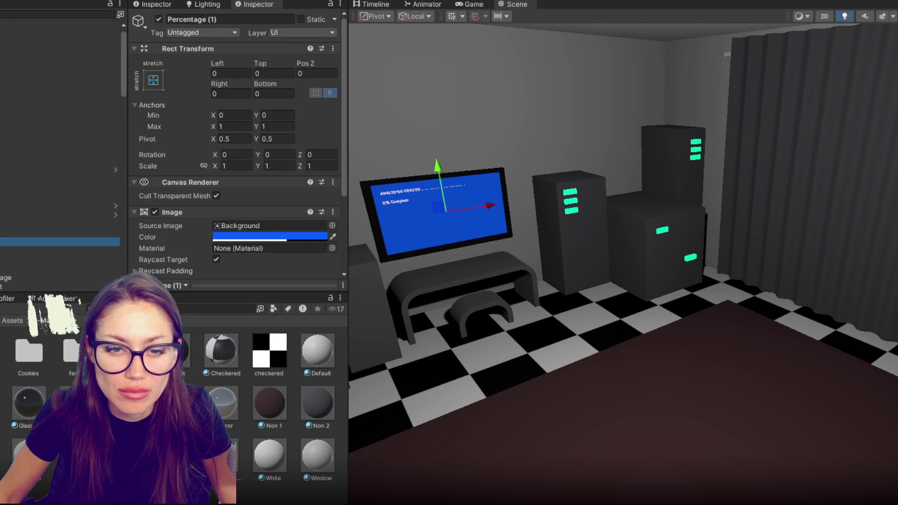
left_click(260, 19)
type("R")
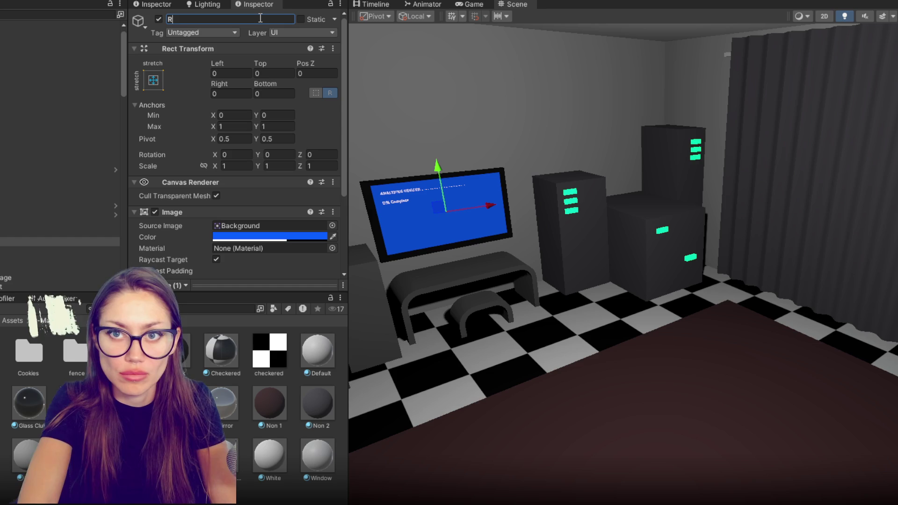
type("eady To ")
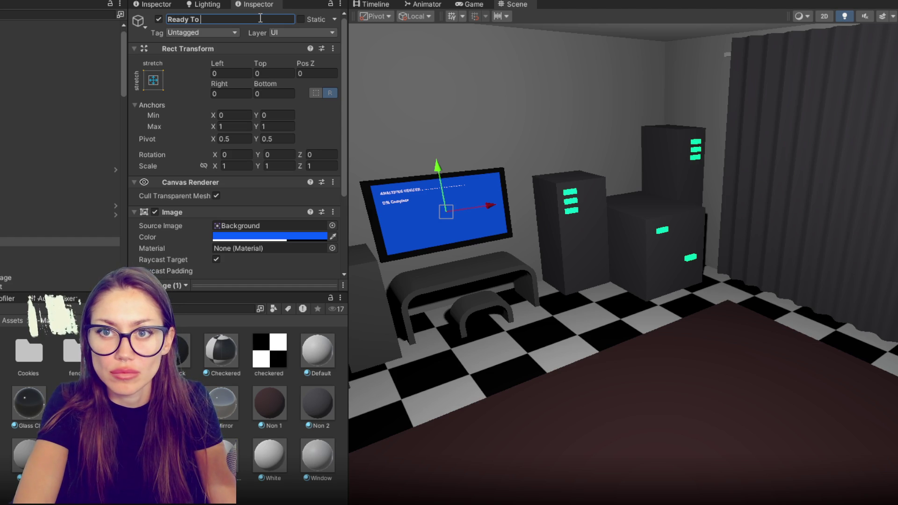
type("Analyze")
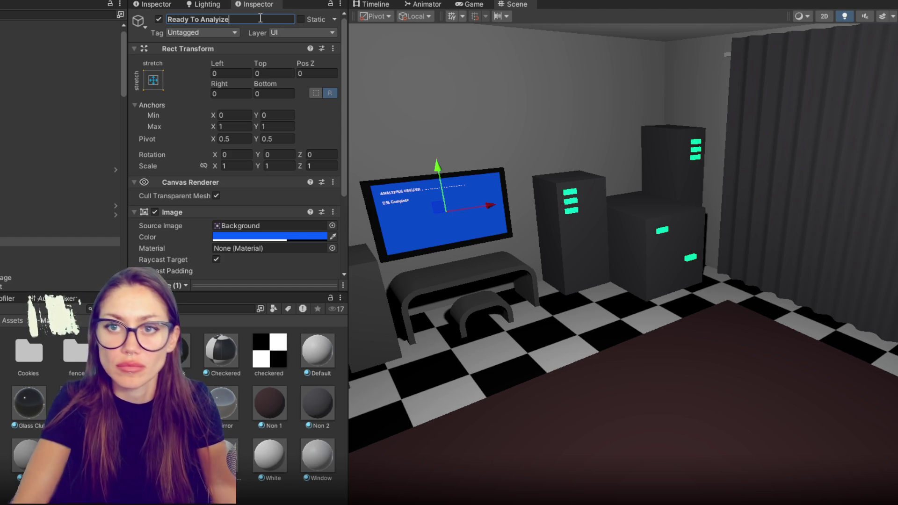
left_click(47, 251)
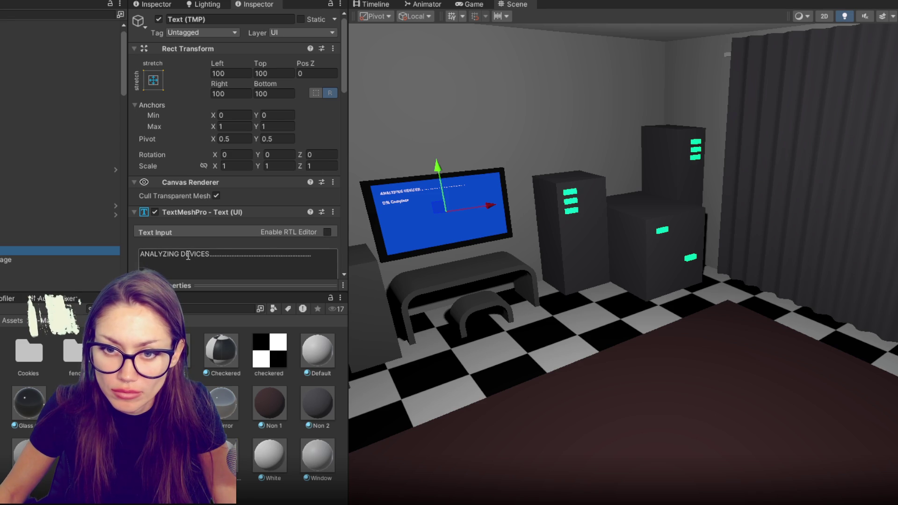
Step: Change its texts to show '100%' and 'Generate full report?'
left_click(182, 254)
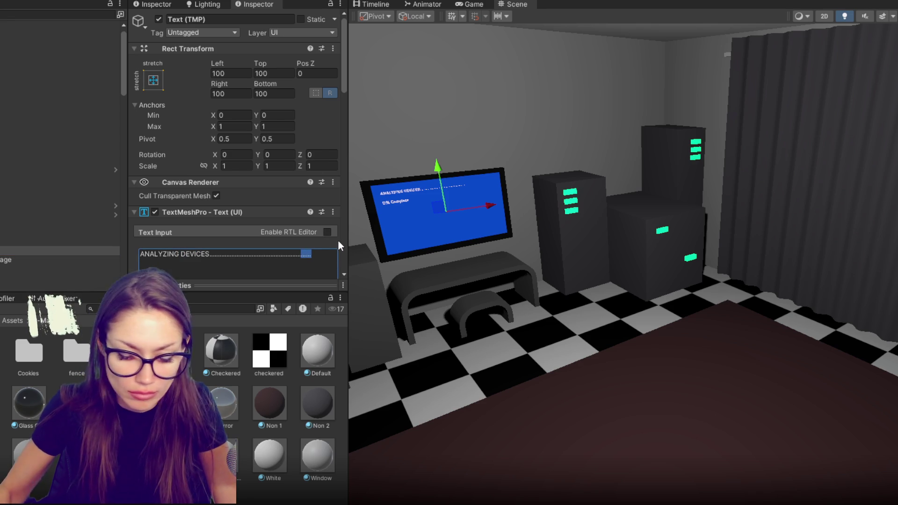
type("100%")
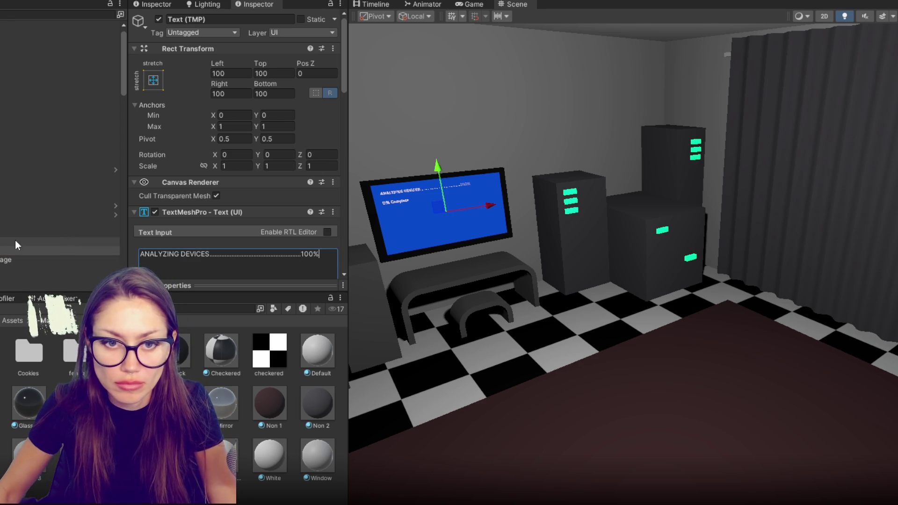
left_click(56, 260)
left_click(211, 255)
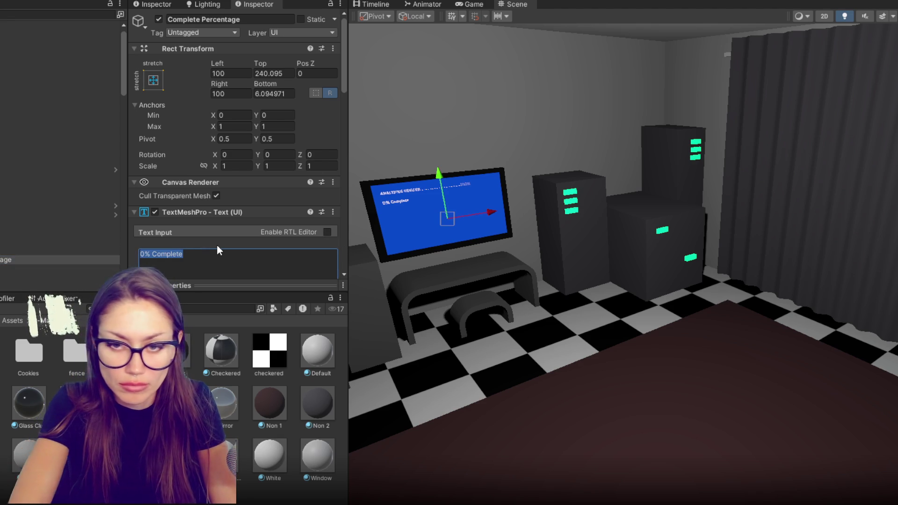
type("Generate full report?")
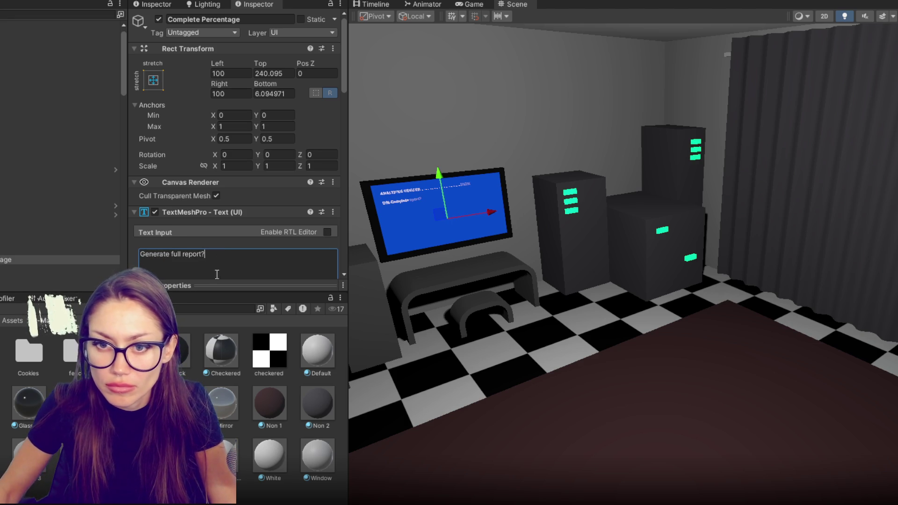
Step: Deactivate the Percentage screen so the Ready To Analyze screen shows on the monitor
scroll(489, 217, "up", 5)
left_click_drag(649, 215, 734, 234)
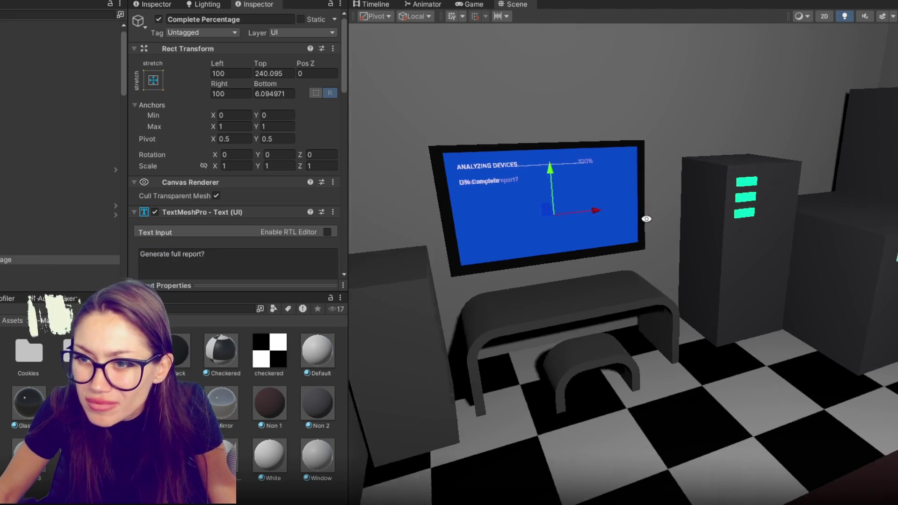
left_click(56, 269)
left_click(56, 278)
left_click(159, 19)
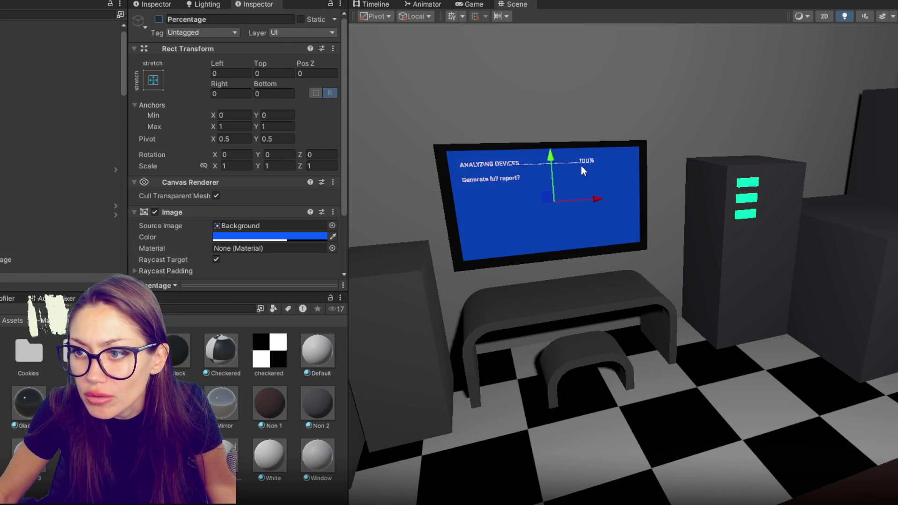
left_click(58, 249)
left_click(56, 242)
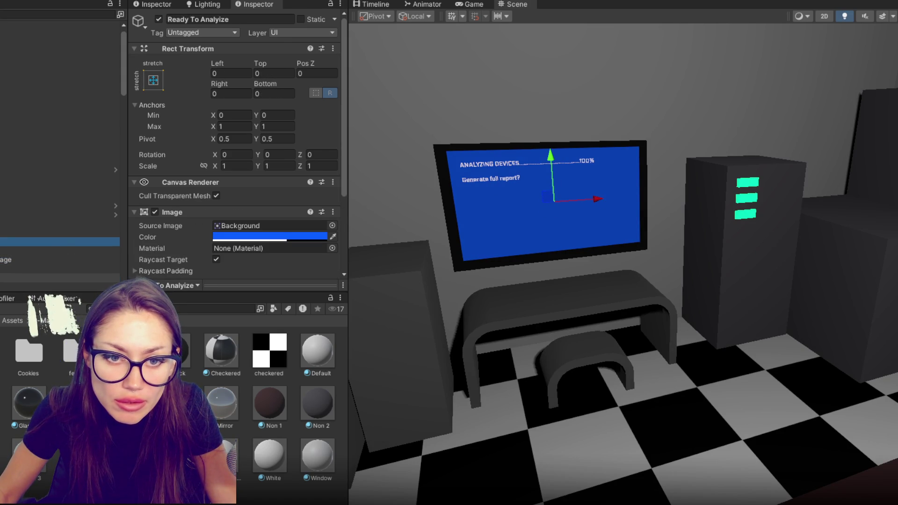
left_click(56, 242)
left_click(56, 251)
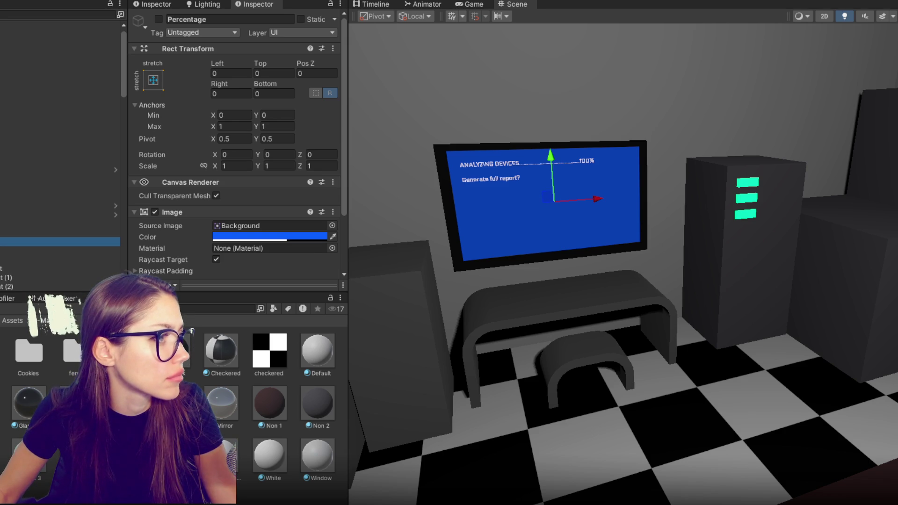
key("alt+Tab")
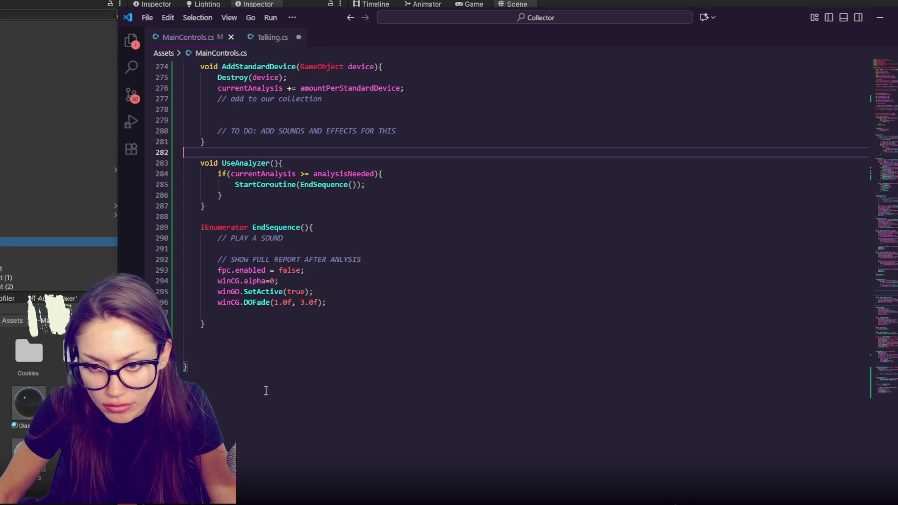
Step: Above AddStandardDevice, declare GameObject fields precentageScreen, readyToAnalyzeScreen and winScreen
left_click(365, 195)
scroll(377, 210, "up", 4)
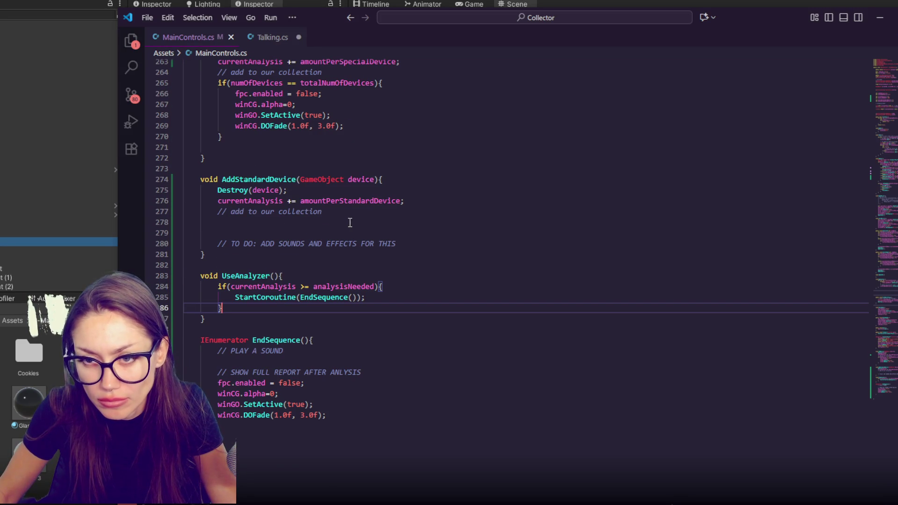
scroll(350, 222, "up", 2)
left_click(401, 236)
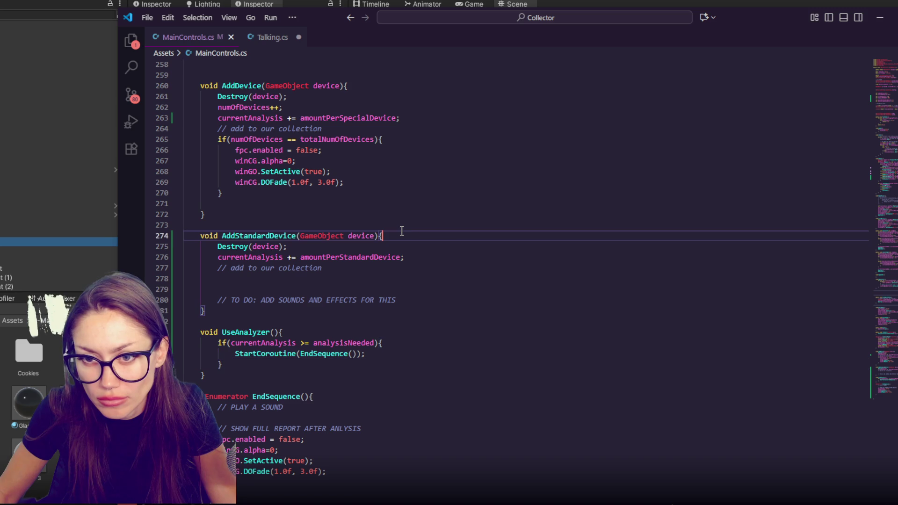
left_click(405, 226)
key("Return")
key("Return")
key("Return")
key("Up")
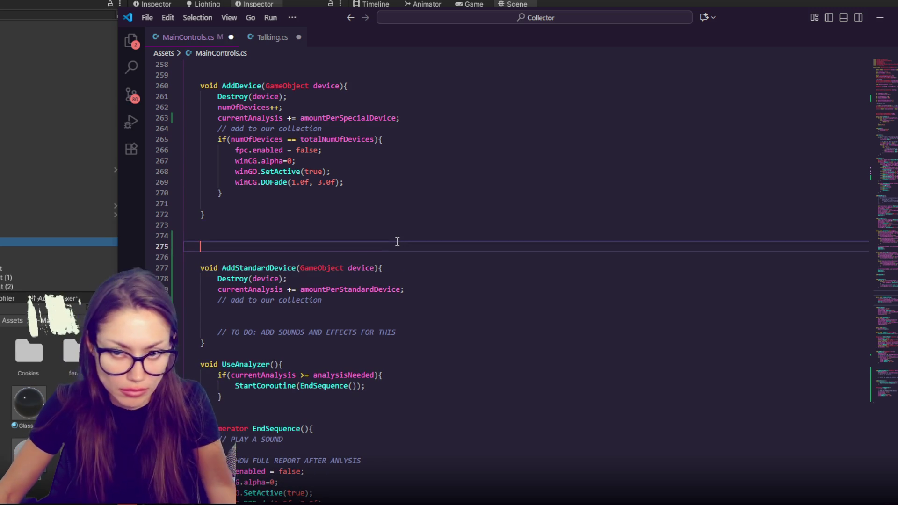
key("Tab")
type("GameObject ")
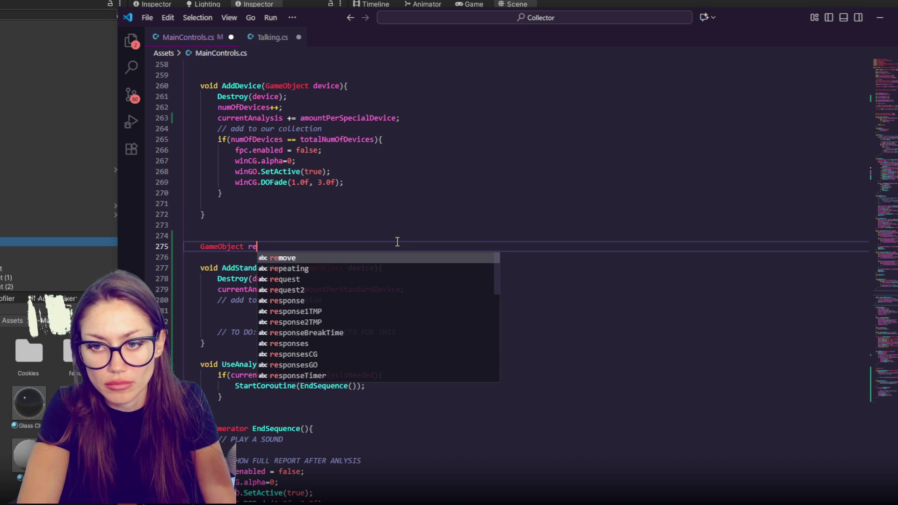
type("precentage")
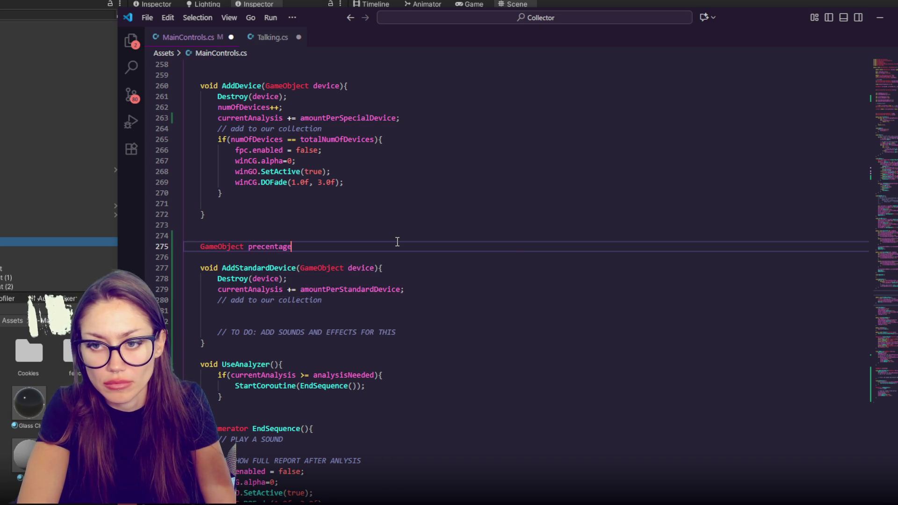
type("Screen, readyToAnalyzeScreen, ")
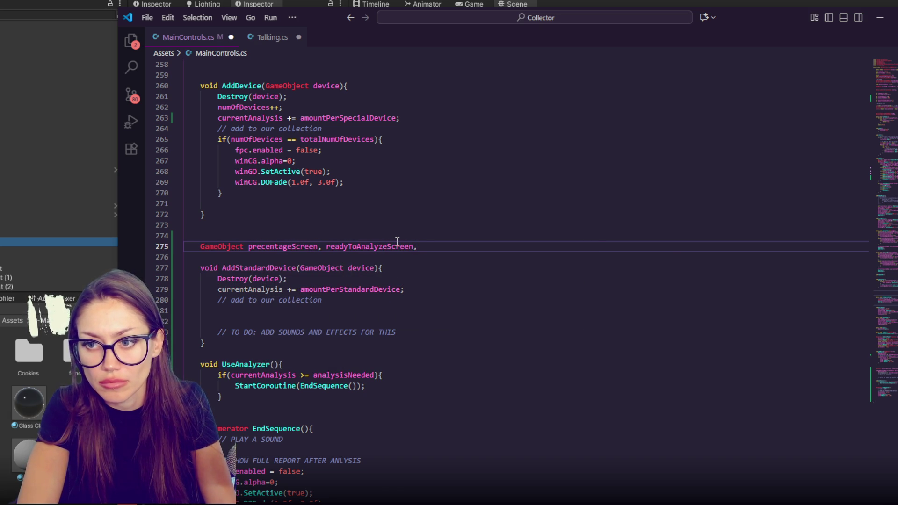
type("winScreen;")
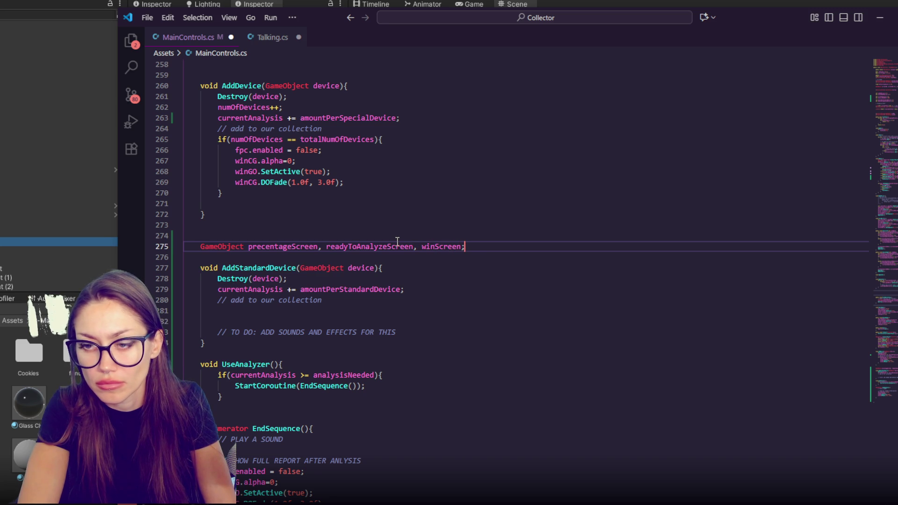
Step: Add a TextMeshProUGUI percentageCompleteText field below them and save
key("Return")
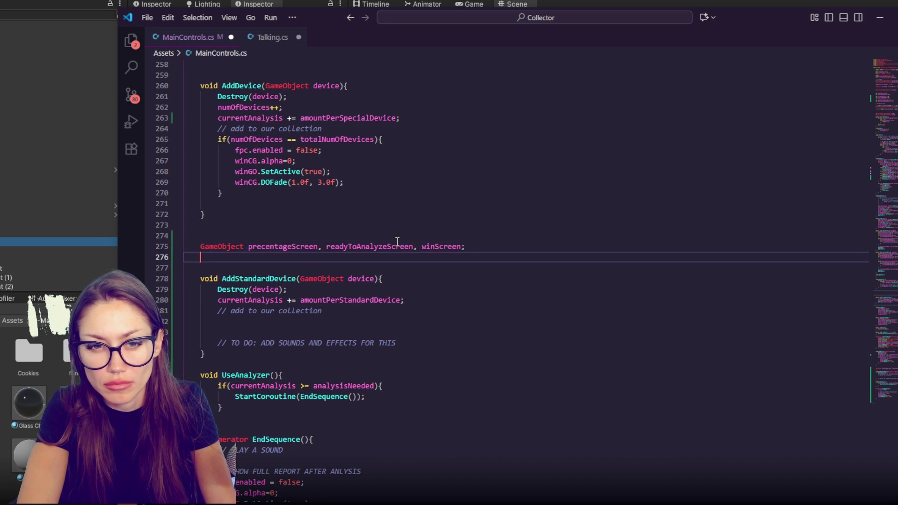
type("Text")
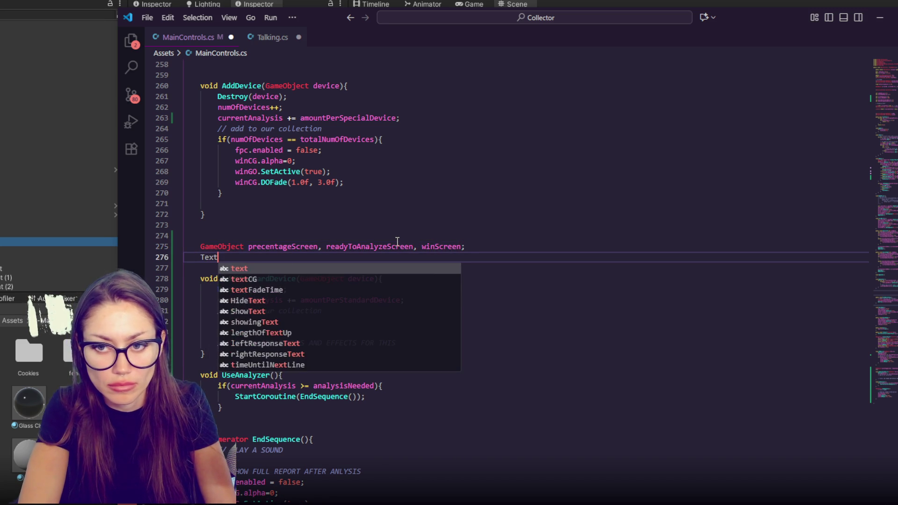
type("MeshProUGUI")
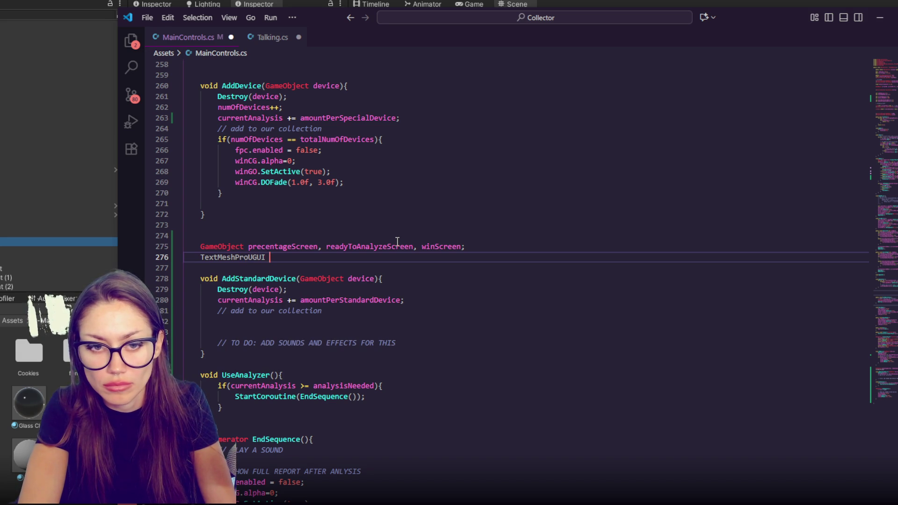
type(" p")
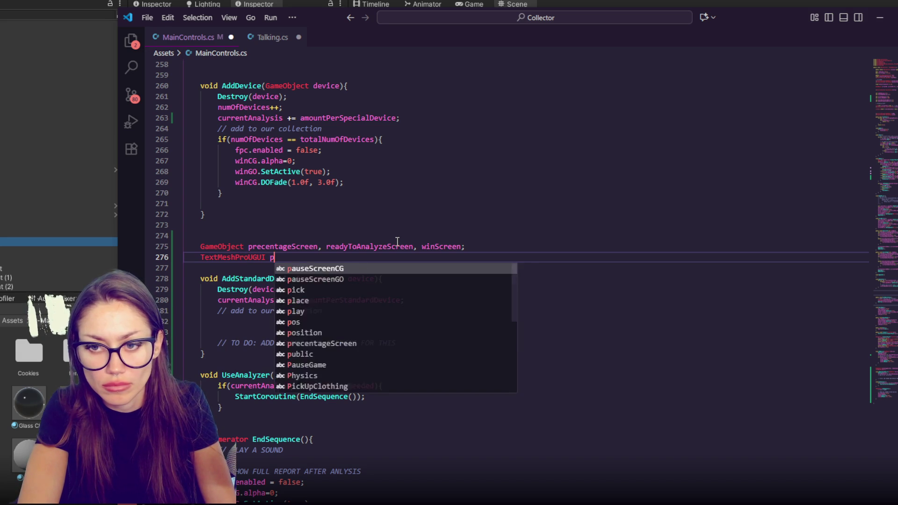
type("ercentageCompleteText;")
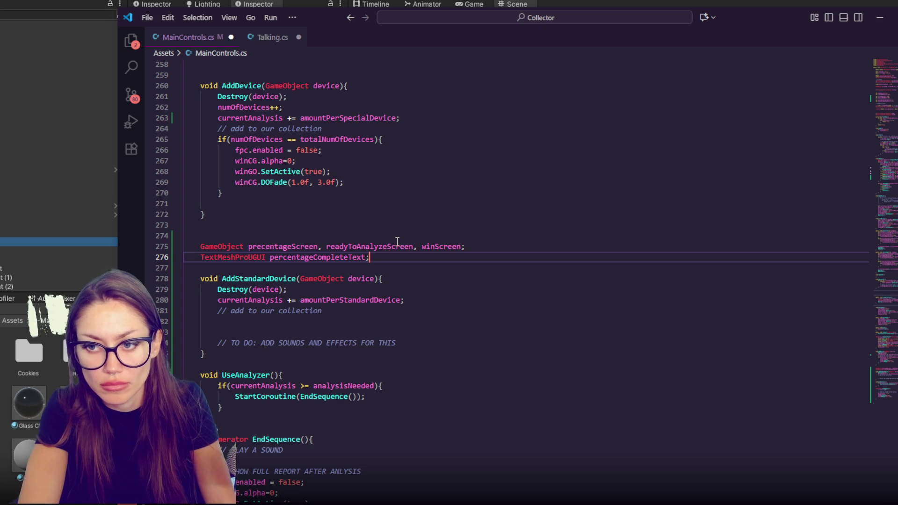
key("ctrl+s")
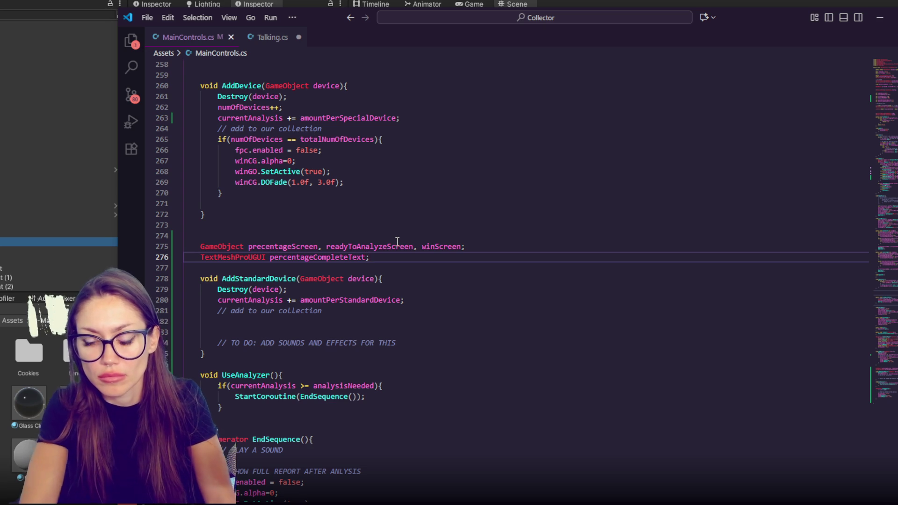
Step: Mark both field declarations with [SerializeField] and save MainControls.cs
key("Up")
key("Home")
type("[S")
type("erializeFie")
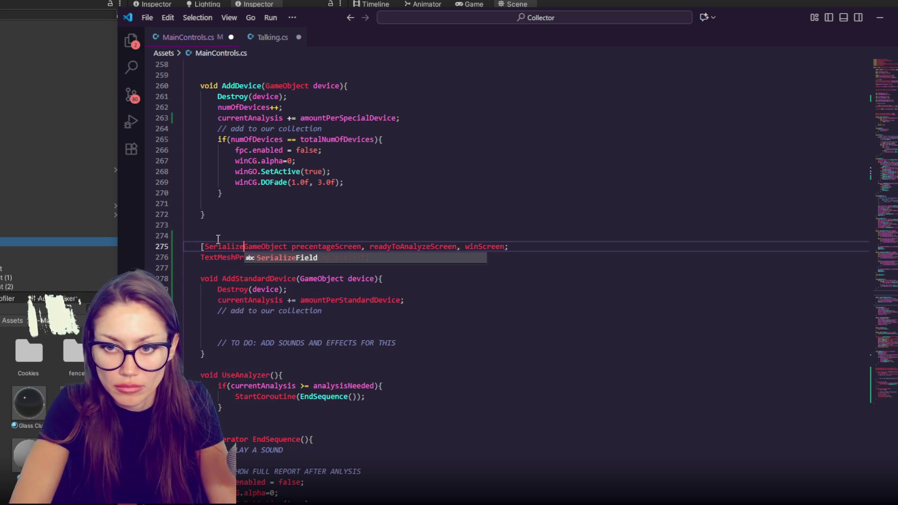
type("ld")
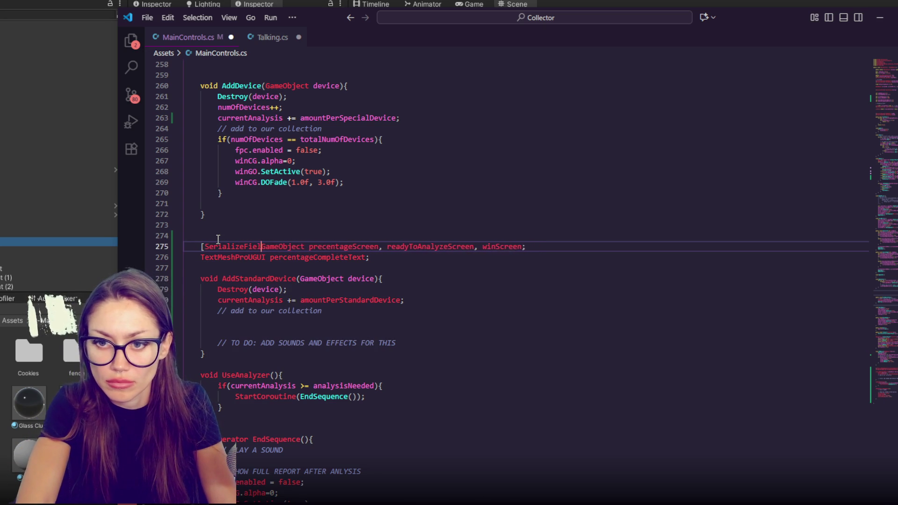
type("]")
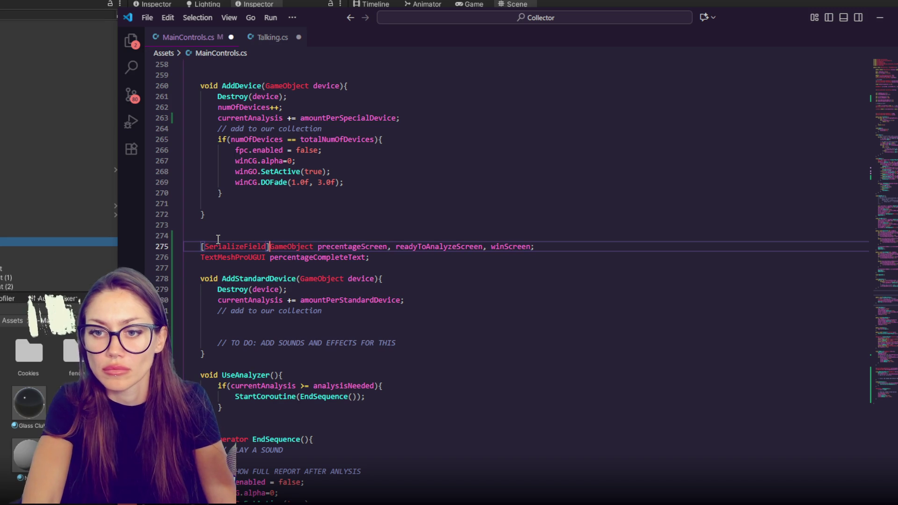
left_click_drag(203, 247, 263, 244)
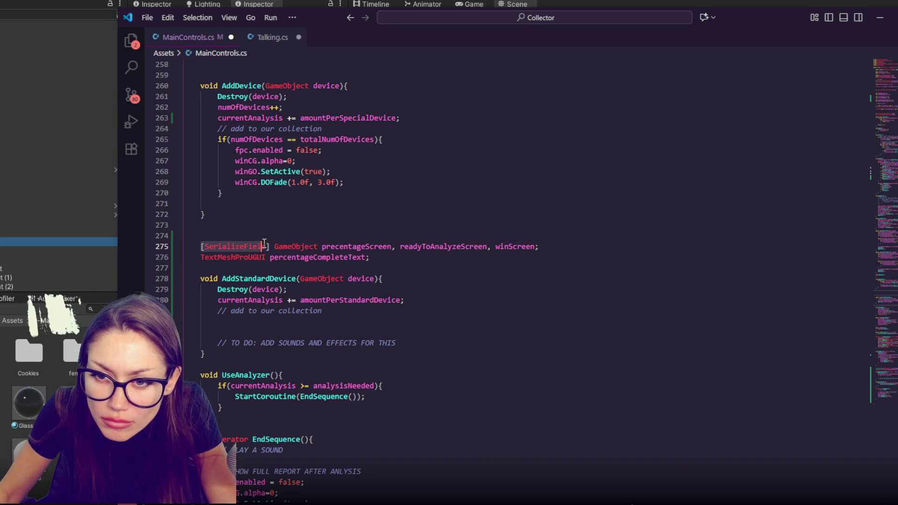
key("ctrl+c")
left_click(201, 258)
key("ctrl+v")
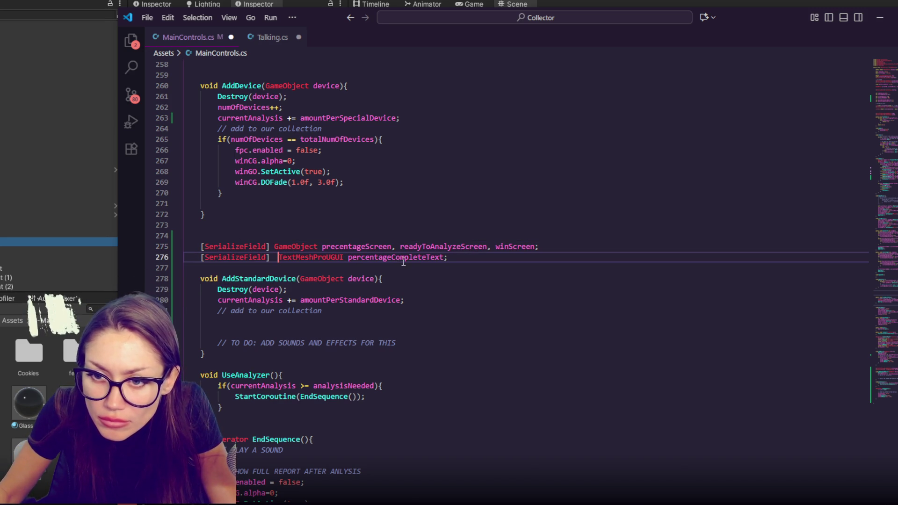
key("BackSpace")
key("cmd+s")
Step: Copy the analysis-threshold check line for reuse in AddStandardDevice
scroll(427, 225, "down", 3)
left_click(402, 221)
left_click(388, 302)
key("shift+Home")
key("super+c")
left_click(427, 215)
Step: Paste the threshold if statement into AddStandardDevice and clear its placeholder comment
key("Return")
key("super+v")
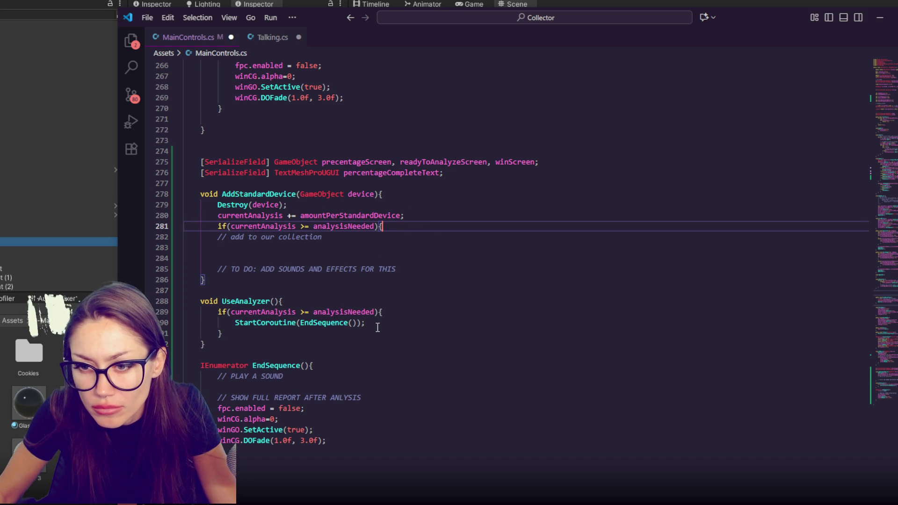
key("Return")
key("shift+Down")
key("shift+Down")
key("BackSpace")
key("Return")
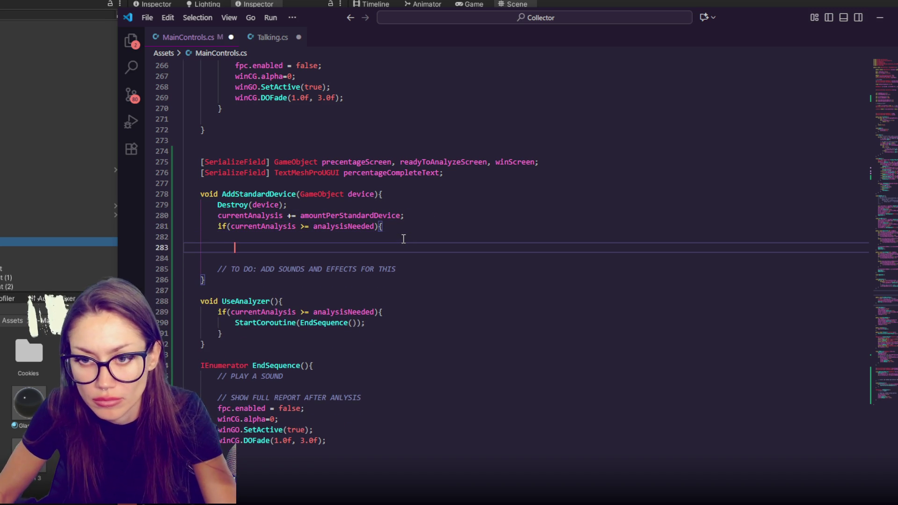
type("}")
Step: Add precentageScreen.SetActive(false); inside the if block
double_click(368, 163)
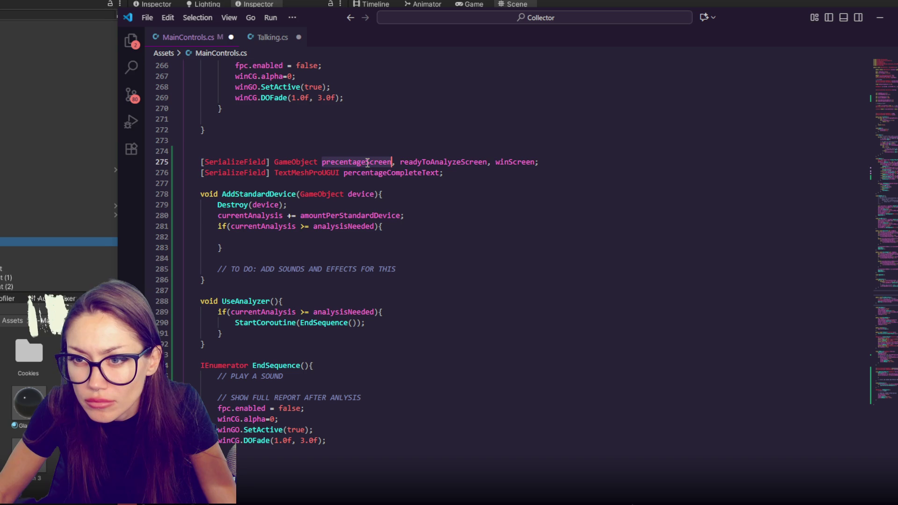
left_click(380, 237)
key("ctrl+v")
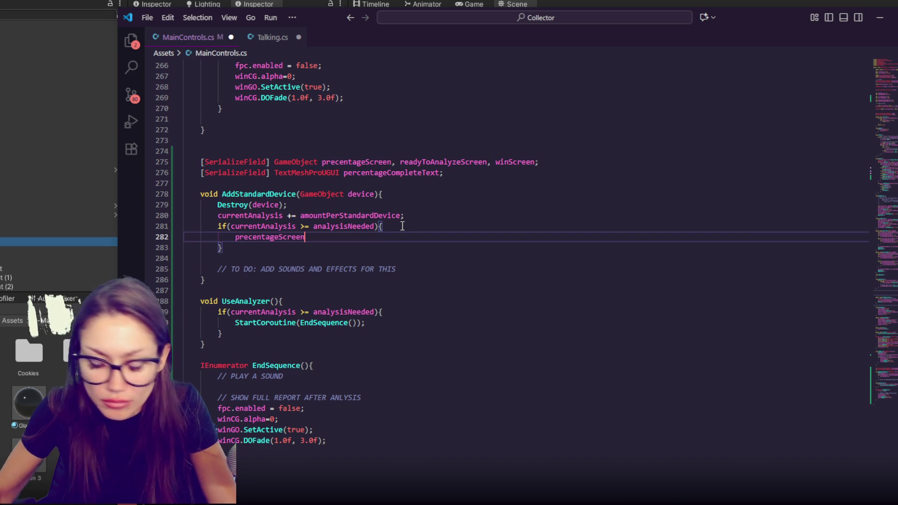
type(".SetA")
key("Tab")
type("(false);")
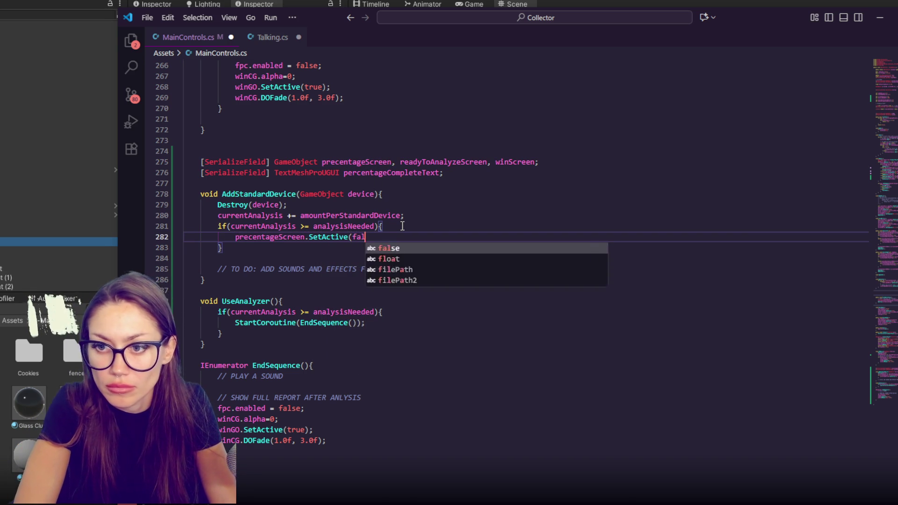
Step: Add readyToAnalyzeScreen.SetActive(true) on the next line of the if block
left_click(452, 162)
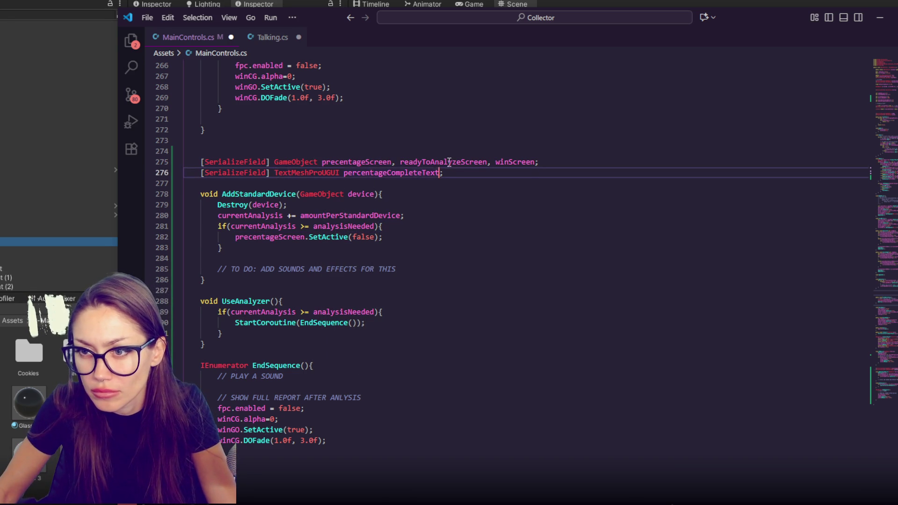
double_click(479, 160)
left_click(411, 247)
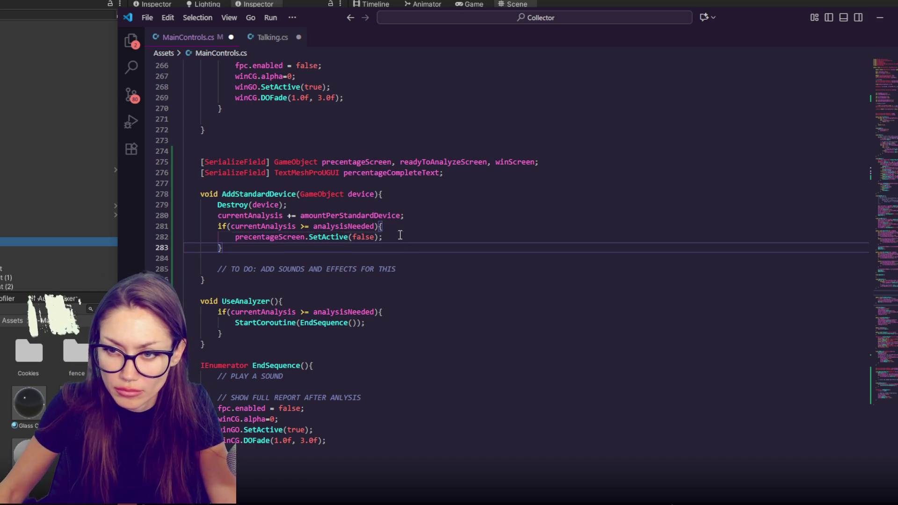
key("Return")
key("ctrl+v")
type(".SetAc")
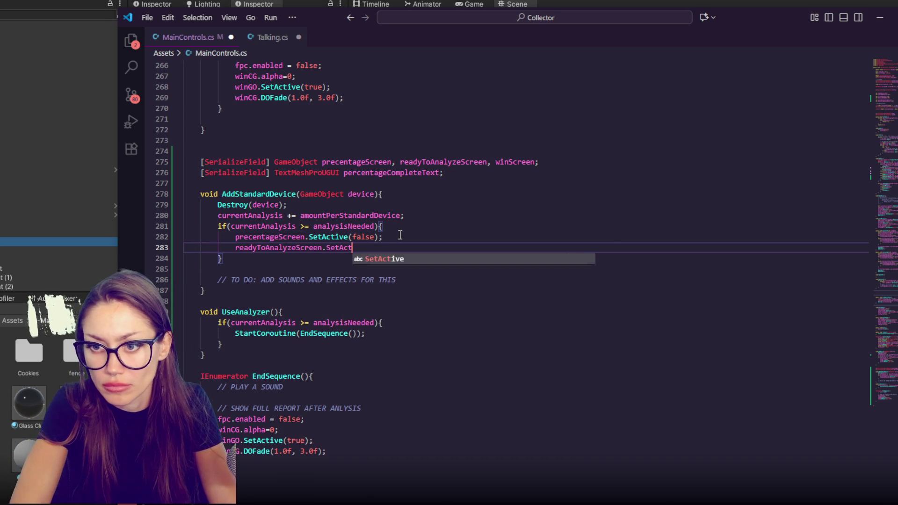
key("Tab")
type("(true)")
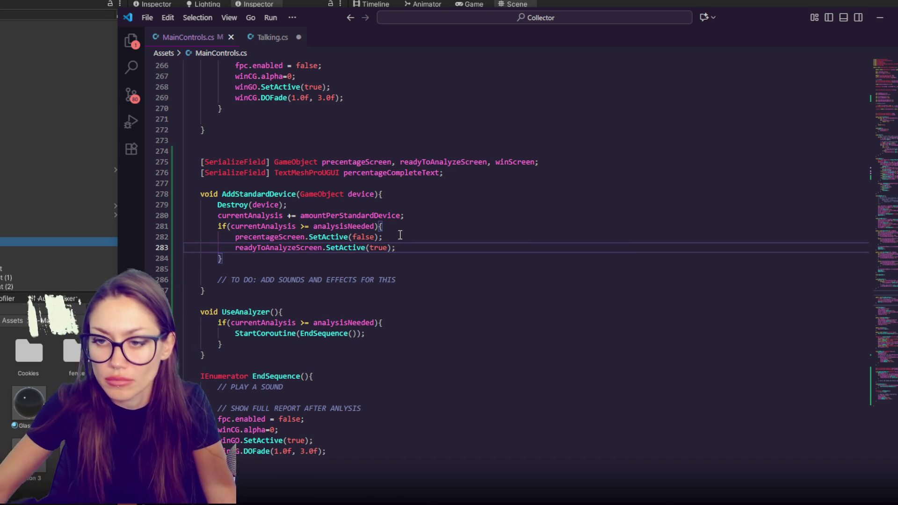
Step: Start a currentAnalysis = assignment at the top of the if block
double_click(250, 227)
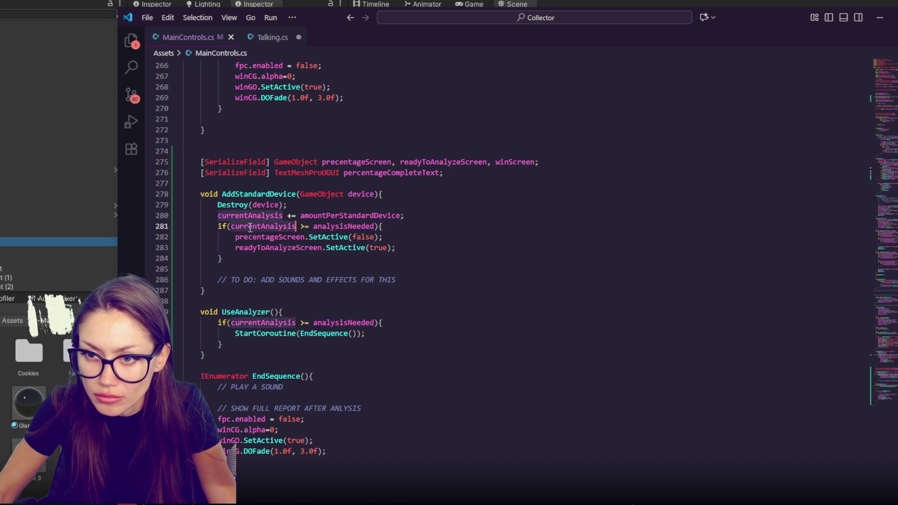
left_click(419, 244)
key("Return")
key("ctrl+v")
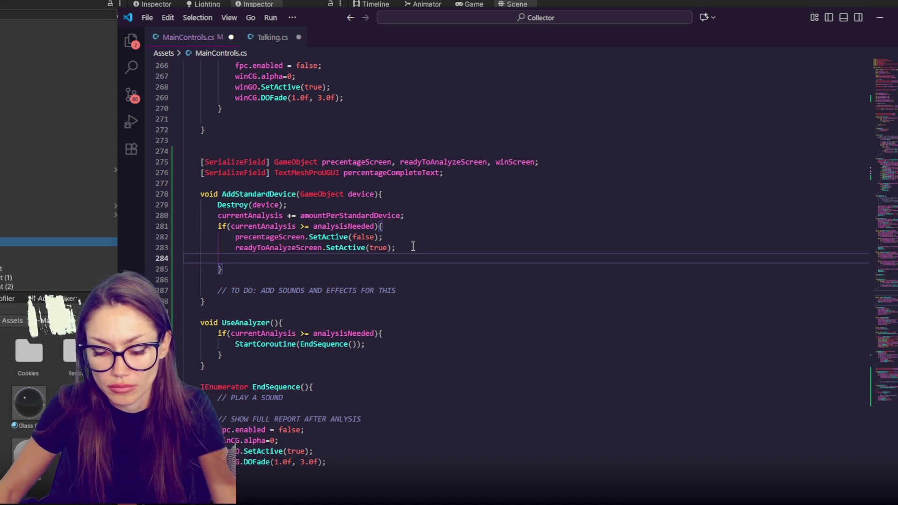
key("BackSpace")
left_click(433, 216)
key("Return")
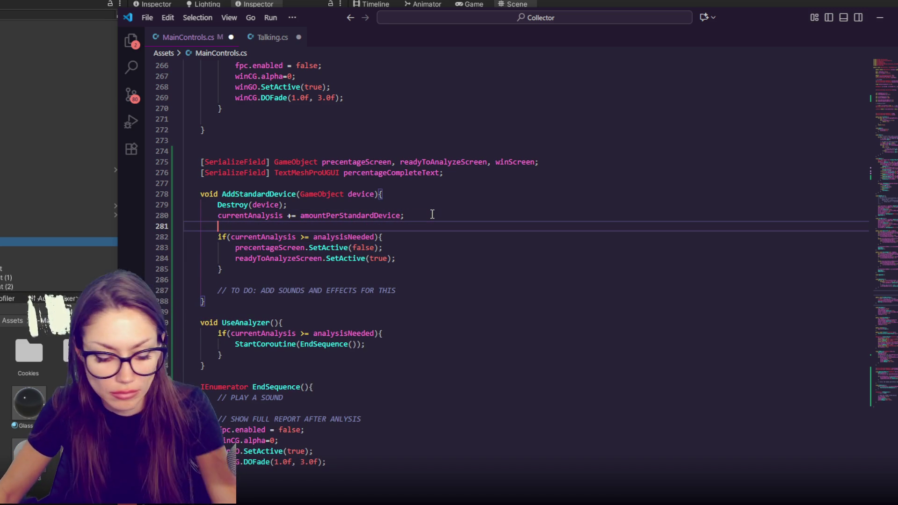
key("ctrl+v")
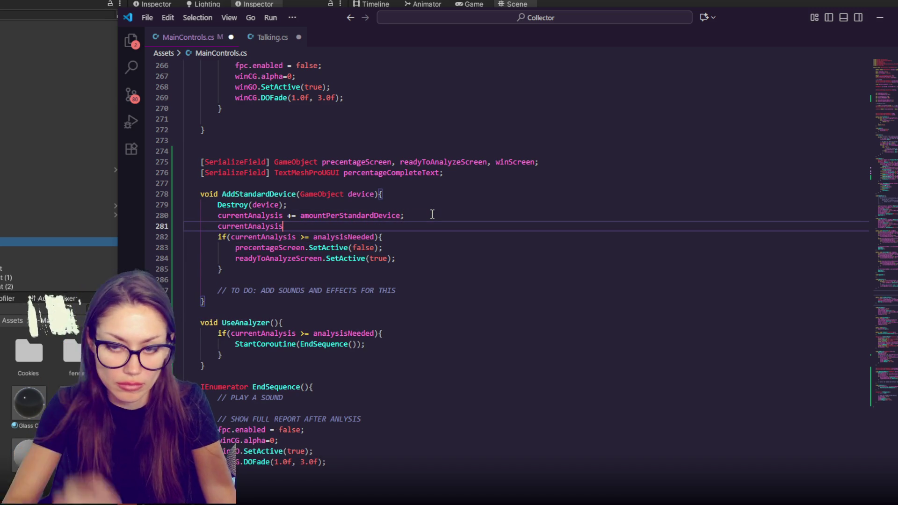
key("ctrl+z")
left_click(404, 232)
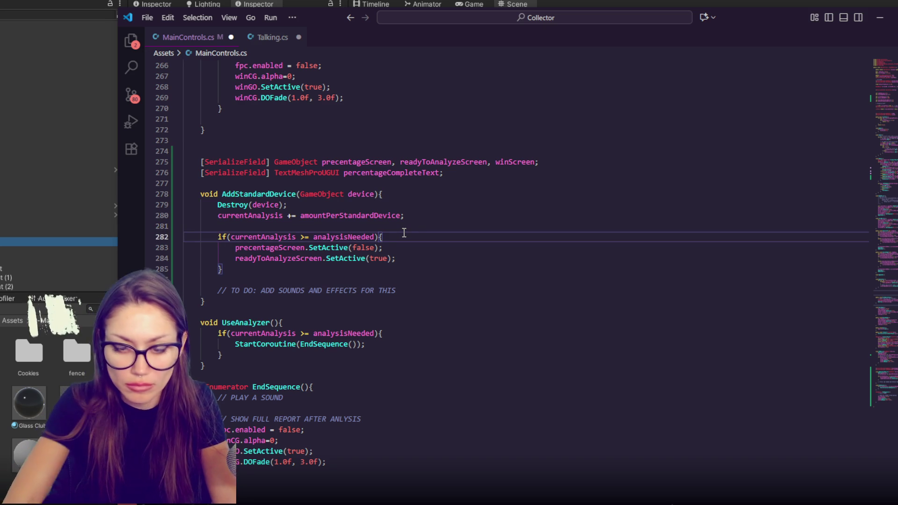
key("Return")
key("ctrl+v")
type("=")
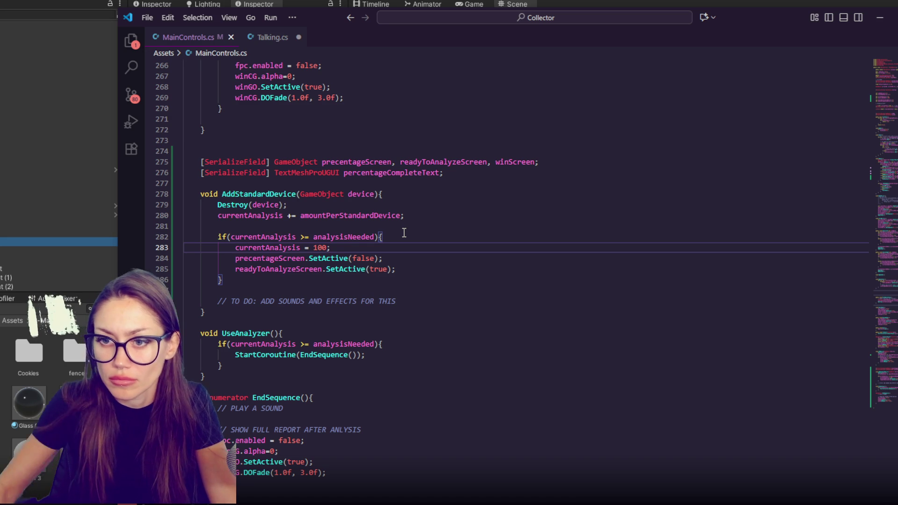
Step: Make the assignment use analysisNeeded instead of the placeholder 100
left_click(351, 214)
left_click(335, 237)
double_click(335, 237)
key("ctrl+c")
double_click(321, 247)
key("ctrl+v")
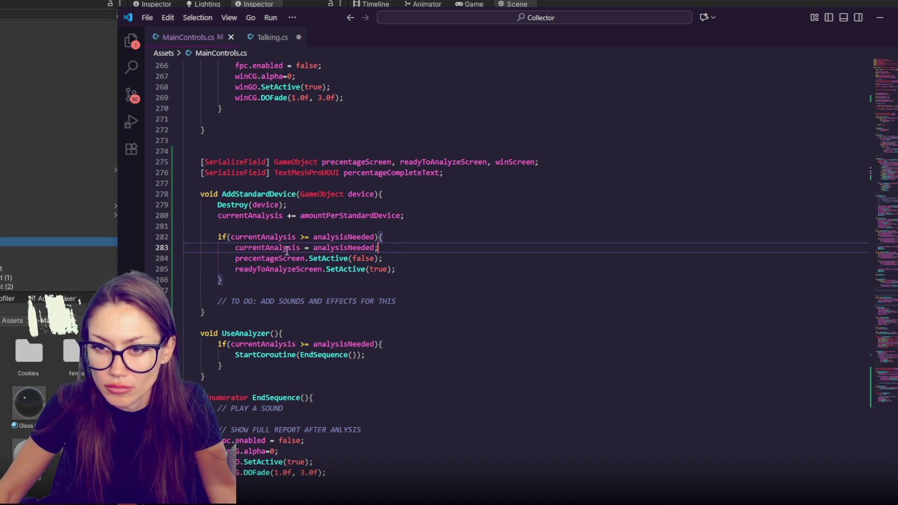
Step: Copy the percentageCompleteText field name from the declarations
left_click(271, 279)
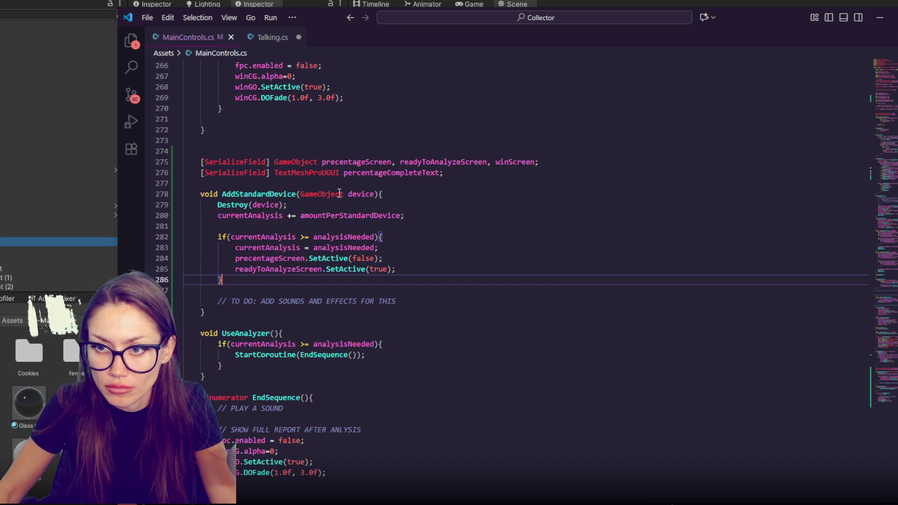
double_click(433, 159)
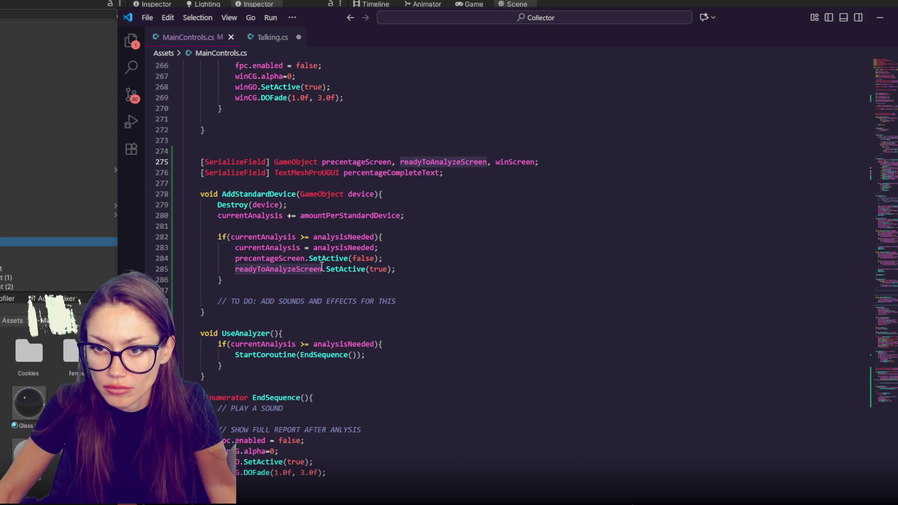
double_click(407, 173)
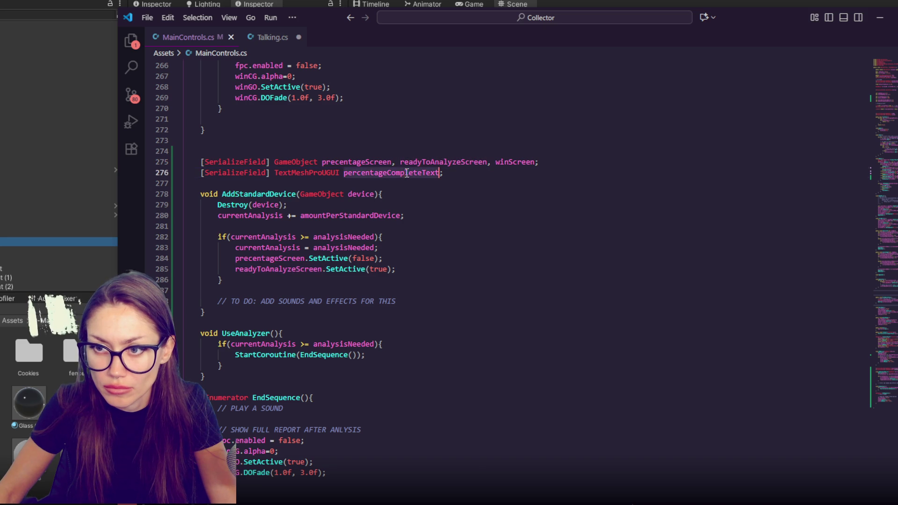
Step: Below the if block, write percentageCompleteText.text = currentAnalysis.ToString() + " COMPLETE"
left_click(273, 280)
key("Return")
key("ctrl+v")
type(".text =")
double_click(247, 216)
key("ctrl+c")
left_click(372, 289)
key("ctrl+v")
type(".")
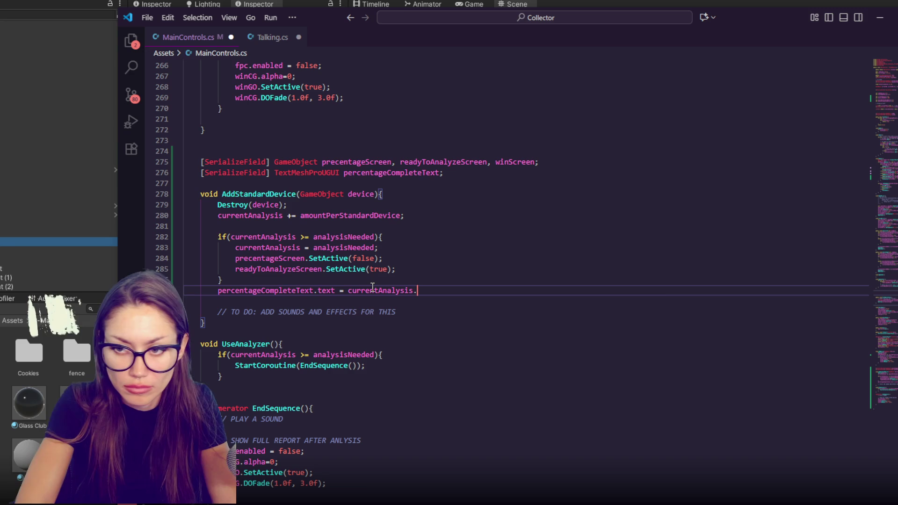
type("ToString()")
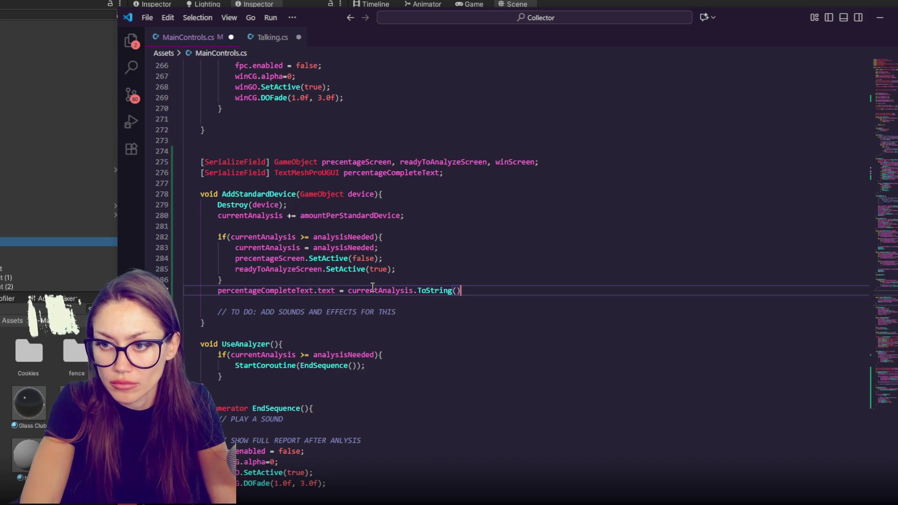
type(" + \" COM")
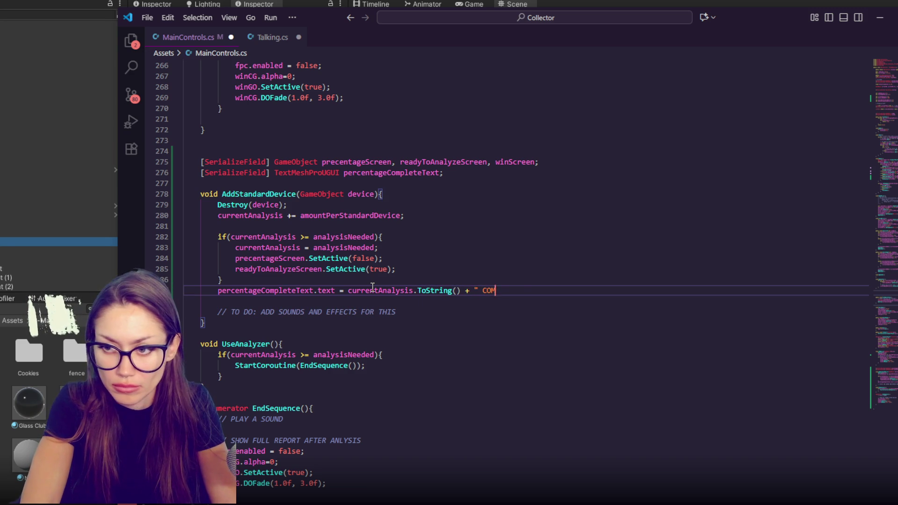
Step: End the text line with a semicolon, then deactivate the Ready To Analyze screen in Unity
type("PLETE\";")
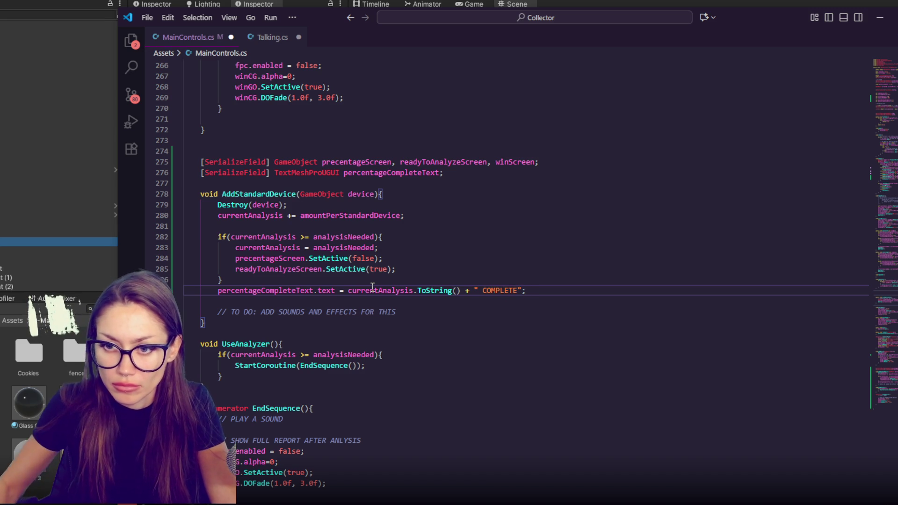
left_click(77, 252)
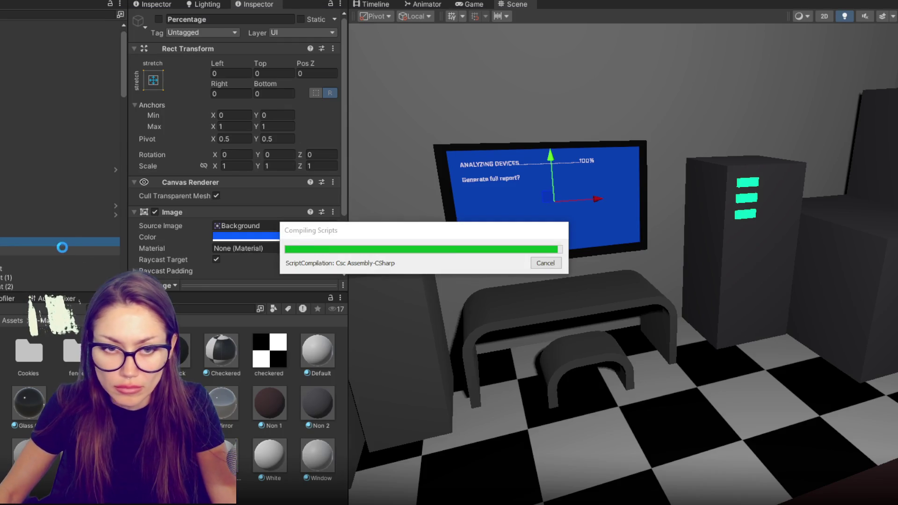
left_click(37, 250)
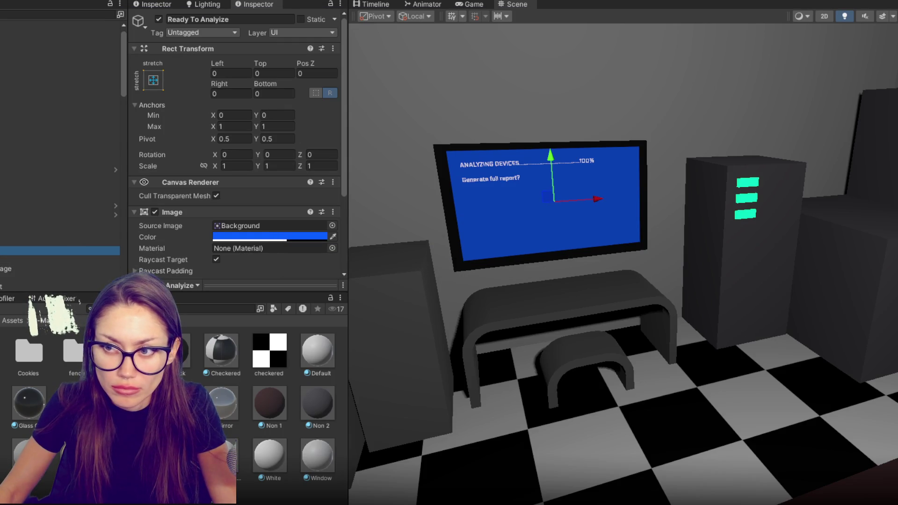
left_click(34, 240)
left_click(155, 21)
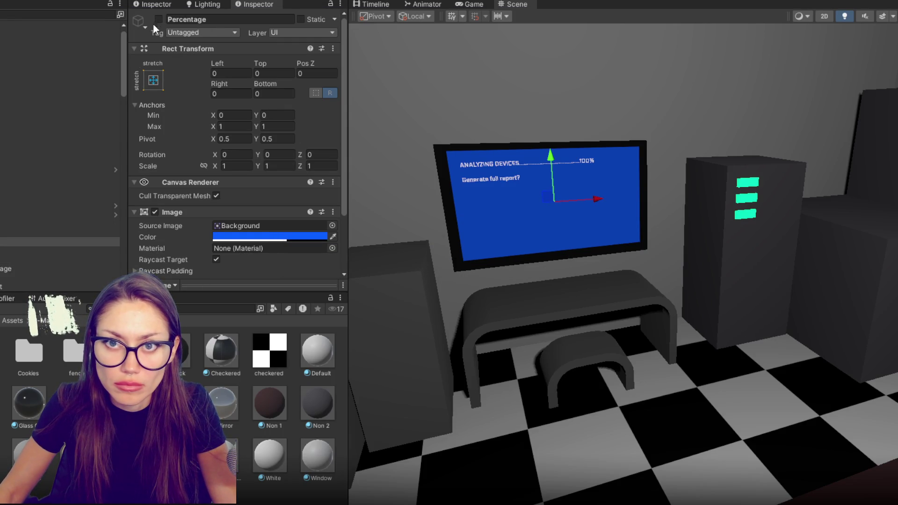
left_click(57, 251)
left_click(159, 20)
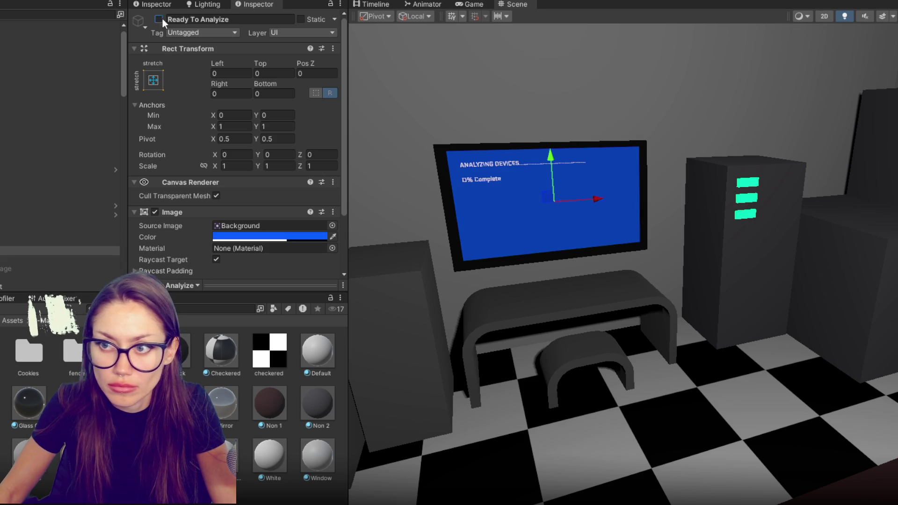
Step: Change the label from " COMPLETE" to " Complete" in MainControls.cs and save
key("alt+Tab")
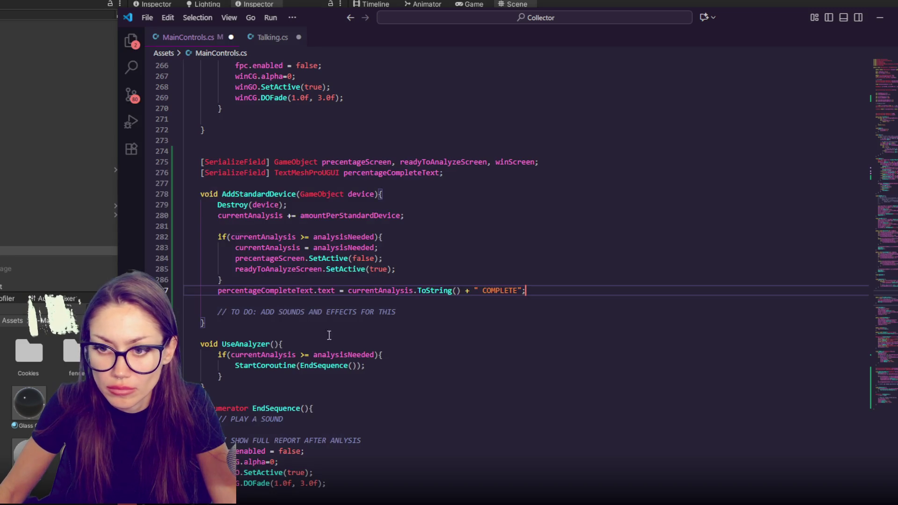
double_click(500, 290)
type("Complete")
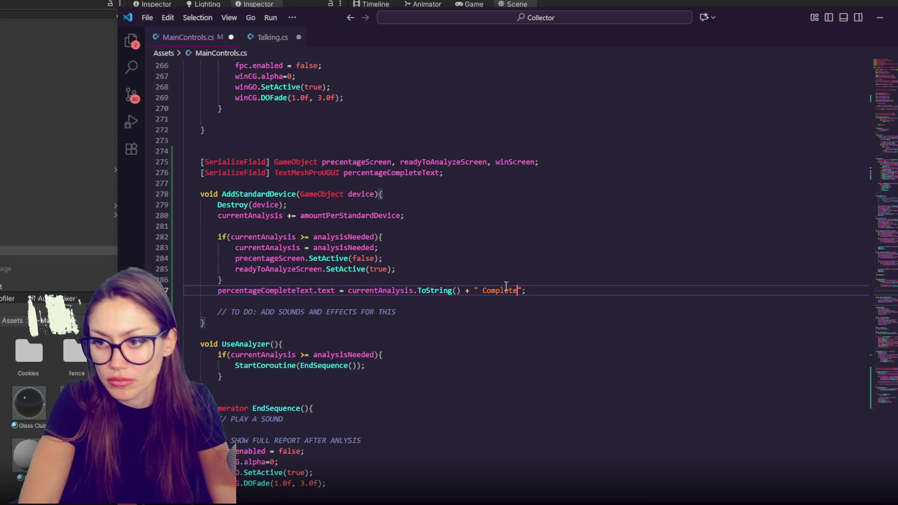
key("ctrl+s")
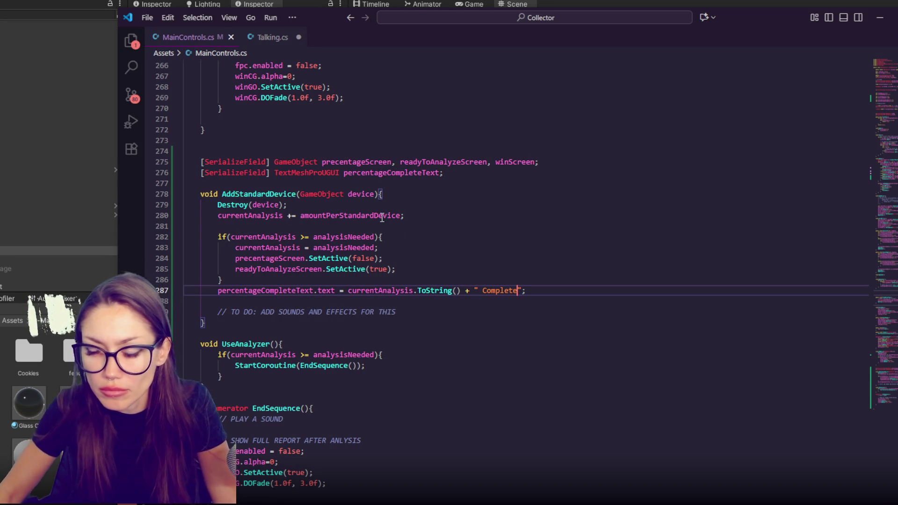